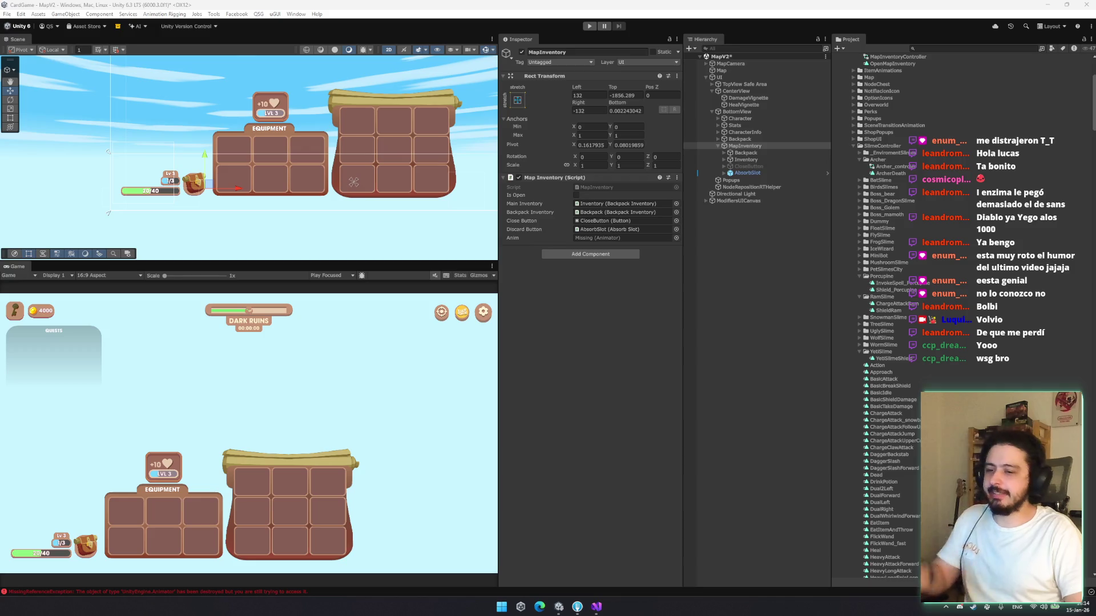
Anchor the MapInventory panel to the bottom-left and move it to a new position
{"action": "key", "text": "ctrl+z"}
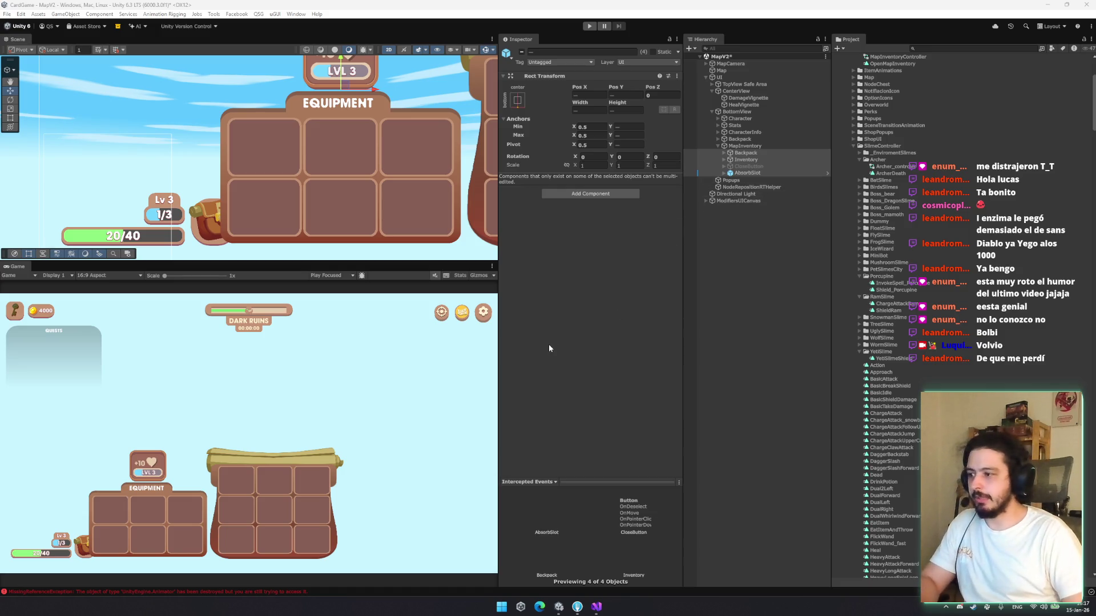
{"action": "left_click", "coordinate": [768, 146]}
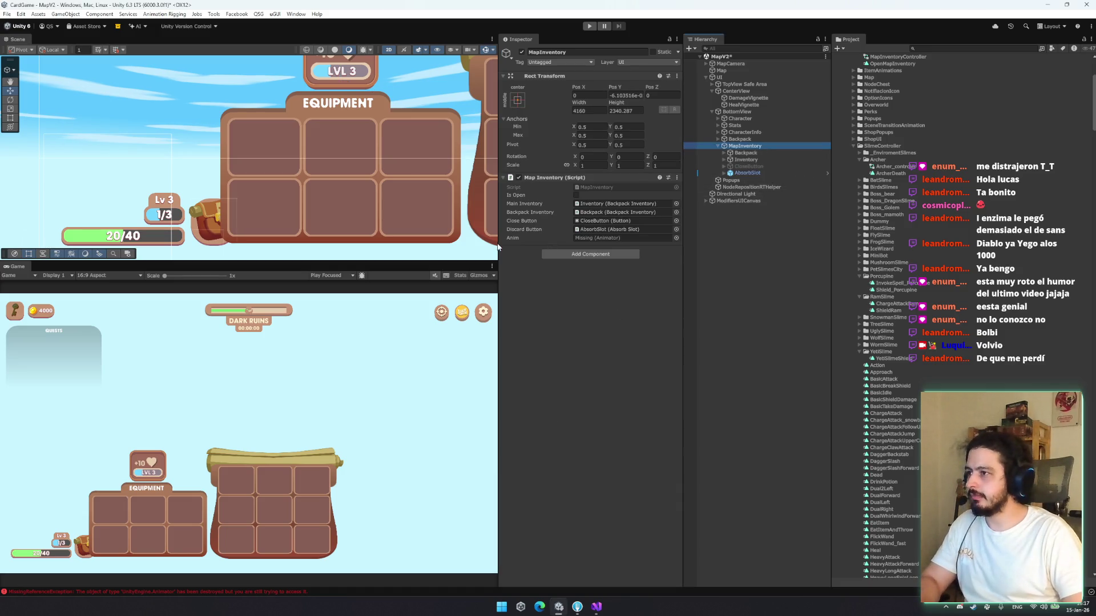
{"action": "scroll", "coordinate": [306, 163], "scroll_direction": "down", "scroll_amount": 2}
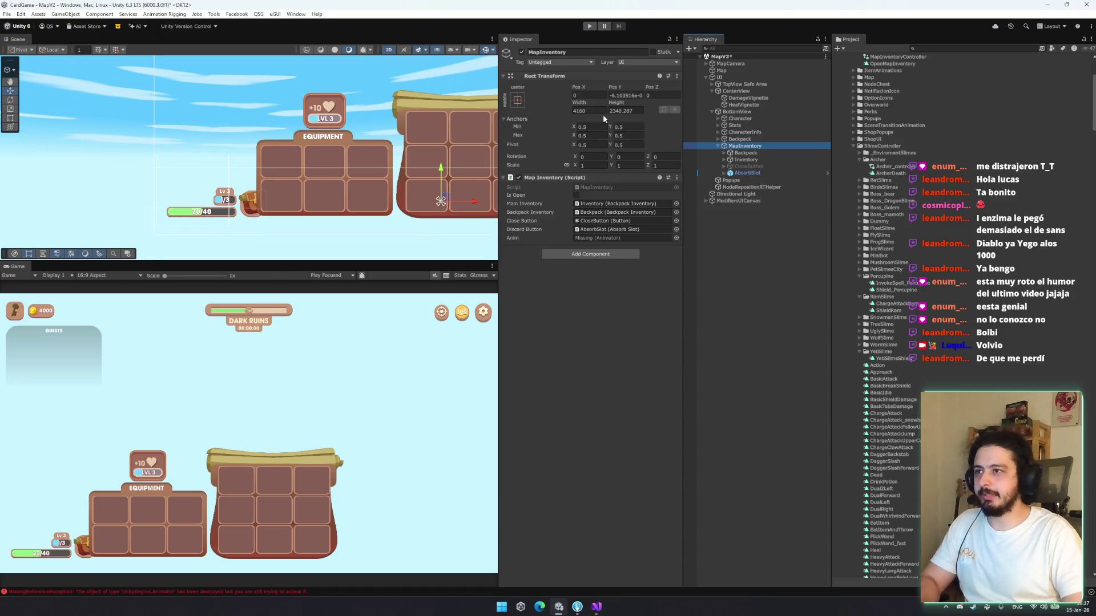
{"action": "left_click", "coordinate": [518, 100]}
{"action": "left_click", "coordinate": [546, 206], "text": "alt"}
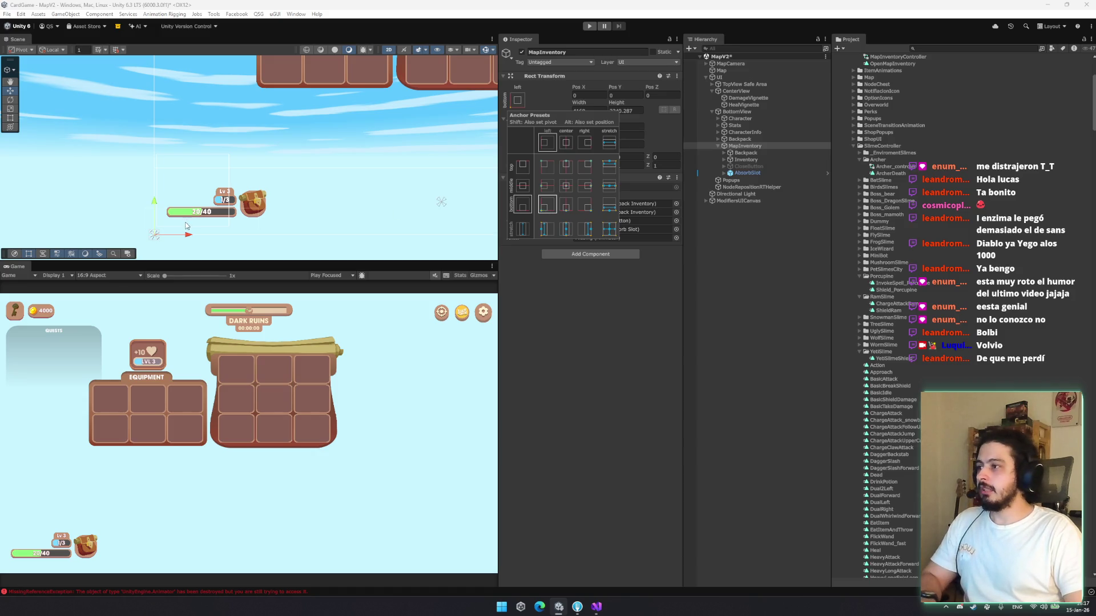
{"action": "mouse_move", "coordinate": [155, 234]}
{"action": "left_mouse_down"}
{"action": "mouse_move", "coordinate": [271, 201]}
{"action": "mouse_move", "coordinate": [256, 204]}
{"action": "left_mouse_up"}
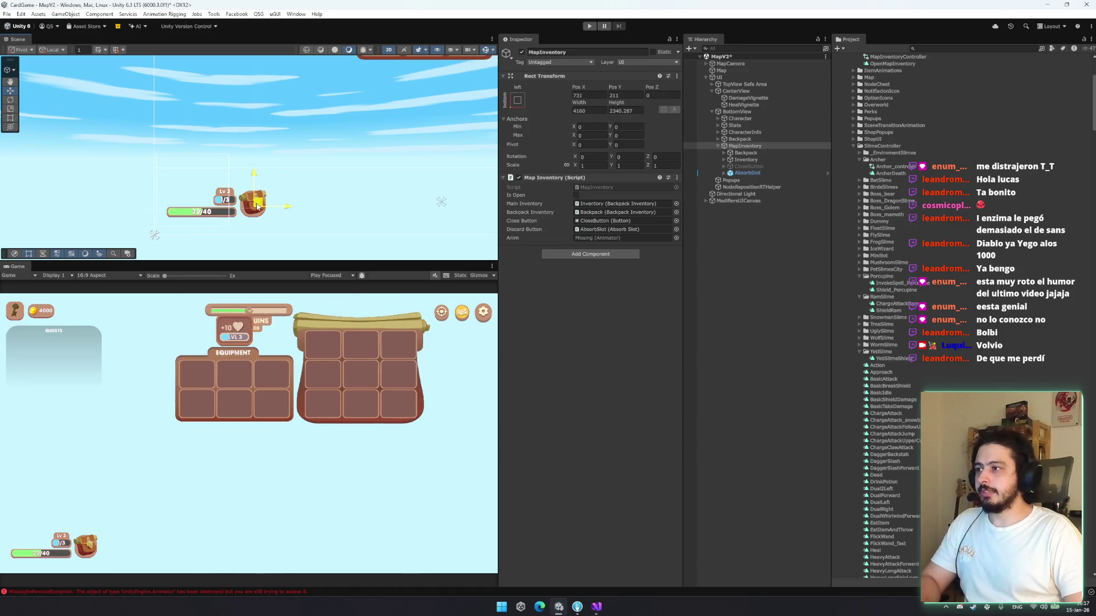
Set the MapInventory's Scale to 0 and open its MapInventory script
{"action": "left_click", "coordinate": [746, 153]}
{"action": "left_click", "coordinate": [747, 173], "text": "shift"}
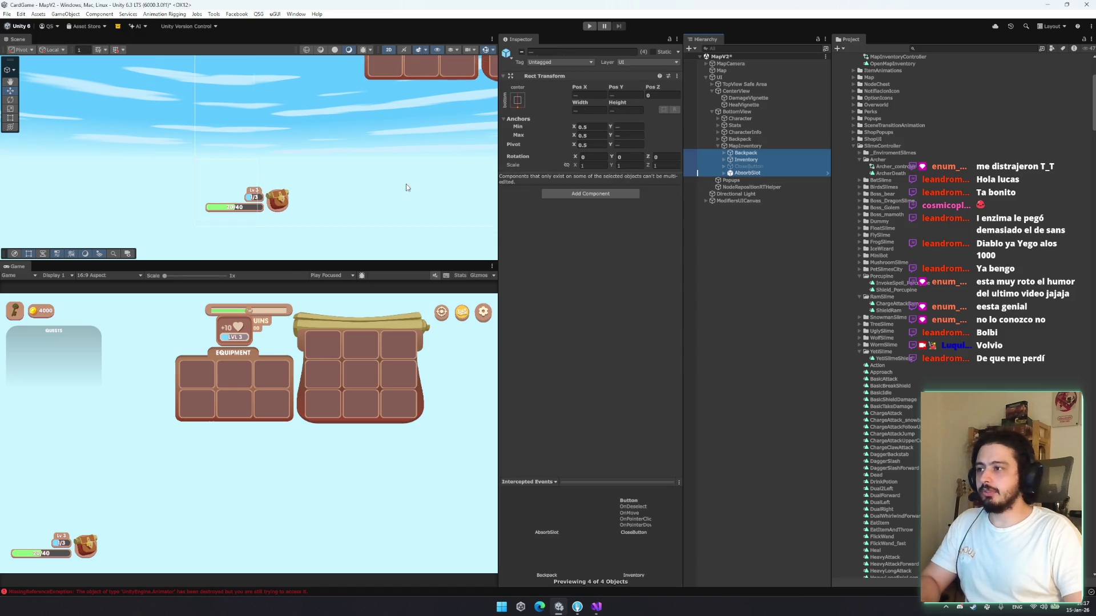
{"action": "mouse_move", "coordinate": [350, 133]}
{"action": "left_mouse_down"}
{"action": "mouse_move", "coordinate": [313, 218]}
{"action": "mouse_move", "coordinate": [288, 228]}
{"action": "left_mouse_up"}
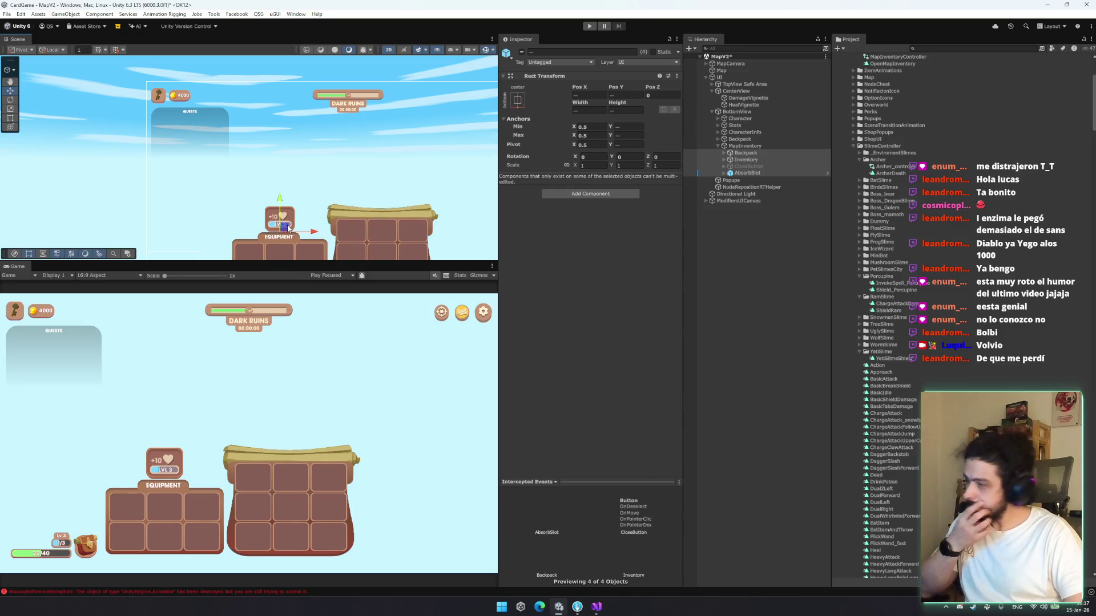
{"action": "left_click", "coordinate": [763, 152]}
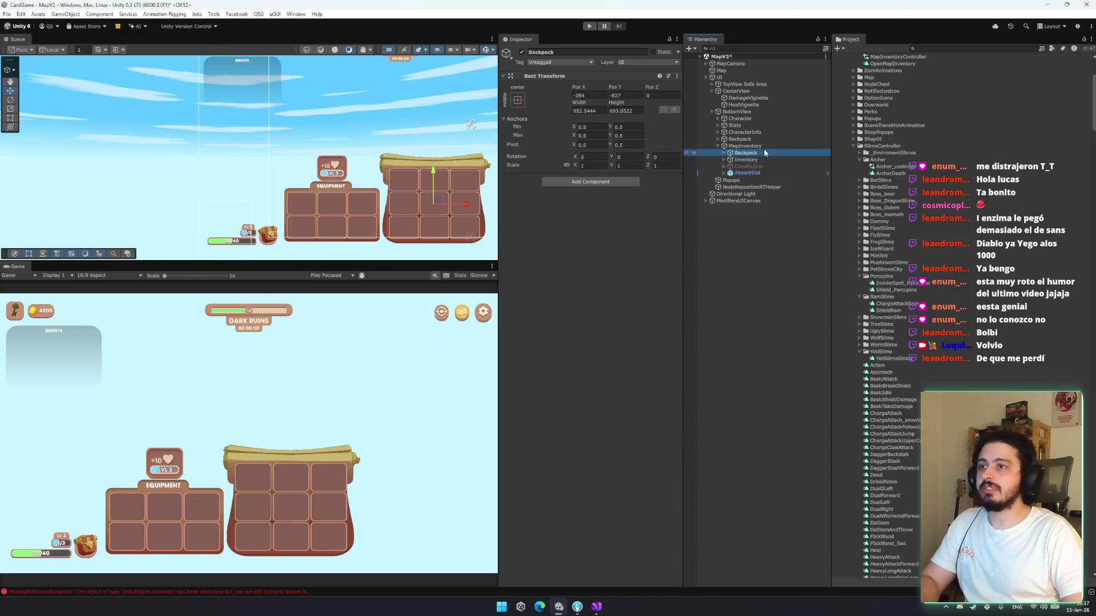
{"action": "left_click", "coordinate": [570, 163]}
{"action": "left_click", "coordinate": [591, 165]}
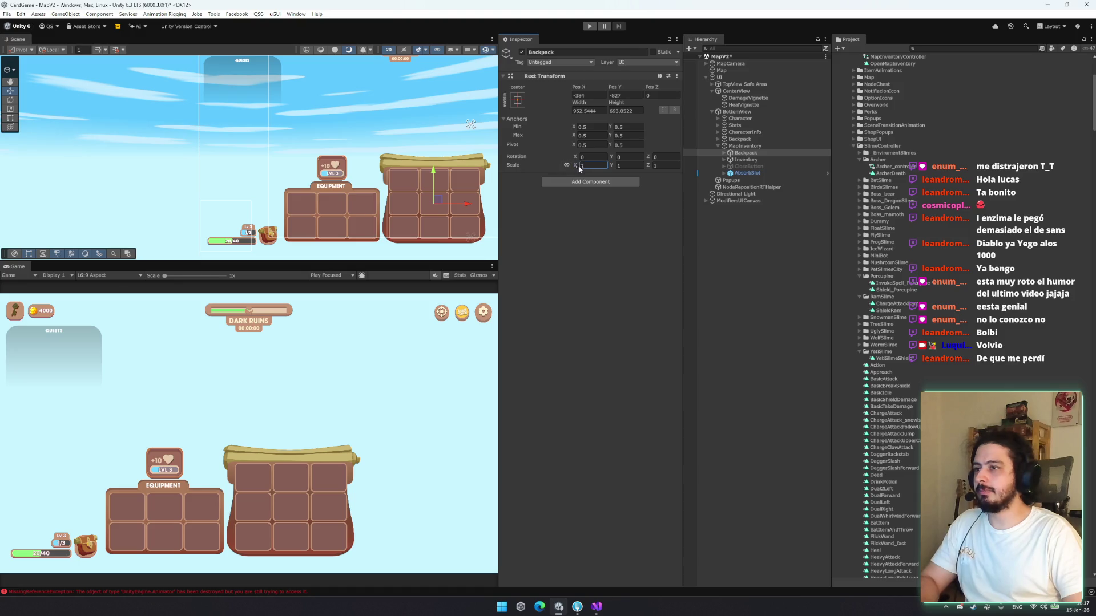
{"action": "left_click", "coordinate": [744, 147]}
{"action": "mouse_move", "coordinate": [575, 167]}
{"action": "left_mouse_down"}
{"action": "mouse_move", "coordinate": [565, 167]}
{"action": "mouse_move", "coordinate": [593, 166]}
{"action": "mouse_move", "coordinate": [560, 174]}
{"action": "mouse_move", "coordinate": [584, 179]}
{"action": "left_mouse_up"}
{"action": "type", "text": "1"}
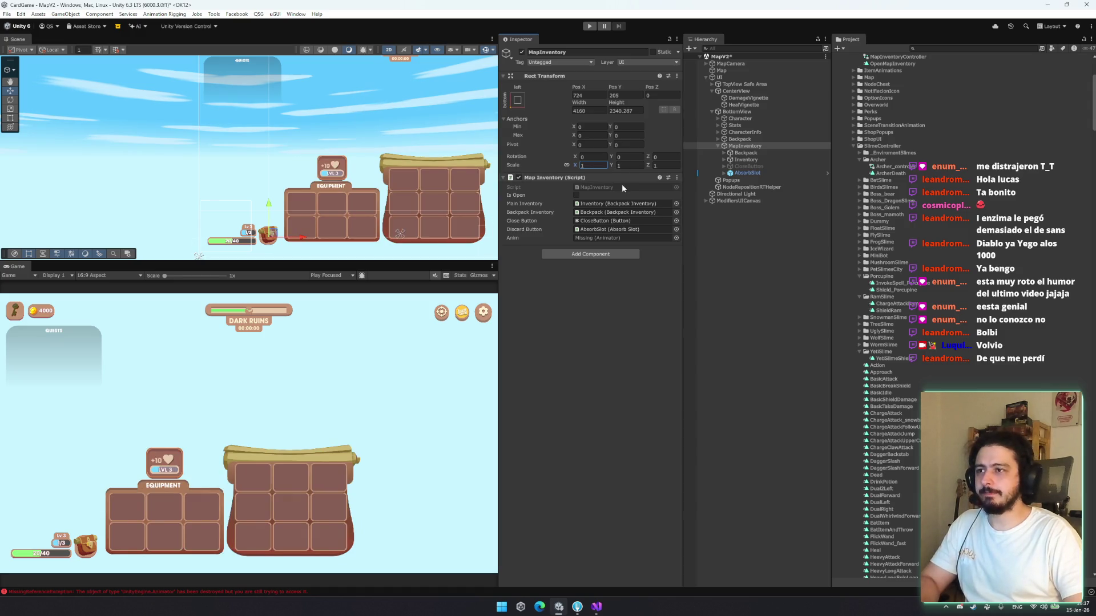
{"action": "mouse_move", "coordinate": [575, 166]}
{"action": "left_mouse_down"}
{"action": "mouse_move", "coordinate": [565, 169]}
{"action": "mouse_move", "coordinate": [585, 178]}
{"action": "left_mouse_up"}
{"action": "type", "text": "0.51"}
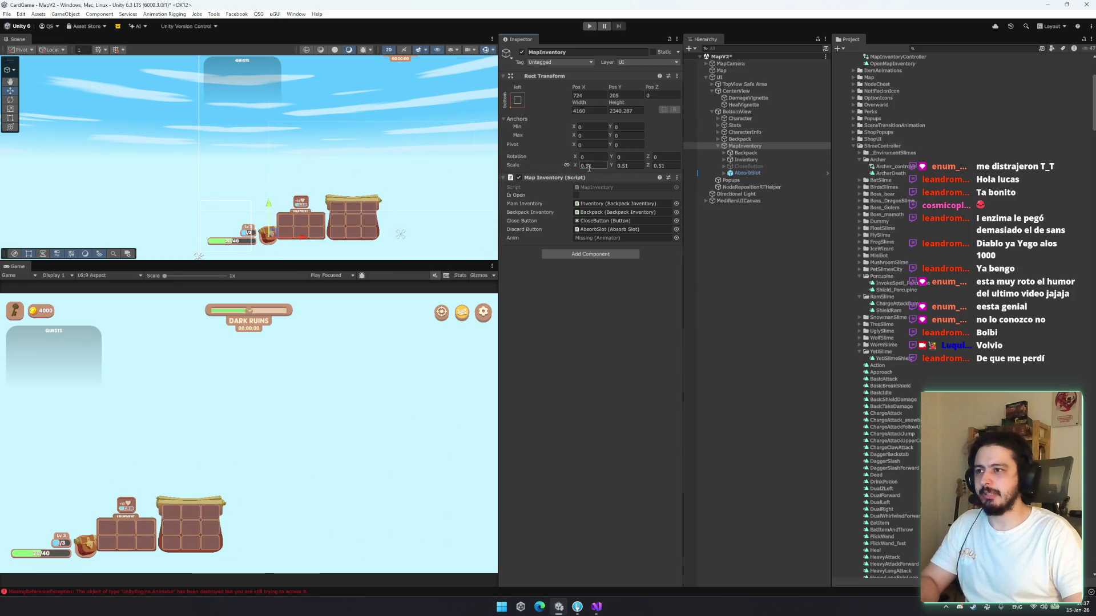
{"action": "type", "text": "0"}
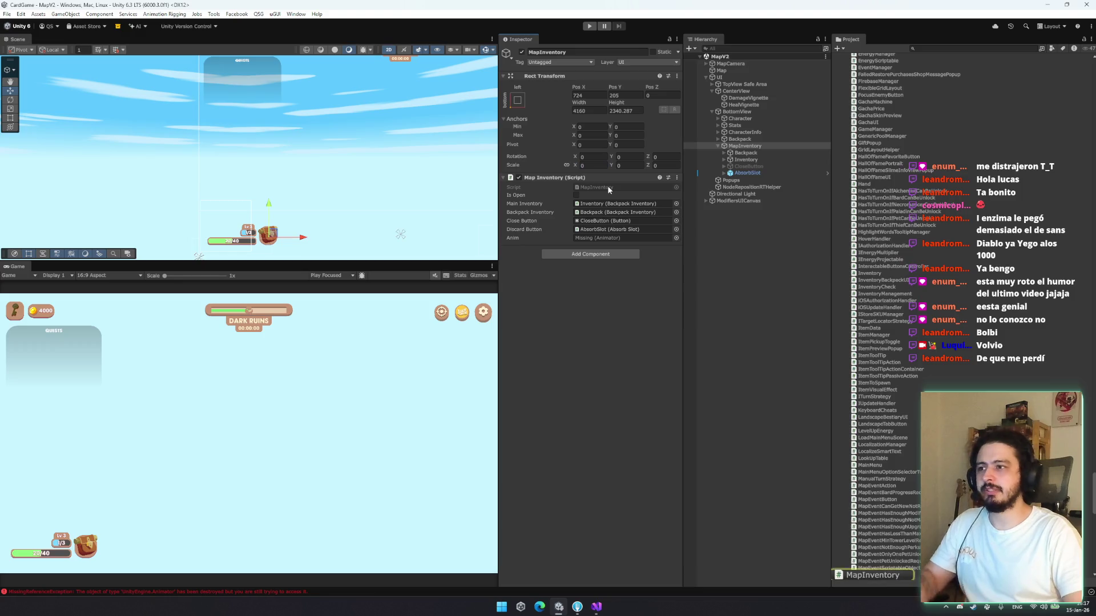
{"action": "double_click", "coordinate": [607, 188]}
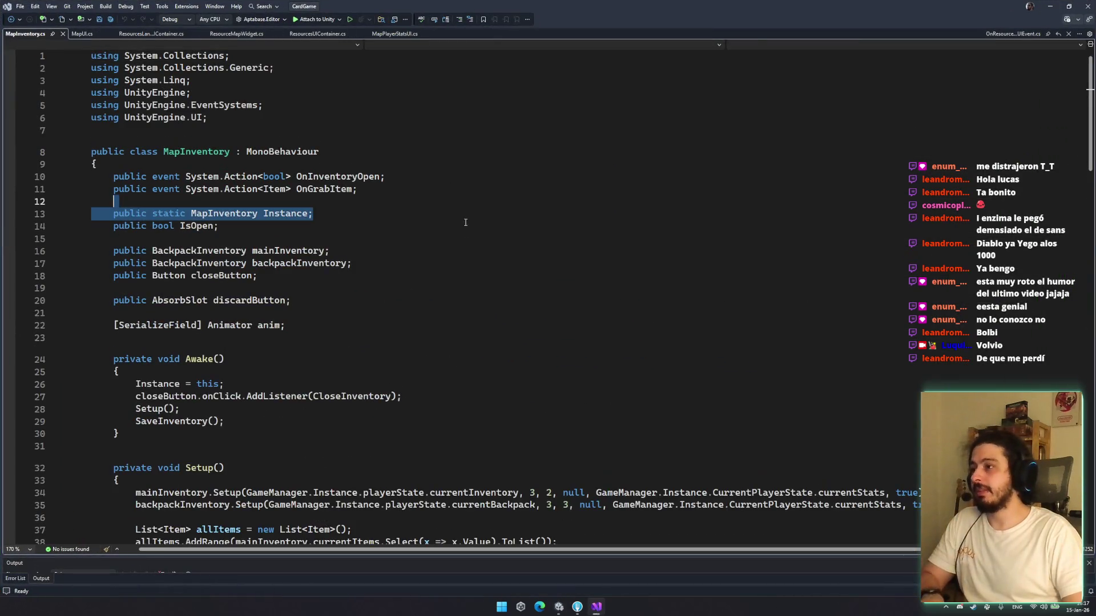
Delete the [SerializeField] Animator anim field and its blank lines, then save
{"action": "left_click", "coordinate": [456, 227]}
{"action": "key", "text": "Down"}
{"action": "key", "text": "Down"}
{"action": "key", "text": "Down"}
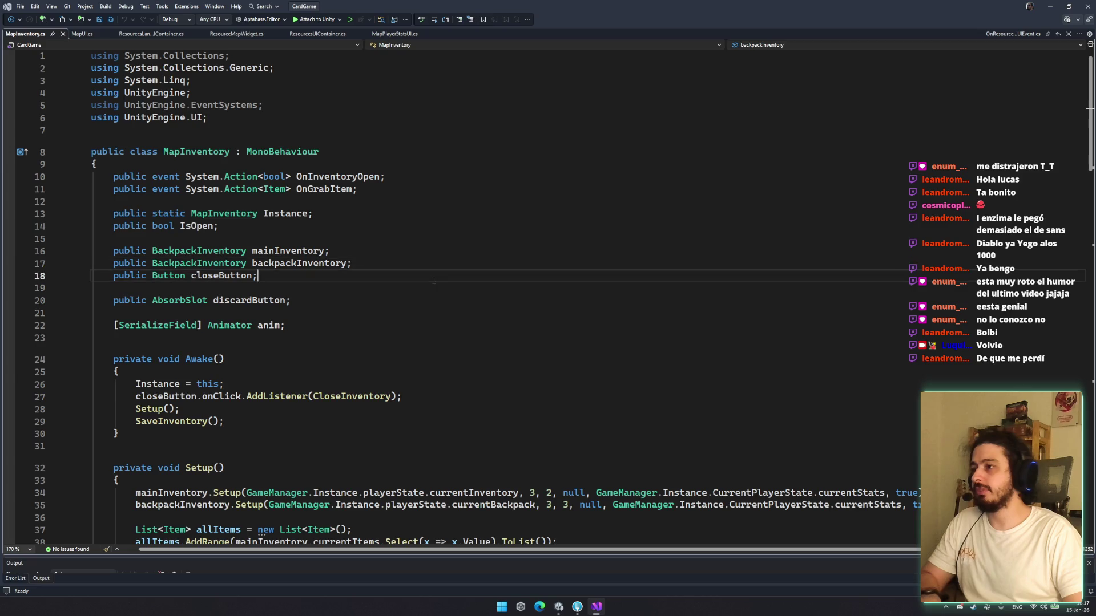
{"action": "key", "text": "shift+Delete"}
{"action": "key", "text": "Up"}
{"action": "key", "text": "Up"}
{"action": "key", "text": "shift+Delete"}
{"action": "key", "text": "shift+Delete"}
{"action": "key", "text": "Up"}
{"action": "key", "text": "End"}
{"action": "key", "text": "Return"}
{"action": "key", "text": "ctrl+s"}
Replace anim.SetTrigger("open") in OpenInventory with an empty line
{"action": "scroll", "coordinate": [538, 312], "scroll_direction": "down", "scroll_amount": 19}
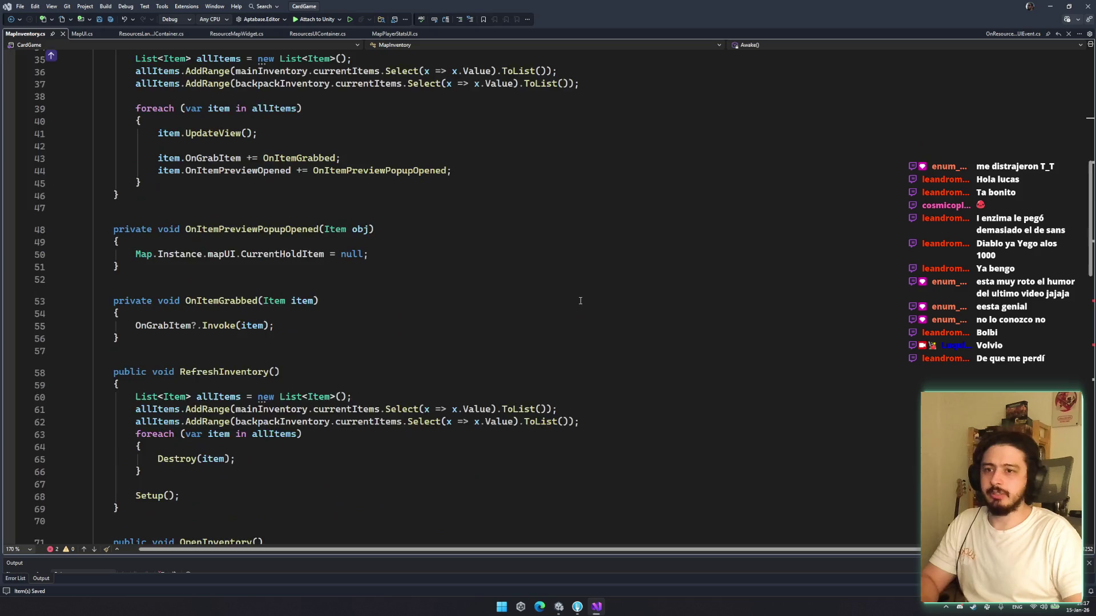
{"action": "left_click_drag", "start_coordinate": [312, 308], "coordinate": [329, 292]}
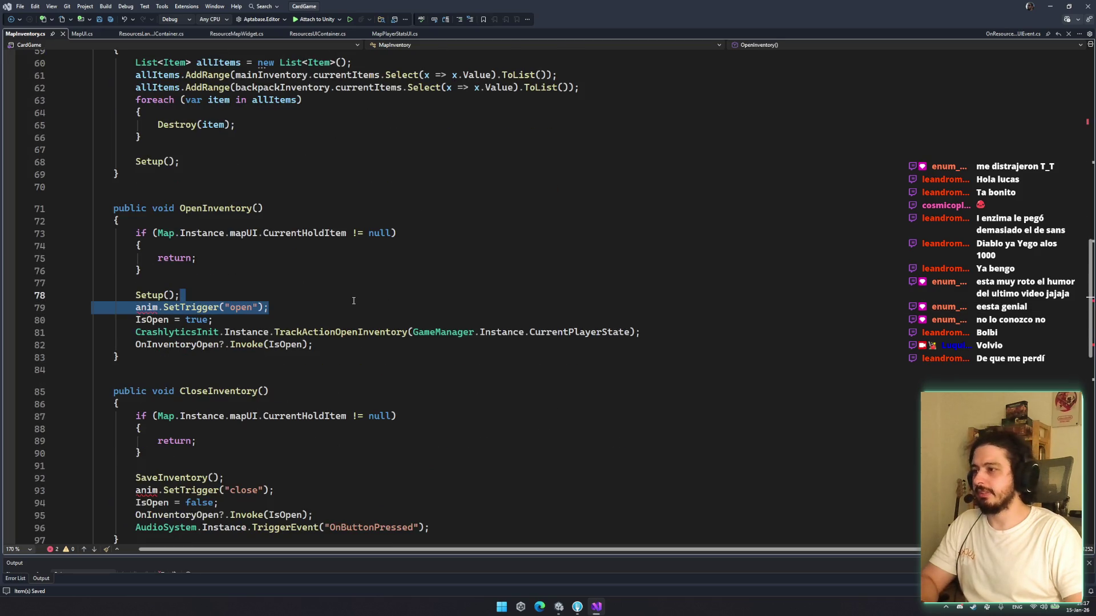
{"action": "key", "text": "Delete"}
{"action": "key", "text": "Return"}
{"action": "type", "text": "anim"}
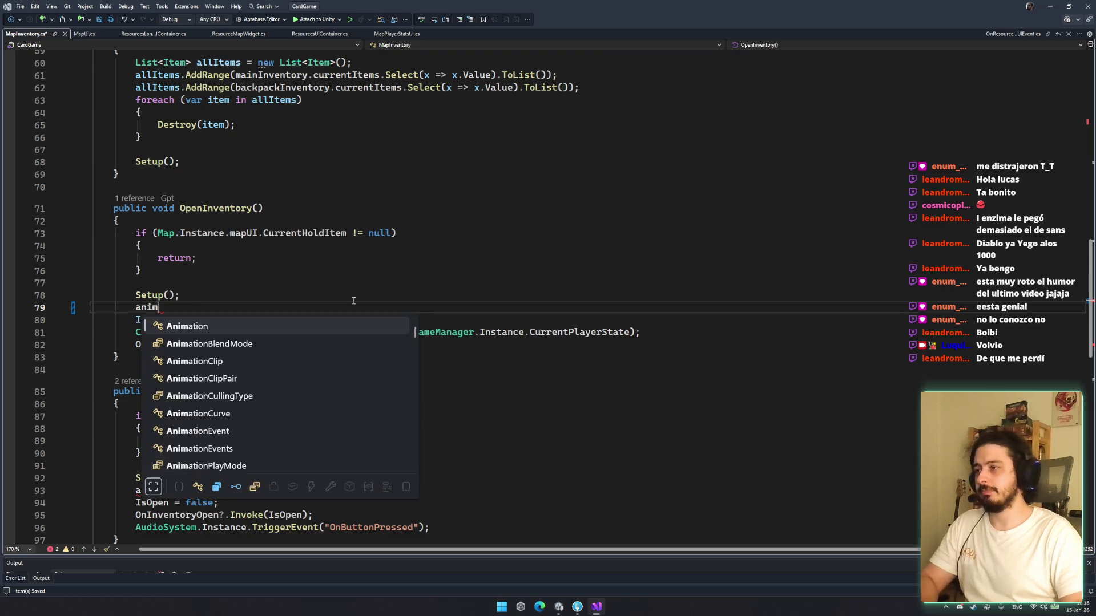
{"action": "key", "text": "BackSpace"}
{"action": "key", "text": "ctrl+minus"}
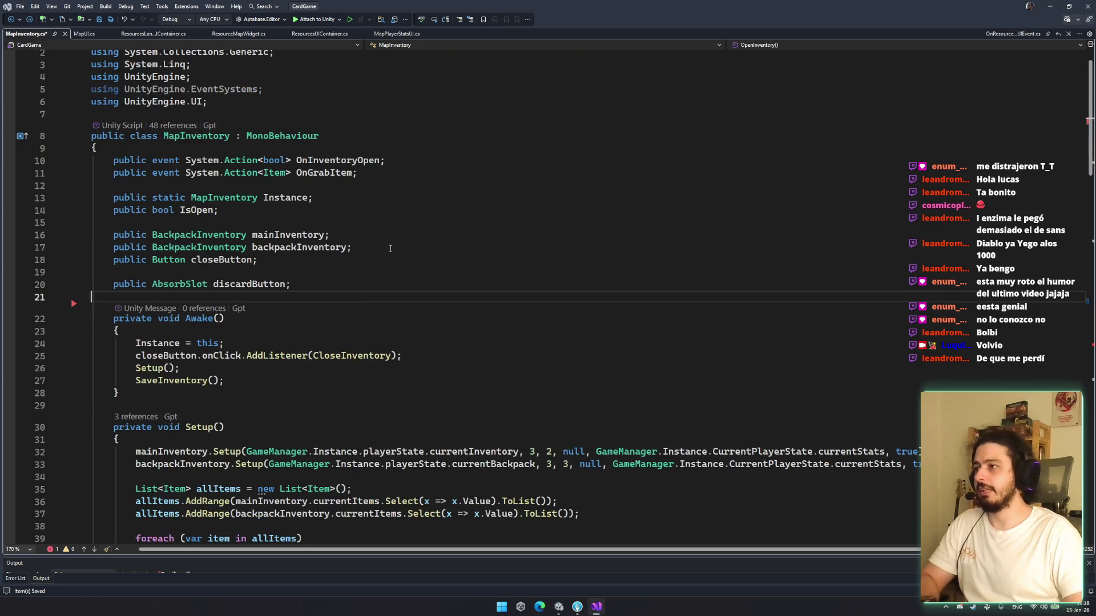
{"action": "left_click", "coordinate": [351, 279]}
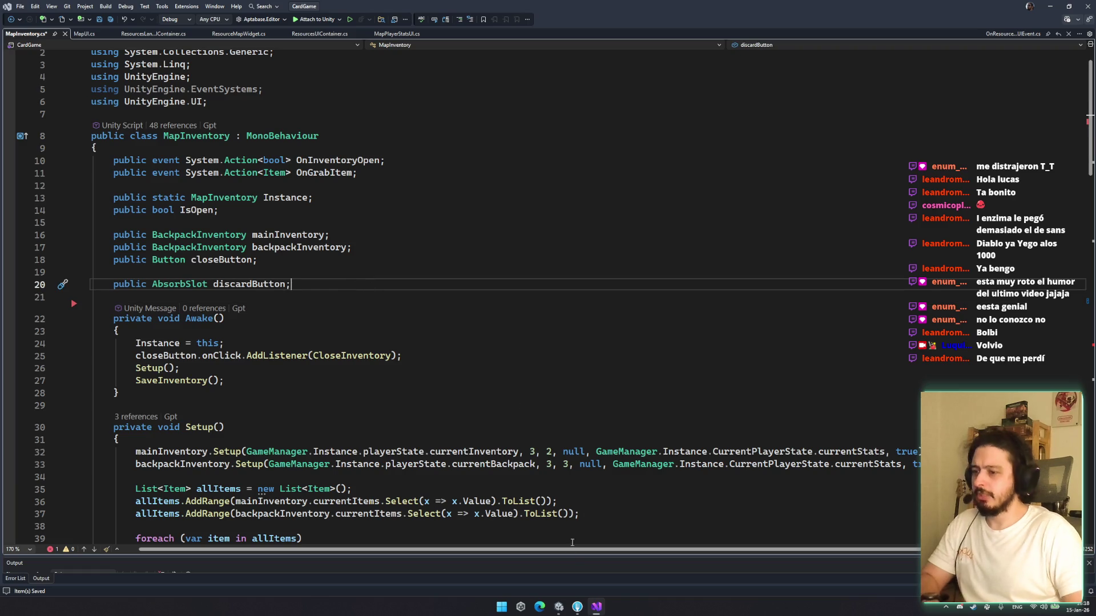
Let Unity recompile, then return to OpenInventory's empty line in the script
{"action": "left_click", "coordinate": [577, 606]}
{"action": "left_click", "coordinate": [559, 608]}
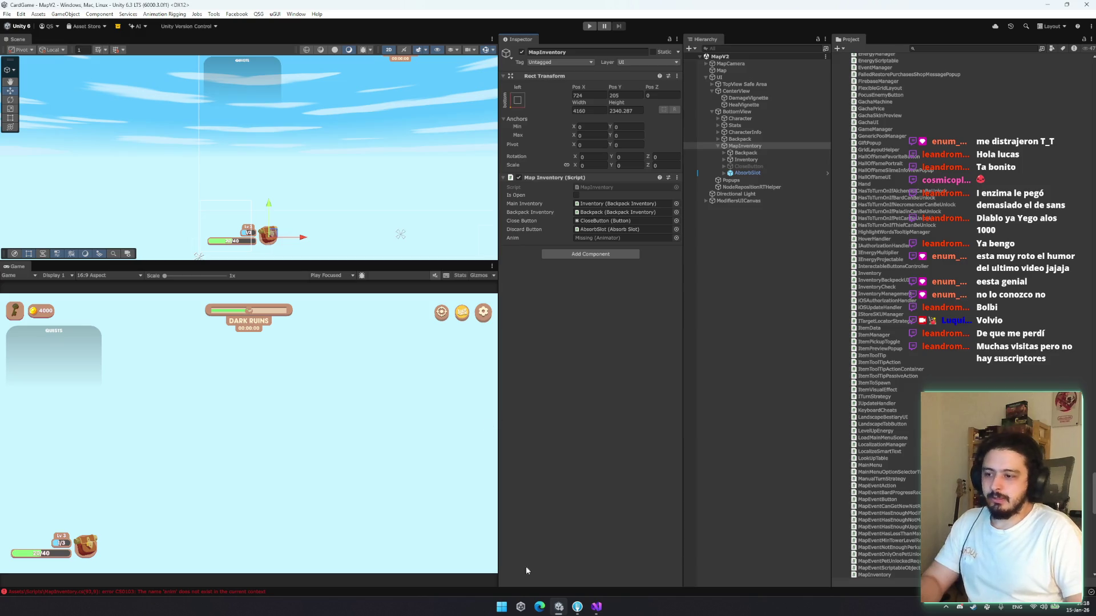
{"action": "left_click", "coordinate": [597, 607]}
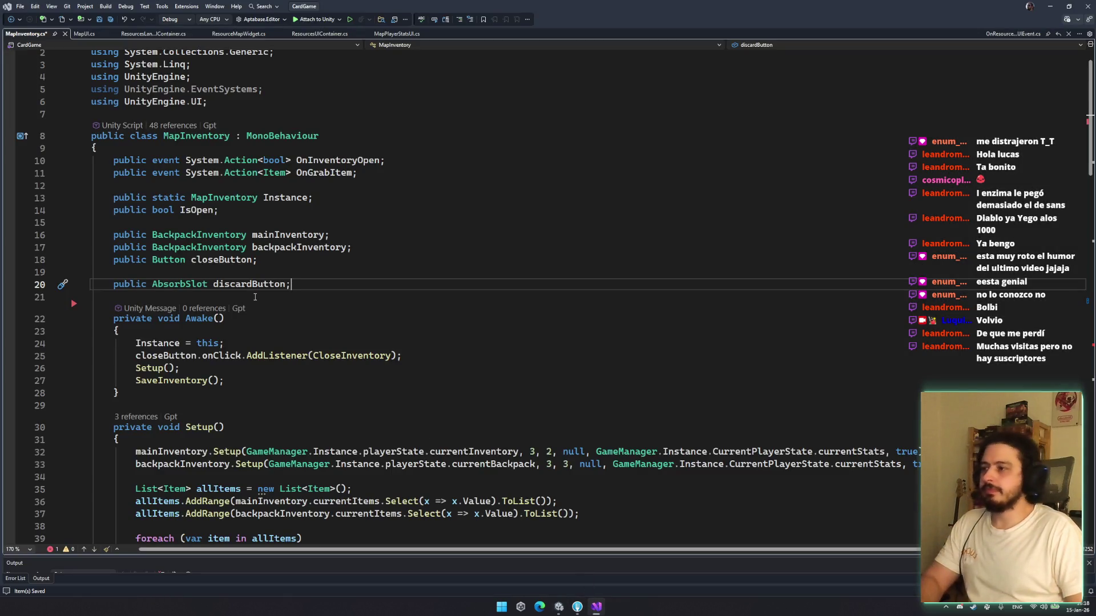
{"action": "scroll", "coordinate": [432, 365], "scroll_direction": "down", "scroll_amount": 4}
{"action": "scroll", "coordinate": [457, 338], "scroll_direction": "down", "scroll_amount": 5}
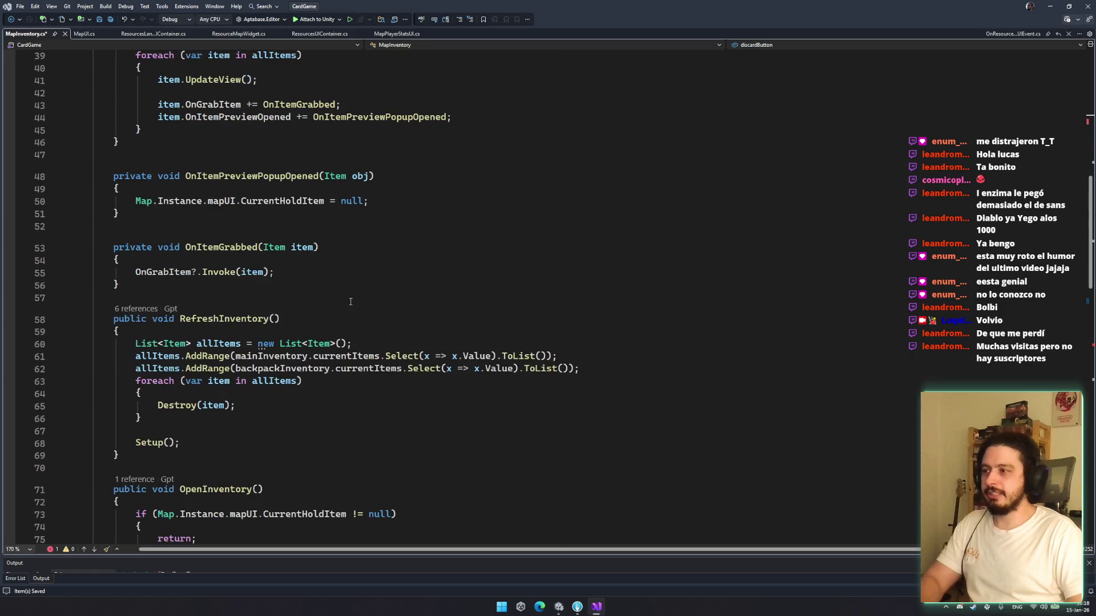
{"action": "scroll", "coordinate": [377, 396], "scroll_direction": "up", "scroll_amount": 8}
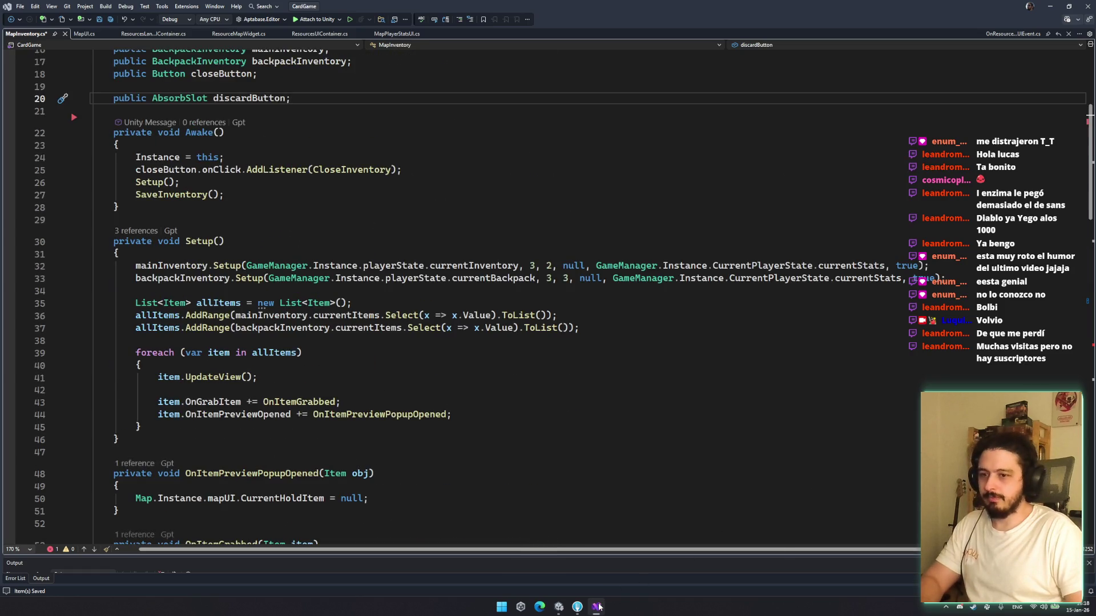
{"action": "key", "text": "alt+Tab"}
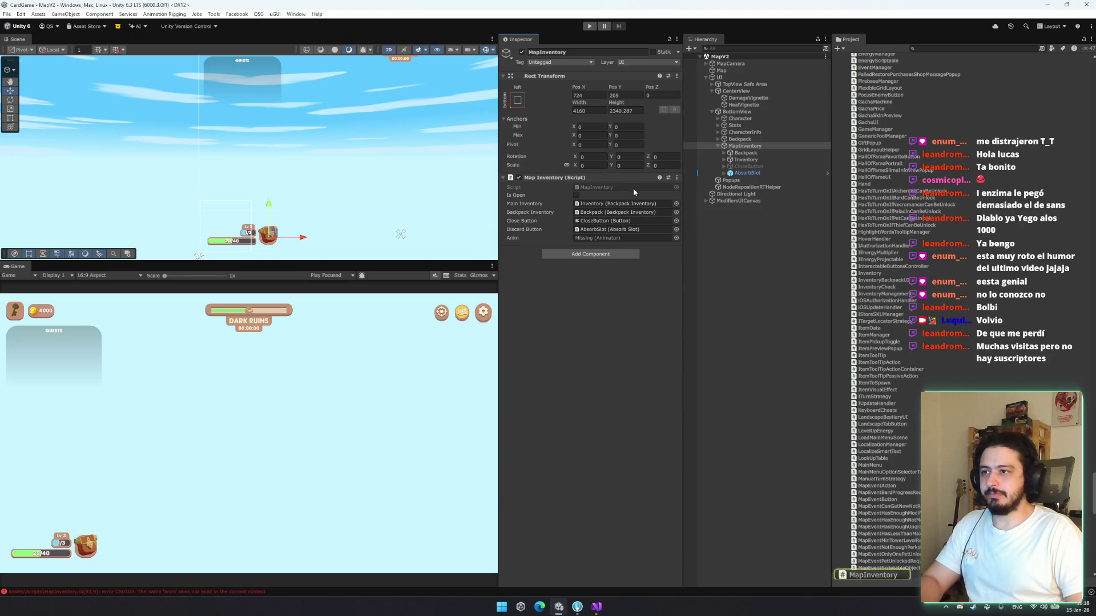
{"action": "key", "text": "alt+Tab"}
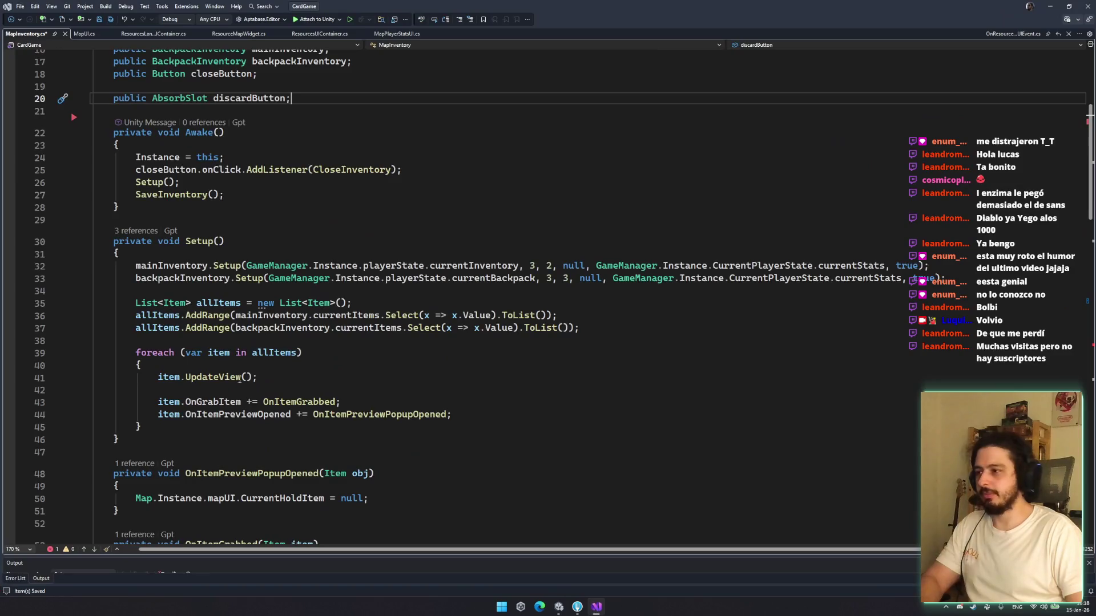
{"action": "scroll", "coordinate": [249, 227], "scroll_direction": "down", "scroll_amount": 14}
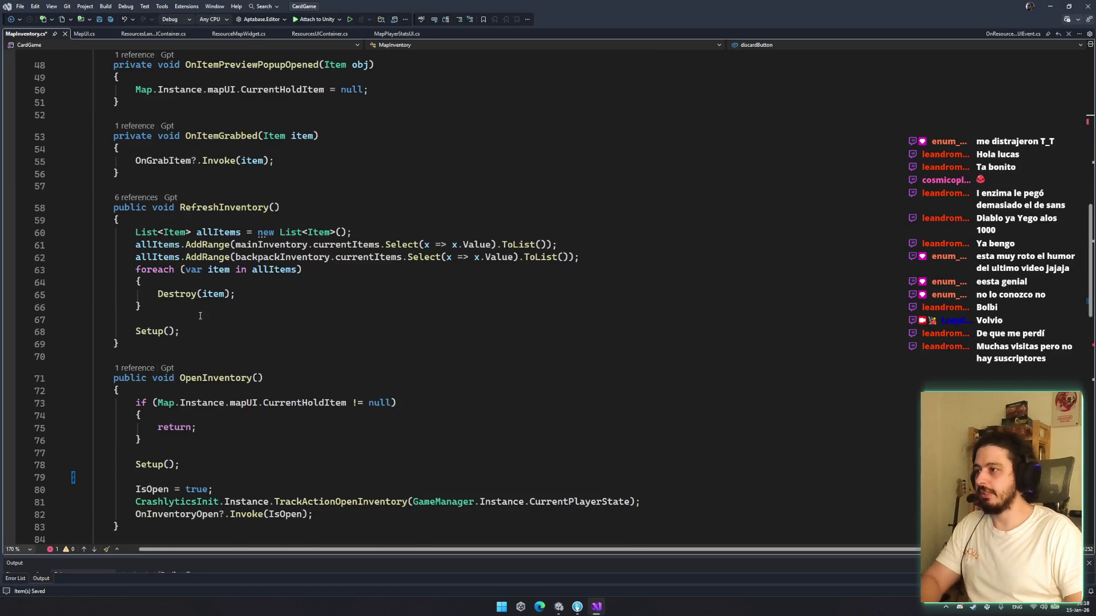
{"action": "left_click", "coordinate": [216, 330]}
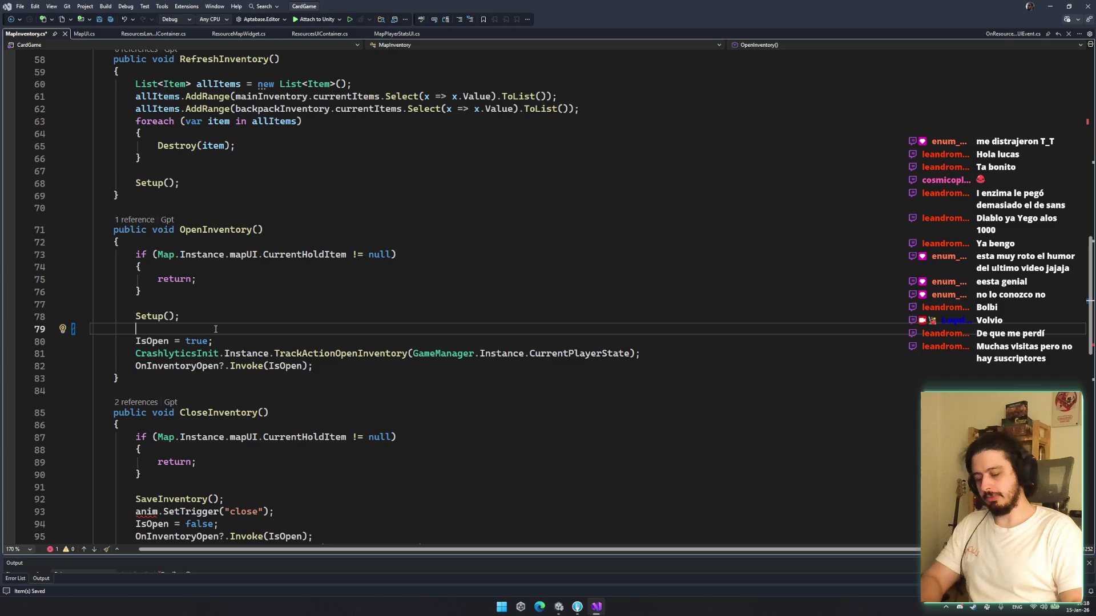
Add transform.DOScale(1, 0.3f).SetEase(Ease.OutBack) to OpenInventory and save
{"action": "type", "text": "transform.dosale"}
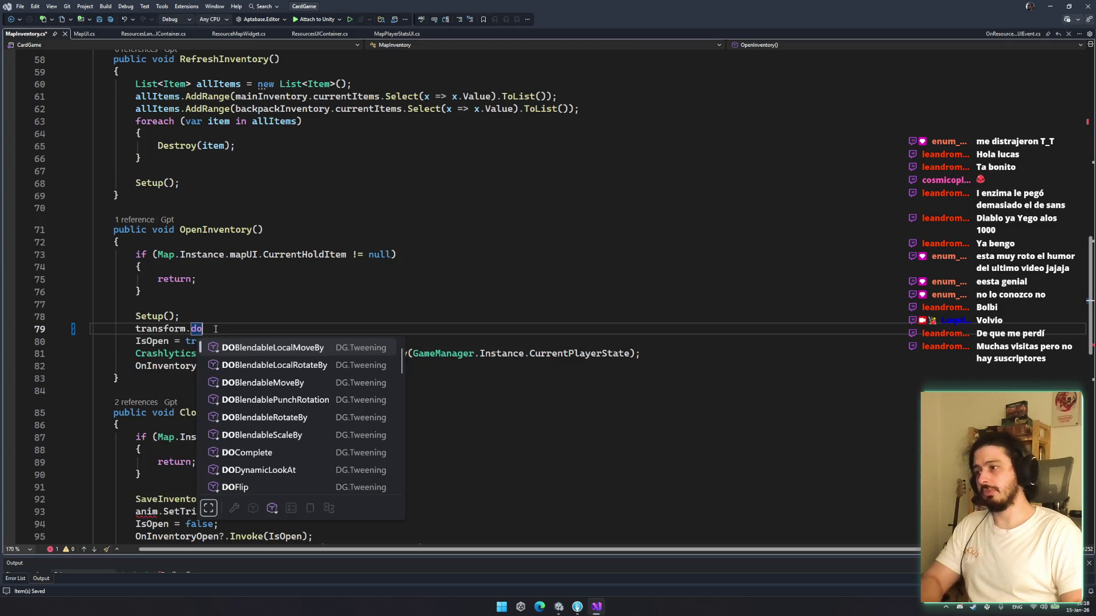
{"action": "key", "text": "BackSpace"}
{"action": "key", "text": "BackSpace"}
{"action": "key", "text": "BackSpace"}
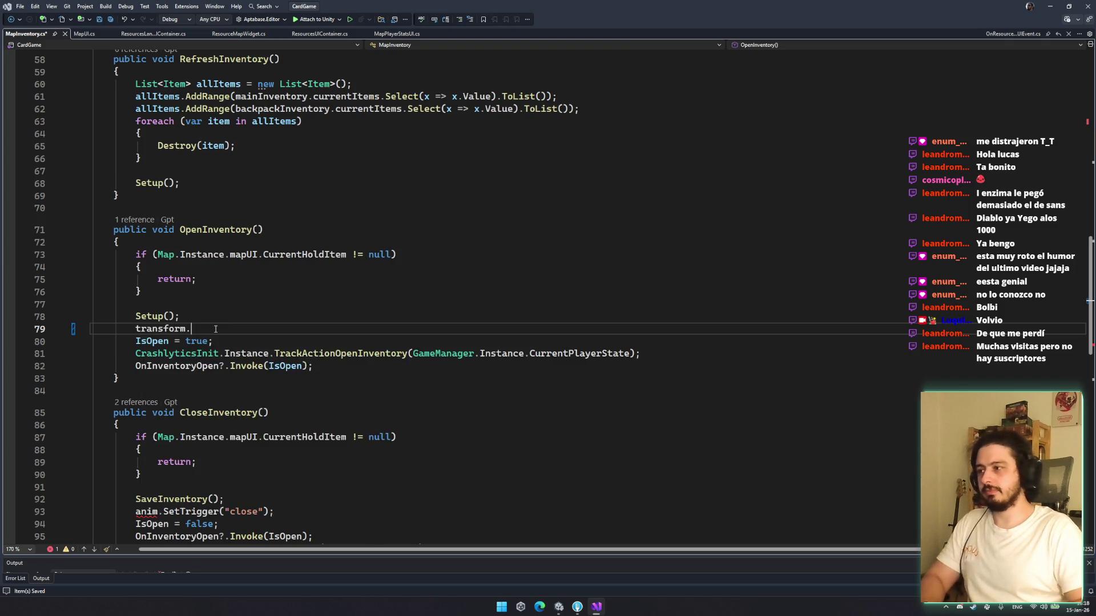
{"action": "type", "text": ".dosc("}
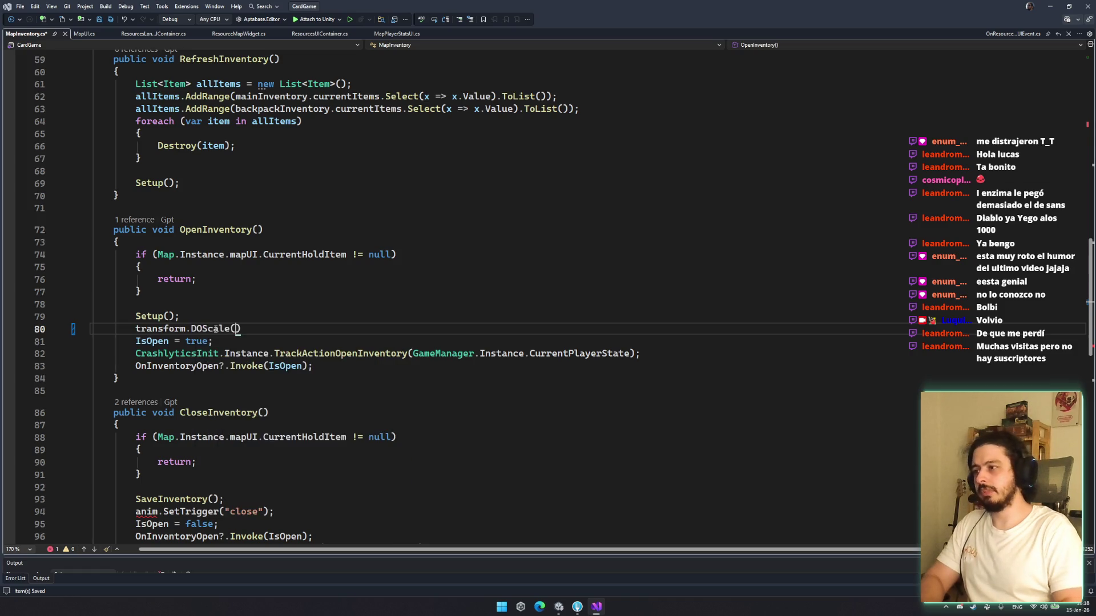
{"action": "type", "text": "1,"}
{"action": "type", "text": " 0.3f"}
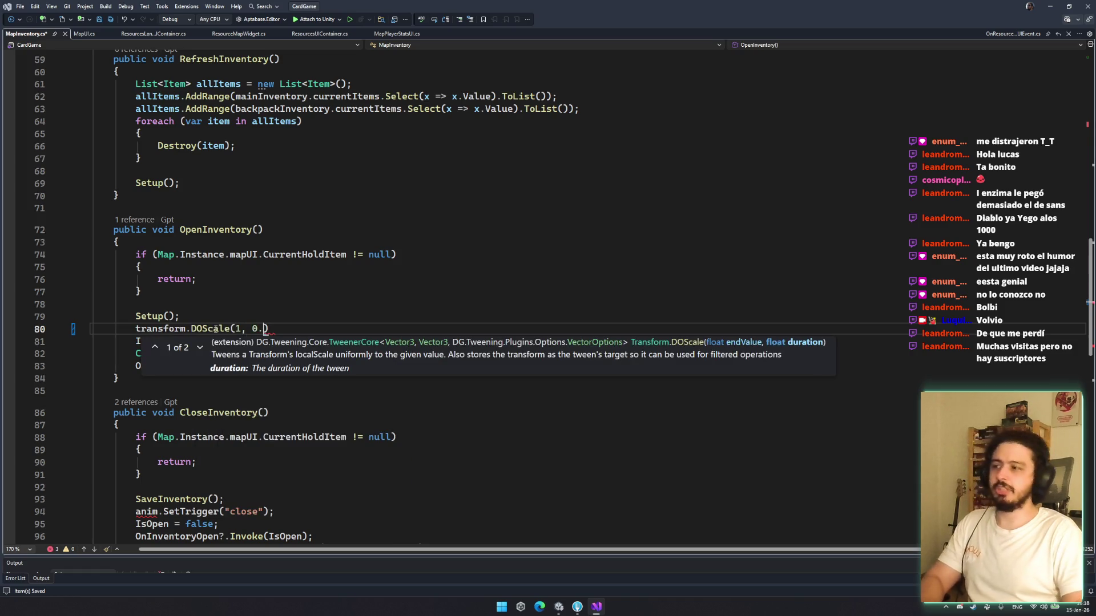
{"action": "type", "text": "f"}
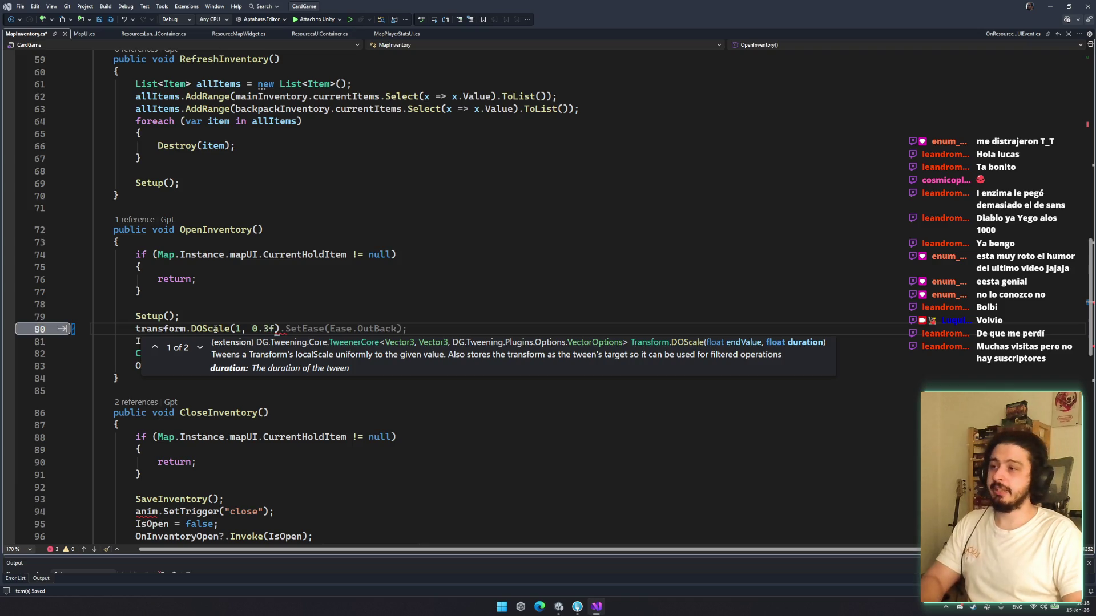
{"action": "key", "text": "Tab"}
{"action": "key", "text": "ctrl+s"}
Insert transform.DOKill(false) above the open scale tween
{"action": "key", "text": "Left"}
{"action": "key", "text": "Left"}
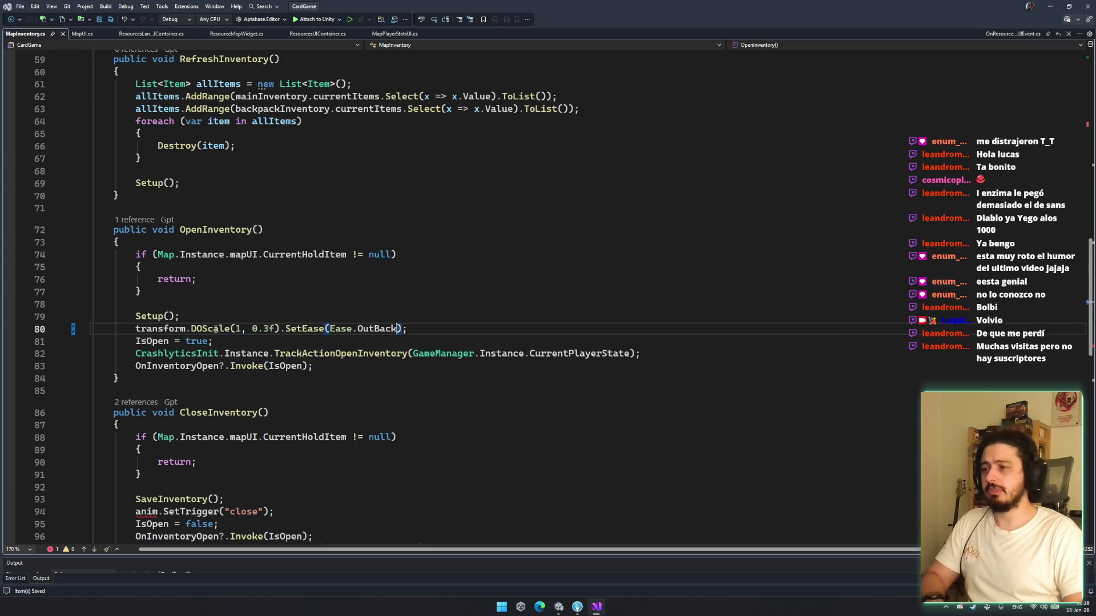
{"action": "key", "text": "ctrl+Return"}
{"action": "type", "text": "transform.doki*("}
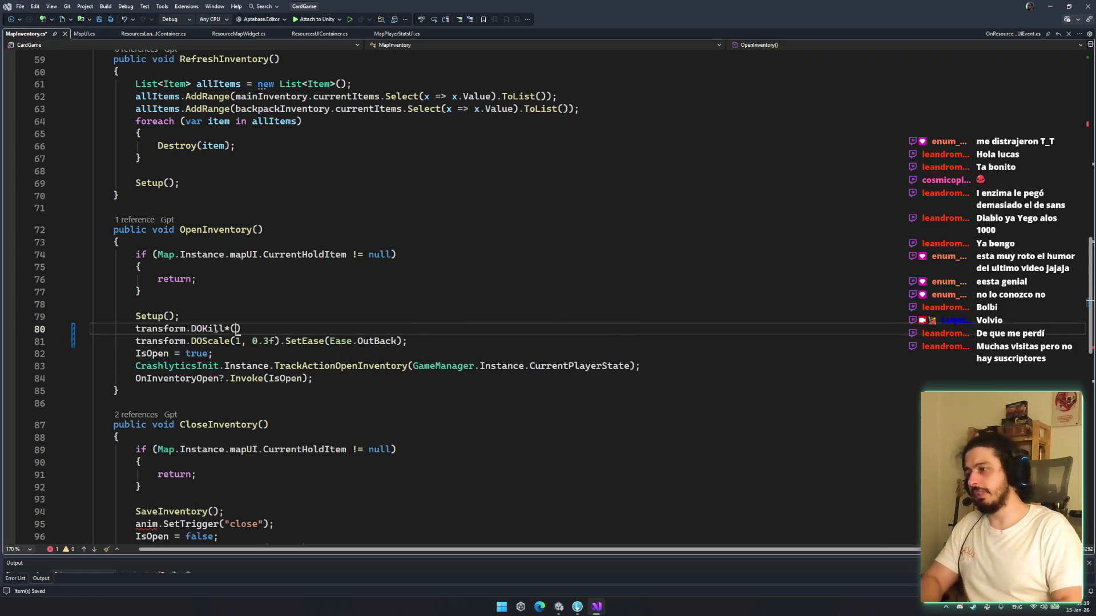
{"action": "type", "text": "(true);"}
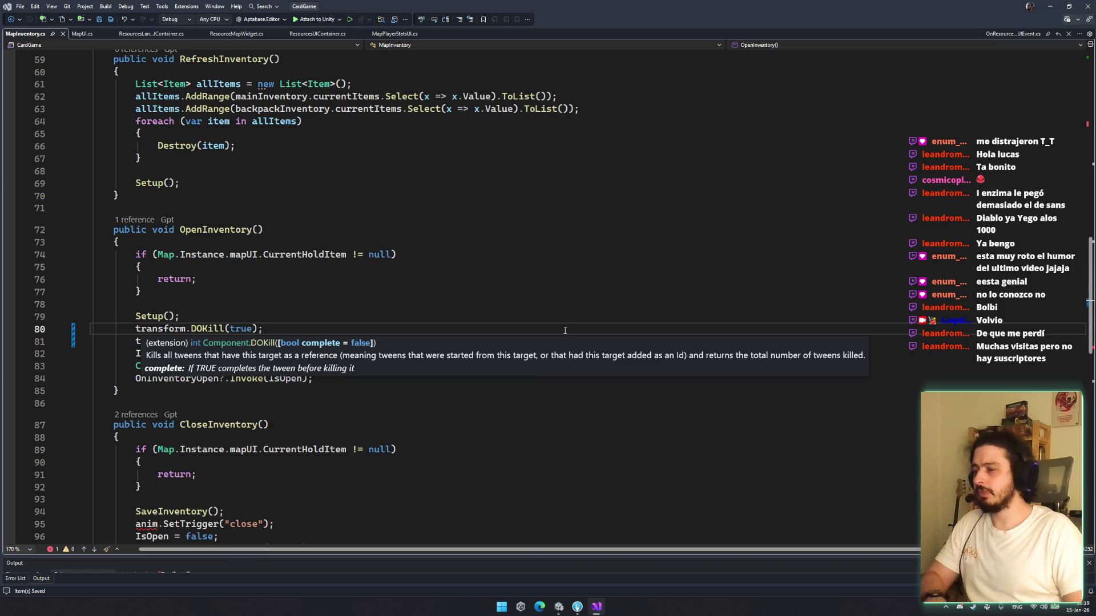
{"action": "double_click", "coordinate": [244, 330]}
{"action": "type", "text": "false"}
Replace CloseInventory's animation trigger with the kill and scale lines, scaling to 0
{"action": "mouse_move", "coordinate": [496, 353]}
{"action": "left_mouse_down"}
{"action": "mouse_move", "coordinate": [496, 337]}
{"action": "mouse_move", "coordinate": [342, 318]}
{"action": "left_mouse_up"}
{"action": "scroll", "coordinate": [306, 425], "scroll_direction": "down", "scroll_amount": 3}
{"action": "key", "text": "ctrl+c"}
{"action": "left_click_drag", "start_coordinate": [274, 412], "coordinate": [136, 412]}
{"action": "key", "text": "BackSpace"}
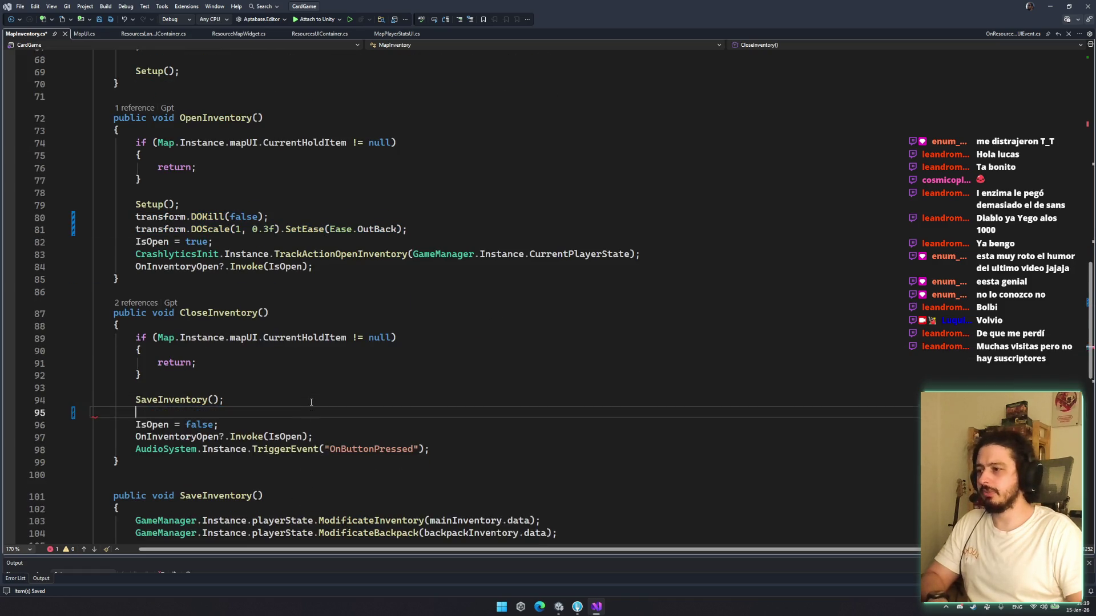
{"action": "key", "text": "ctrl+v"}
{"action": "left_click", "coordinate": [241, 424]}
{"action": "left_click", "coordinate": [240, 433]}
{"action": "key", "text": "BackSpace"}
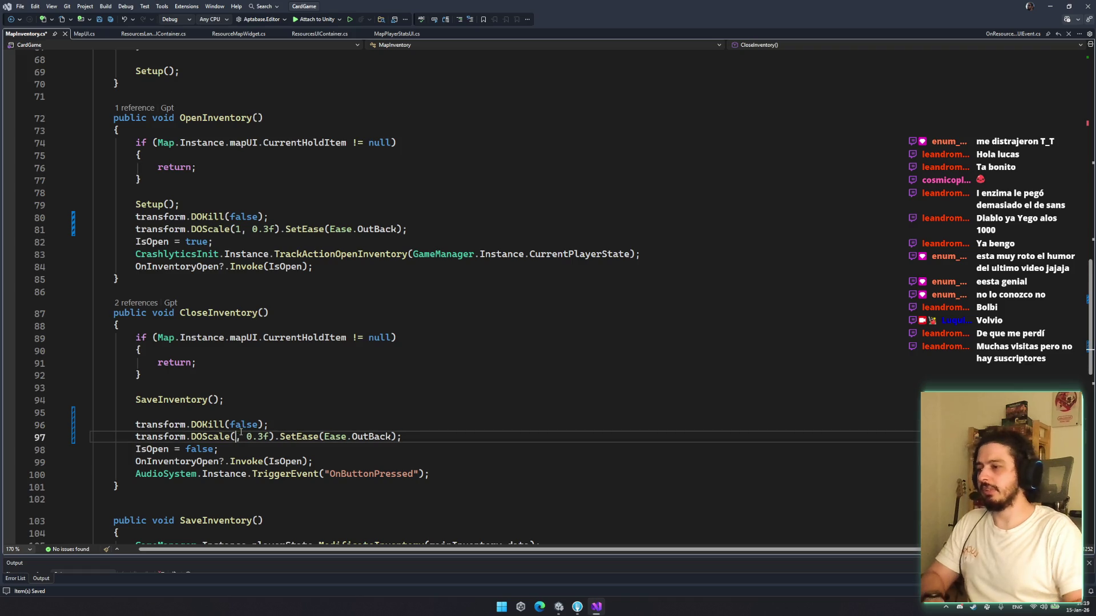
{"action": "type", "text": "0"}
{"action": "key", "text": "ctrl+s"}
Change the close tween's ease from OutBack to Ease.InBack
{"action": "left_click", "coordinate": [458, 412]}
{"action": "key", "text": "Delete"}
{"action": "key", "text": "End"}
{"action": "double_click", "coordinate": [385, 425]}
{"action": "key", "text": "BackSpace"}
{"action": "key", "text": "ctrl+BackSpace"}
{"action": "key", "text": "ctrl+BackSpace"}
{"action": "key", "text": "ctrl+BackSpace"}
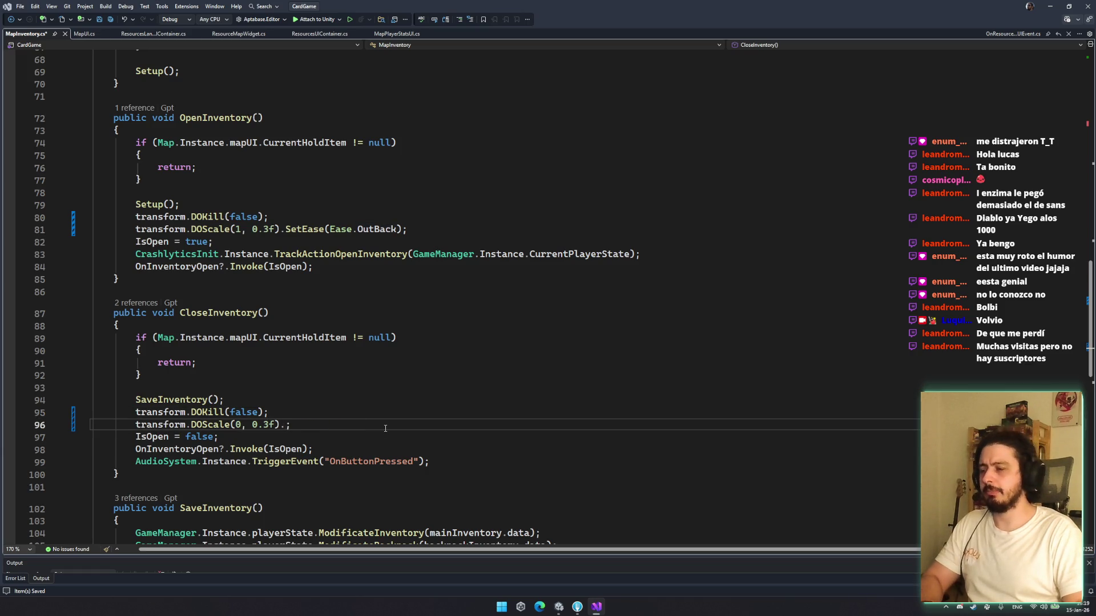
{"action": "type", "text": "seteas"}
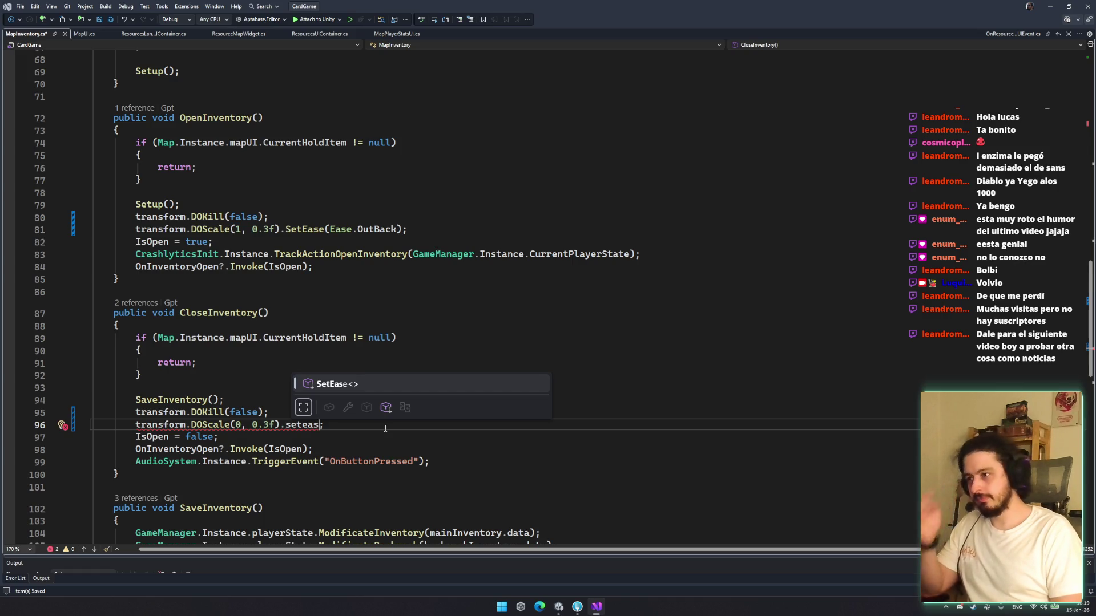
{"action": "key", "text": "Tab"}
{"action": "type", "text": "("}
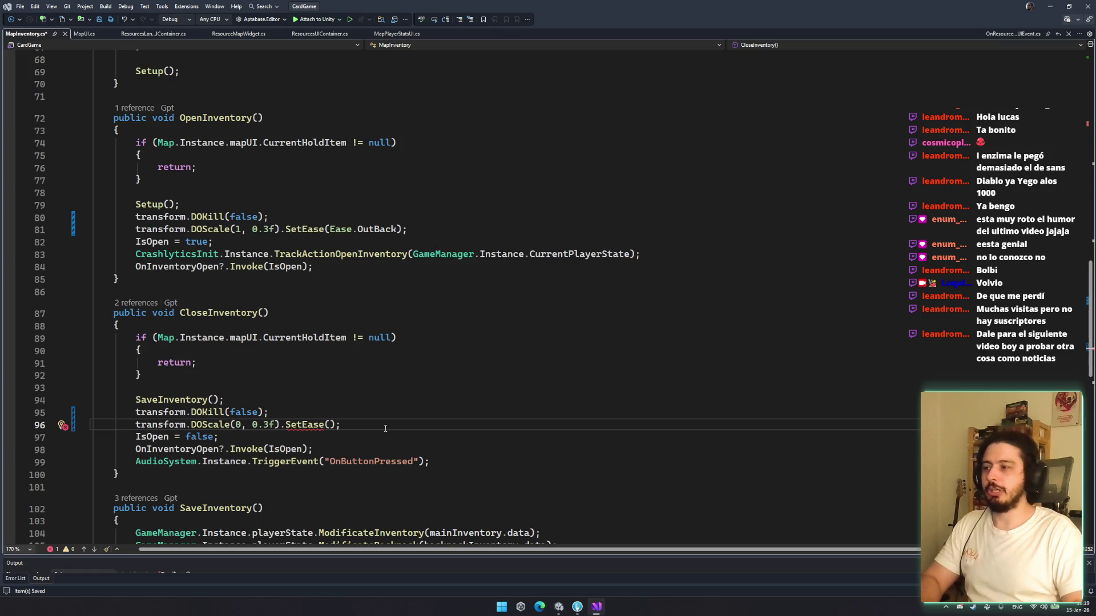
{"action": "scroll", "coordinate": [386, 428], "scroll_direction": "up", "scroll_amount": 1}
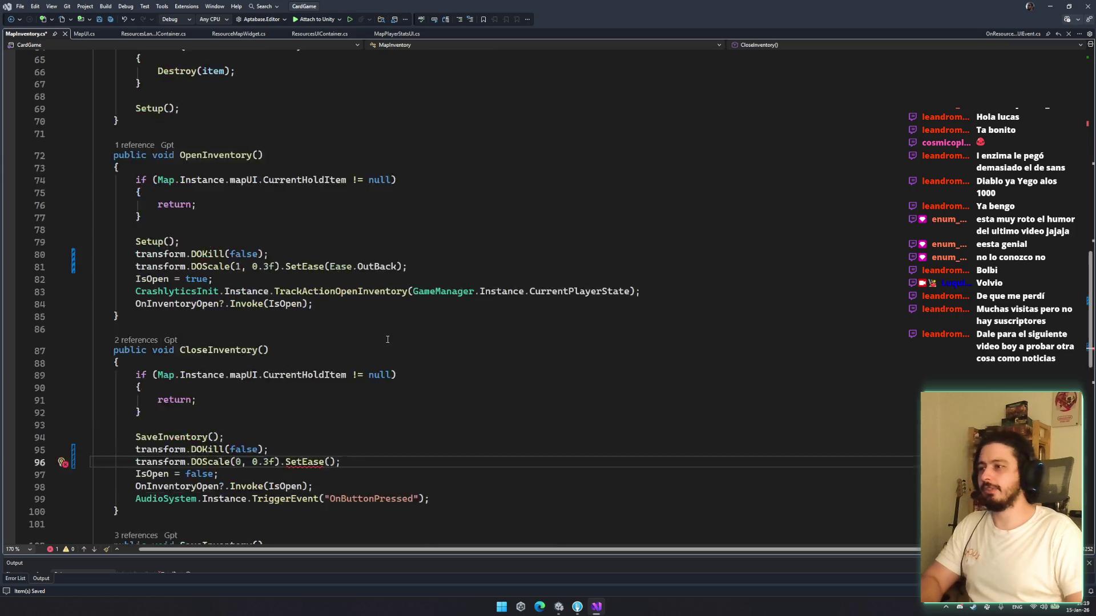
{"action": "scroll", "coordinate": [386, 428], "scroll_direction": "down", "scroll_amount": 1}
{"action": "type", "text": "Ease.i"}
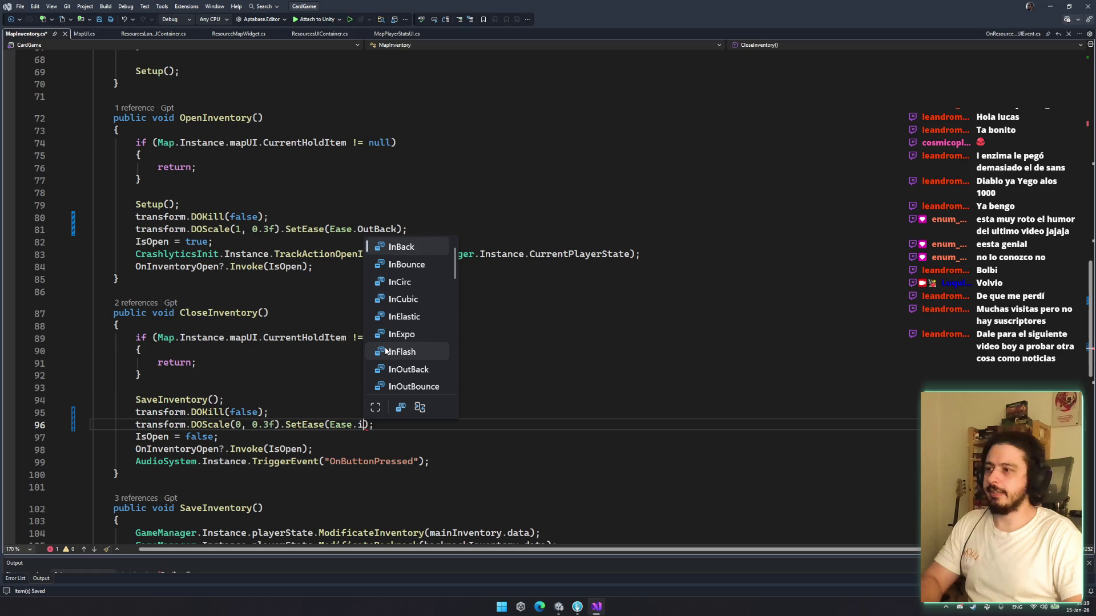
{"action": "key", "text": "Tab"}
Set the tween duration to 0.5f and save the script
{"action": "key", "text": "Up"}
{"action": "key", "text": "Up"}
{"action": "key", "text": "Up"}
{"action": "left_click", "coordinate": [482, 420]}
{"action": "left_click", "coordinate": [268, 424]}
{"action": "key", "text": "BackSpace"}
{"action": "type", "text": "5"}
{"action": "left_click", "coordinate": [266, 227]}
{"action": "key", "text": "ctrl+s"}
{"action": "left_click", "coordinate": [463, 399]}
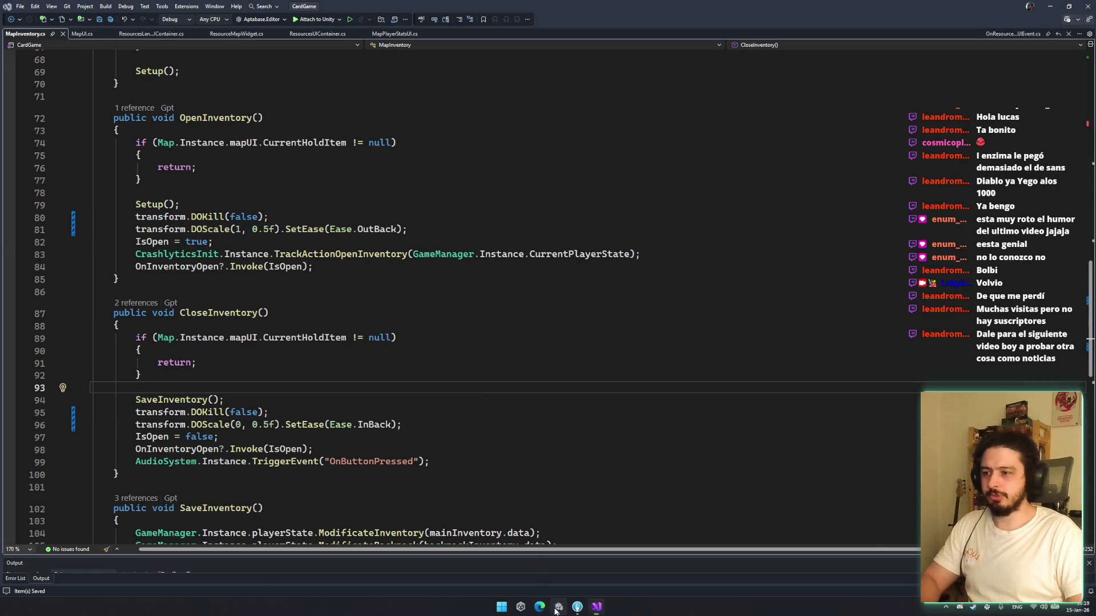
{"action": "left_click", "coordinate": [558, 607]}
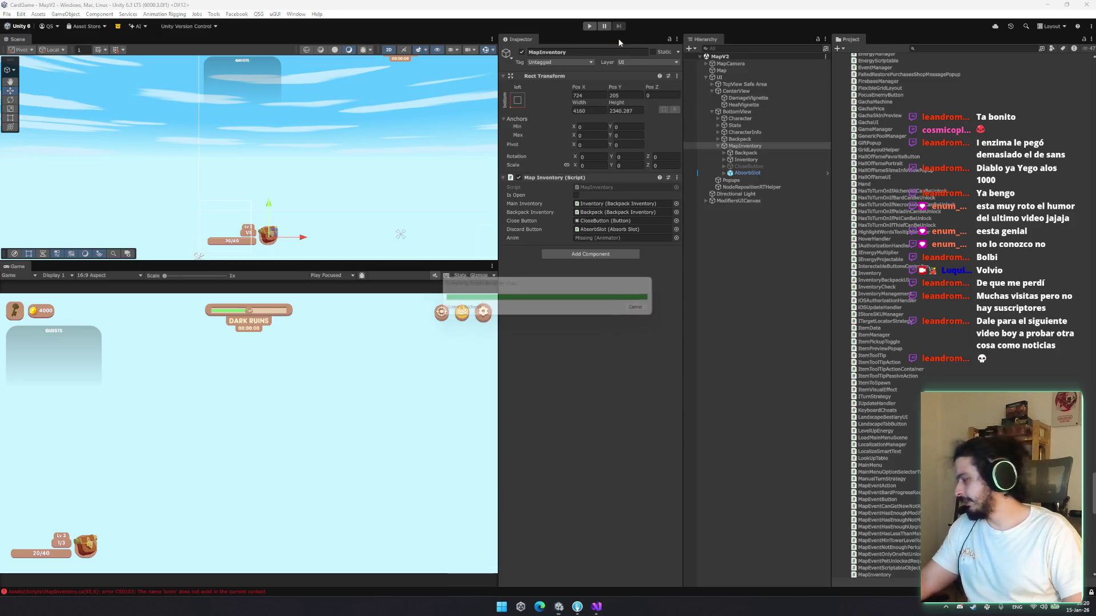
Enter Play mode and start the game from the main menu into the MapV2 island map
{"action": "left_click", "coordinate": [589, 25]}
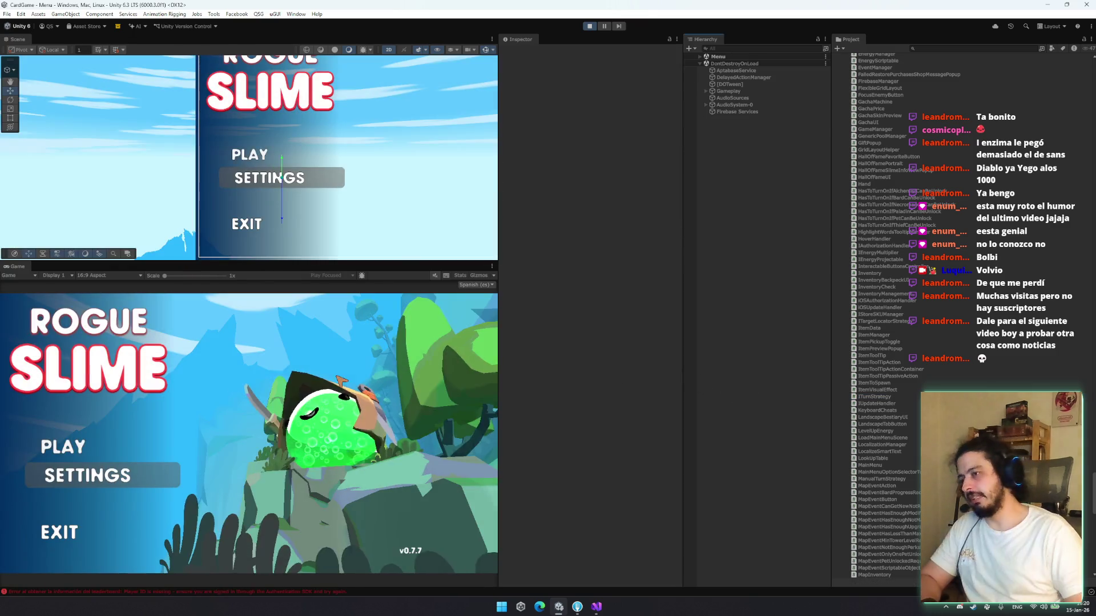
{"action": "left_click", "coordinate": [90, 448]}
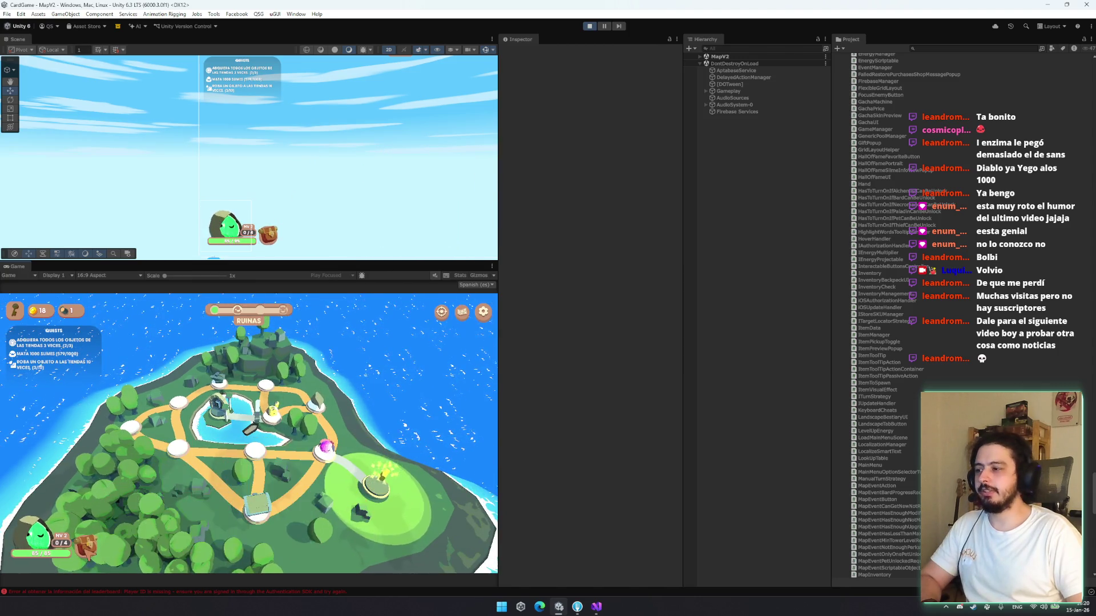
{"action": "mouse_move", "coordinate": [87, 545]}
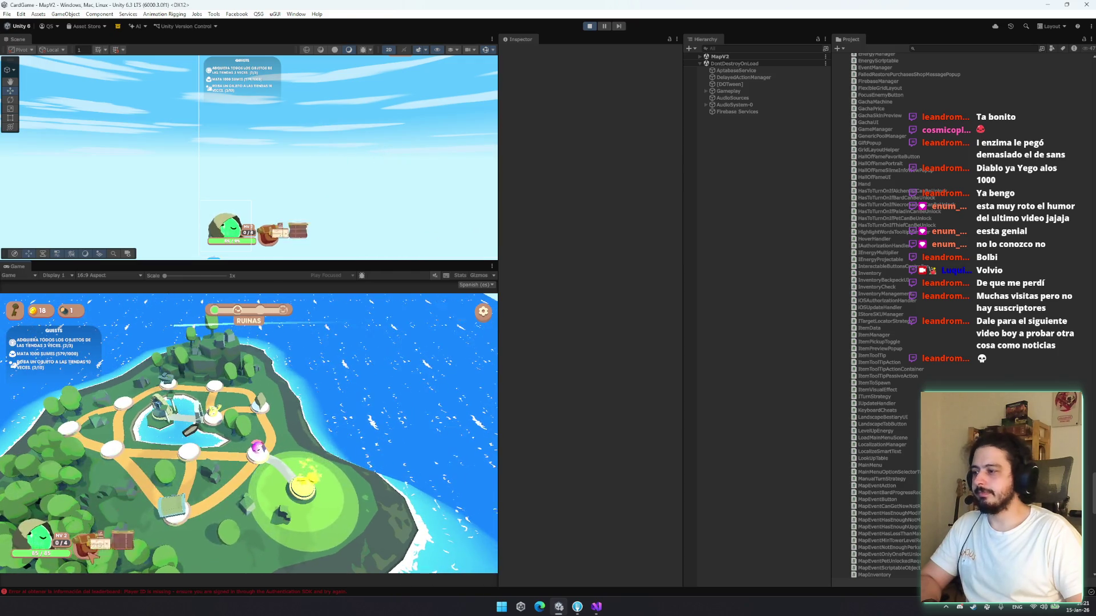
Open the inventory and move the Espada Curva card to the backpack and the dagger to slot 1
{"action": "left_click", "coordinate": [273, 492]}
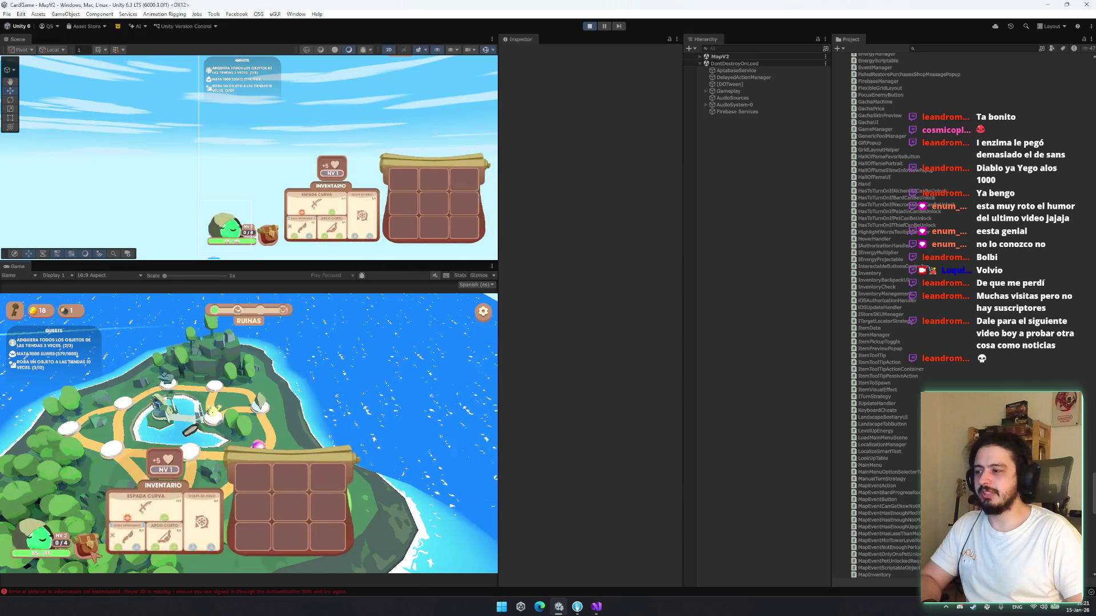
{"action": "mouse_move", "coordinate": [145, 495]}
{"action": "left_mouse_down"}
{"action": "mouse_move", "coordinate": [280, 491]}
{"action": "mouse_move", "coordinate": [149, 547]}
{"action": "left_mouse_up"}
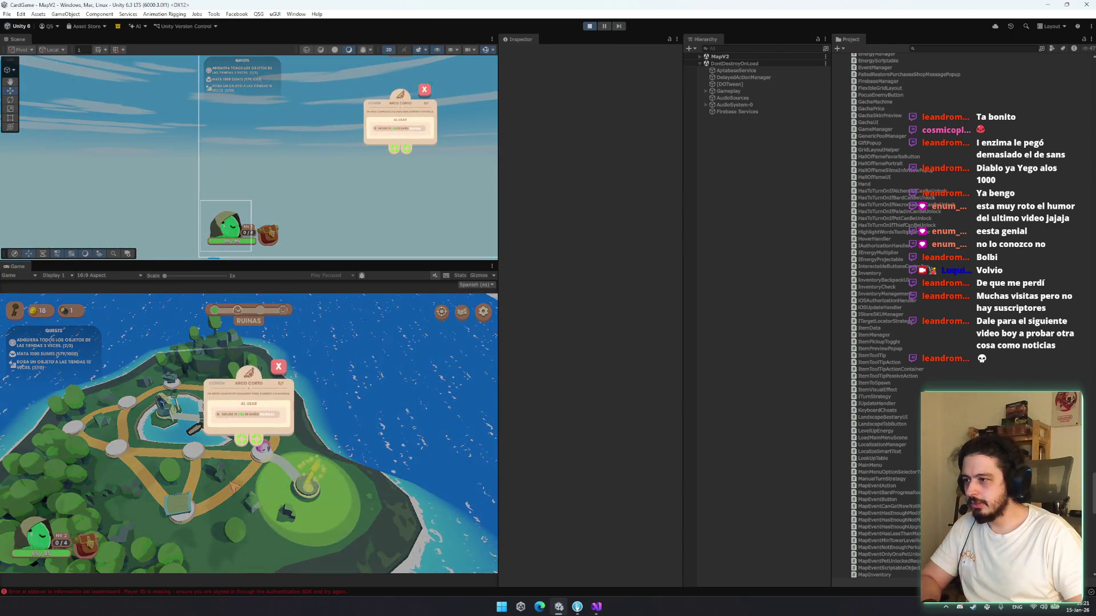
{"action": "left_click", "coordinate": [279, 366]}
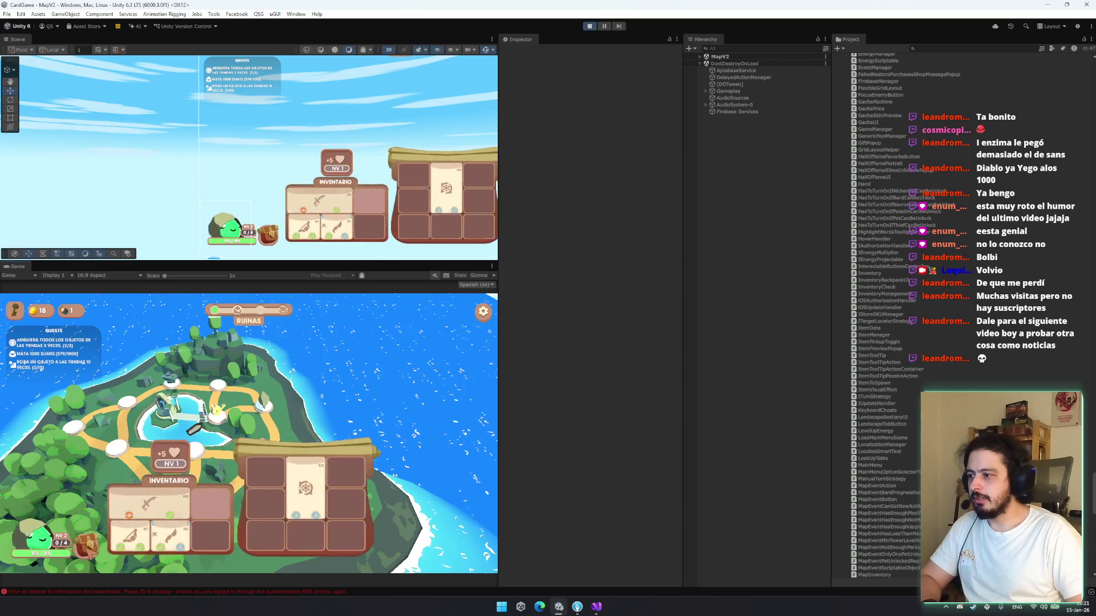
{"action": "mouse_move", "coordinate": [149, 530]}
{"action": "left_mouse_down"}
{"action": "mouse_move", "coordinate": [111, 524]}
{"action": "mouse_move", "coordinate": [365, 497]}
{"action": "mouse_move", "coordinate": [257, 491]}
{"action": "mouse_move", "coordinate": [207, 473]}
{"action": "left_mouse_up"}
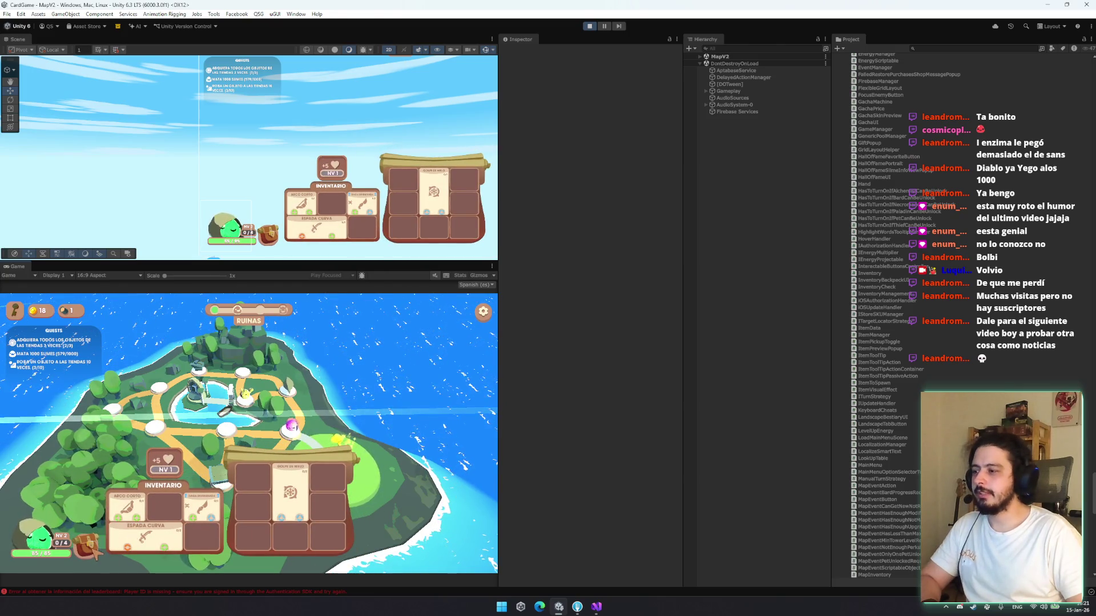
{"action": "left_click_drag", "start_coordinate": [129, 539], "coordinate": [133, 539]}
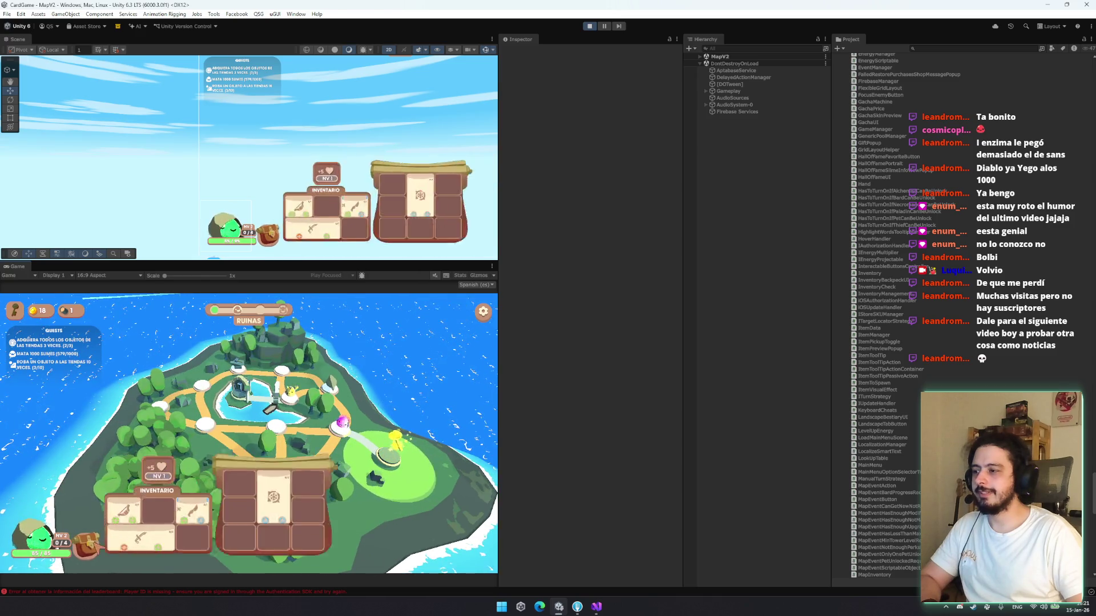
Open and close the inventory repeatedly to test its scale animation
{"action": "left_click", "coordinate": [264, 532]}
{"action": "left_click", "coordinate": [85, 545]}
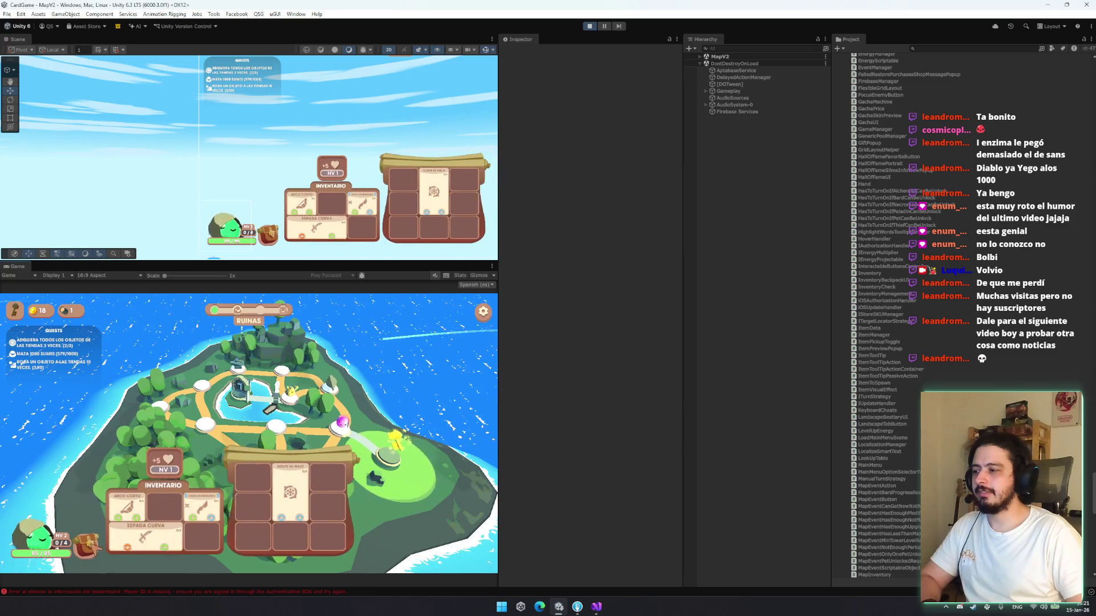
{"action": "left_click", "coordinate": [219, 529]}
{"action": "left_click", "coordinate": [86, 545]}
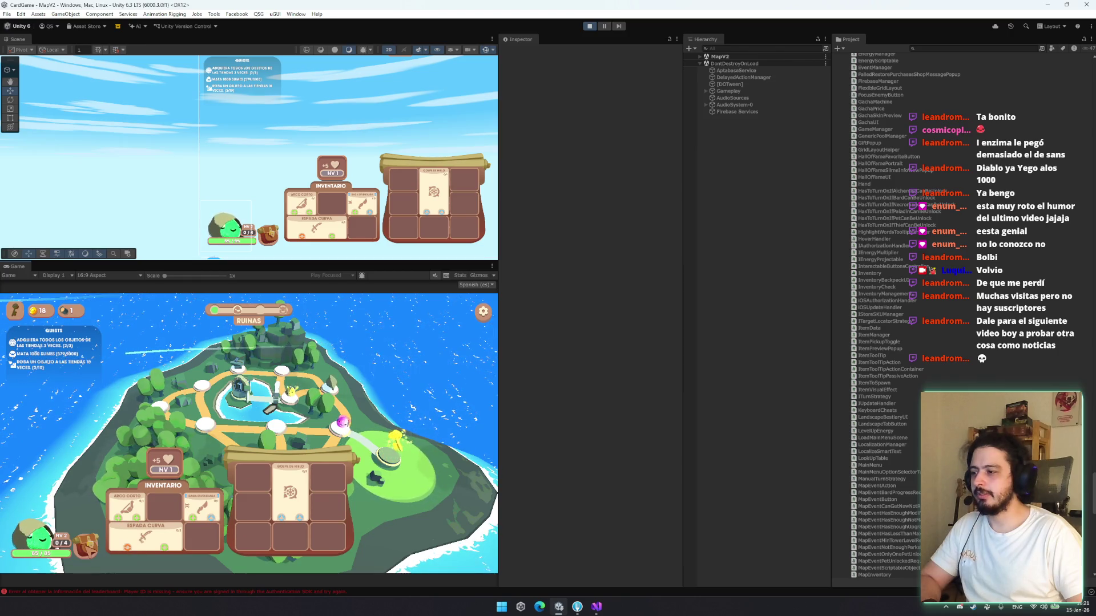
{"action": "left_click", "coordinate": [276, 528]}
{"action": "left_click", "coordinate": [87, 545]}
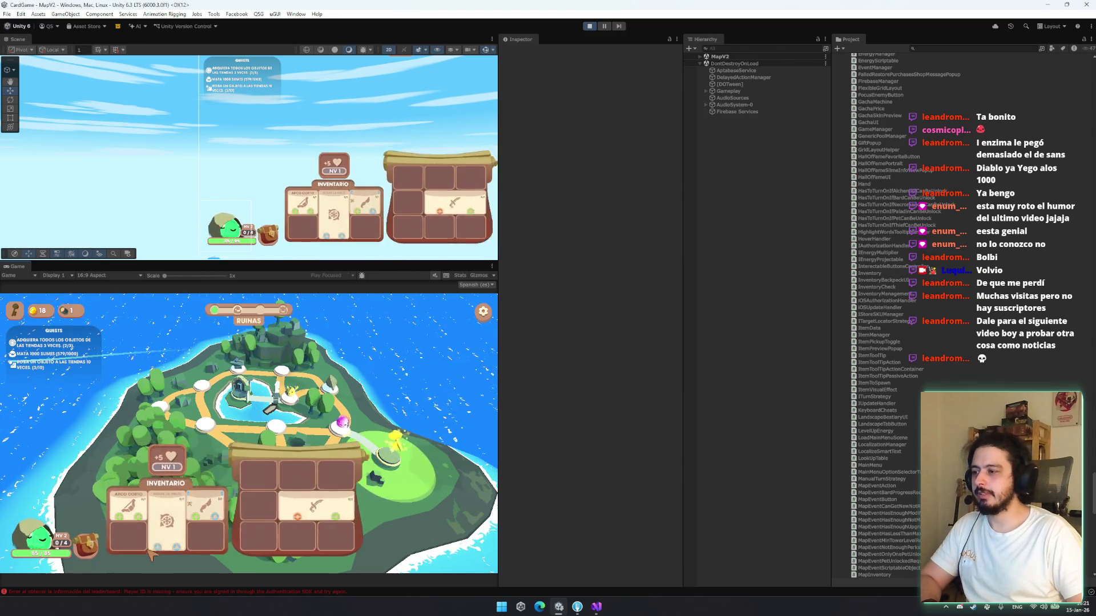
Move the Daga Invernada and Golpe de Hielo cards to slot 2
{"action": "left_click_drag", "start_coordinate": [194, 501], "coordinate": [118, 520]}
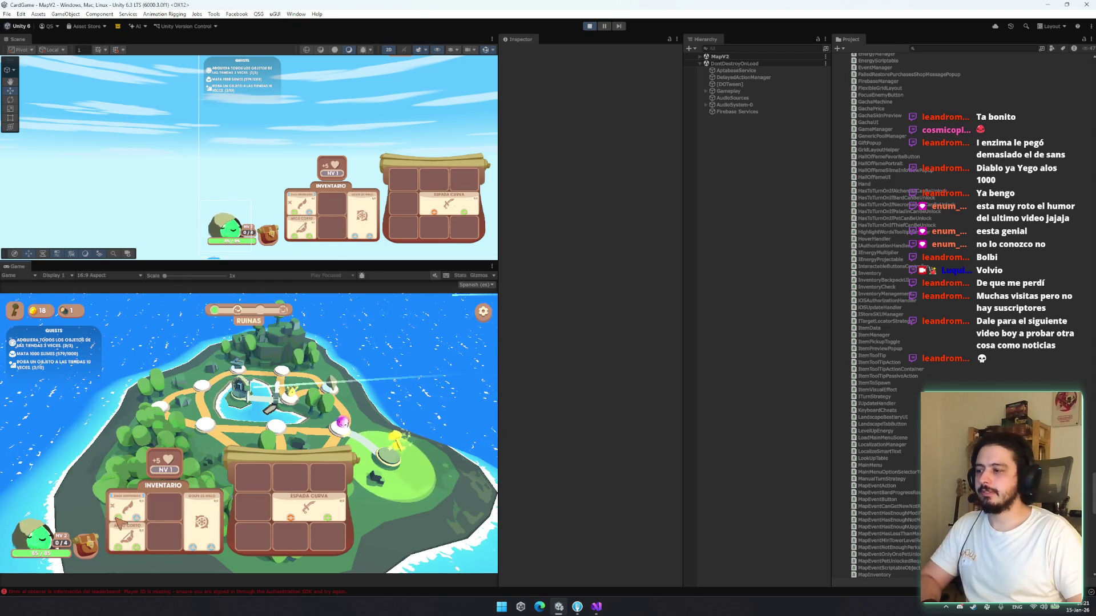
{"action": "left_click_drag", "start_coordinate": [194, 517], "coordinate": [164, 521]}
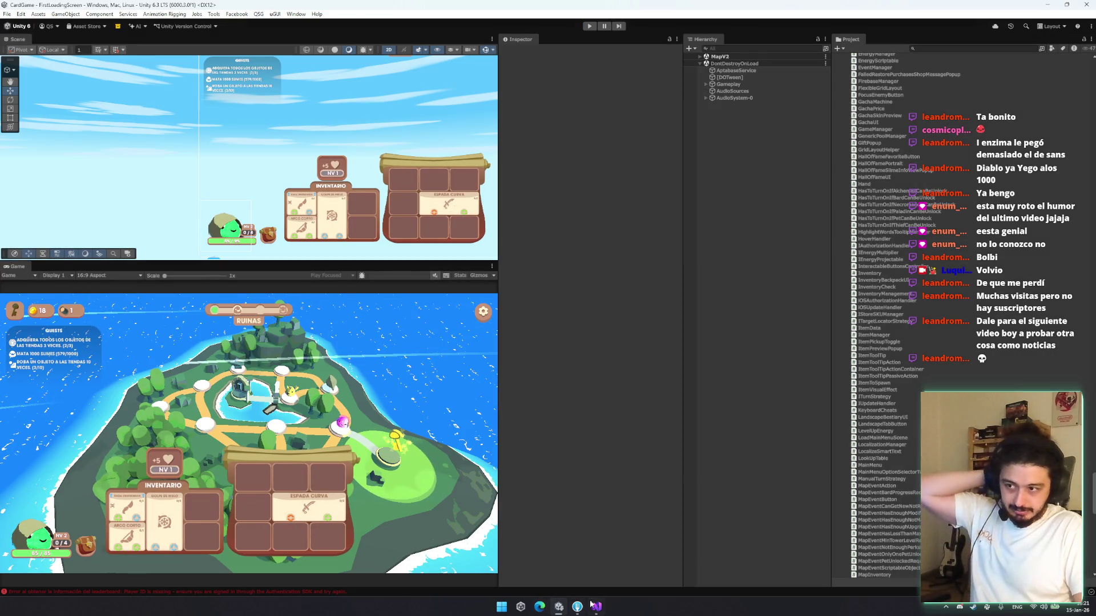
{"action": "left_click", "coordinate": [596, 607]}
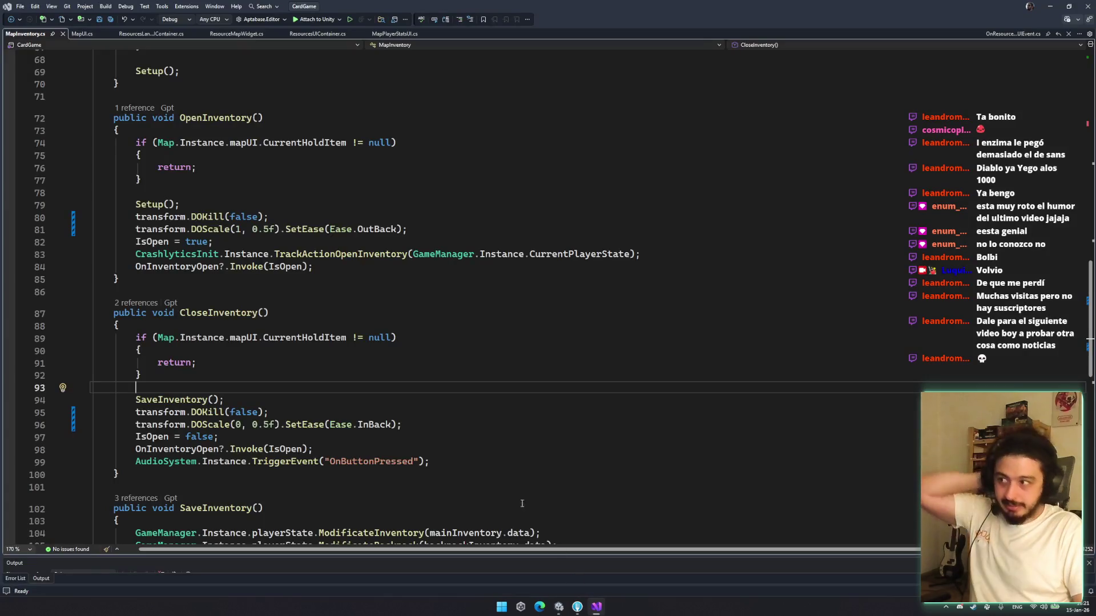
Review the CurrentHoldItem check in OpenInventory
{"action": "left_click", "coordinate": [300, 399]}
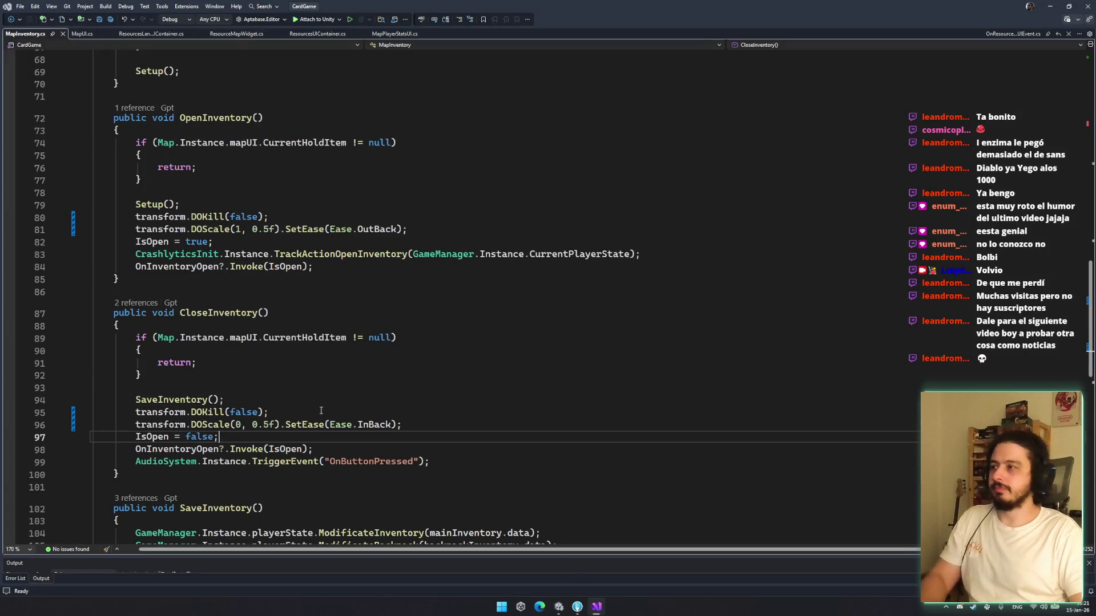
{"action": "scroll", "coordinate": [352, 372], "scroll_direction": "up", "scroll_amount": 12}
{"action": "scroll", "coordinate": [352, 373], "scroll_direction": "up", "scroll_amount": 1}
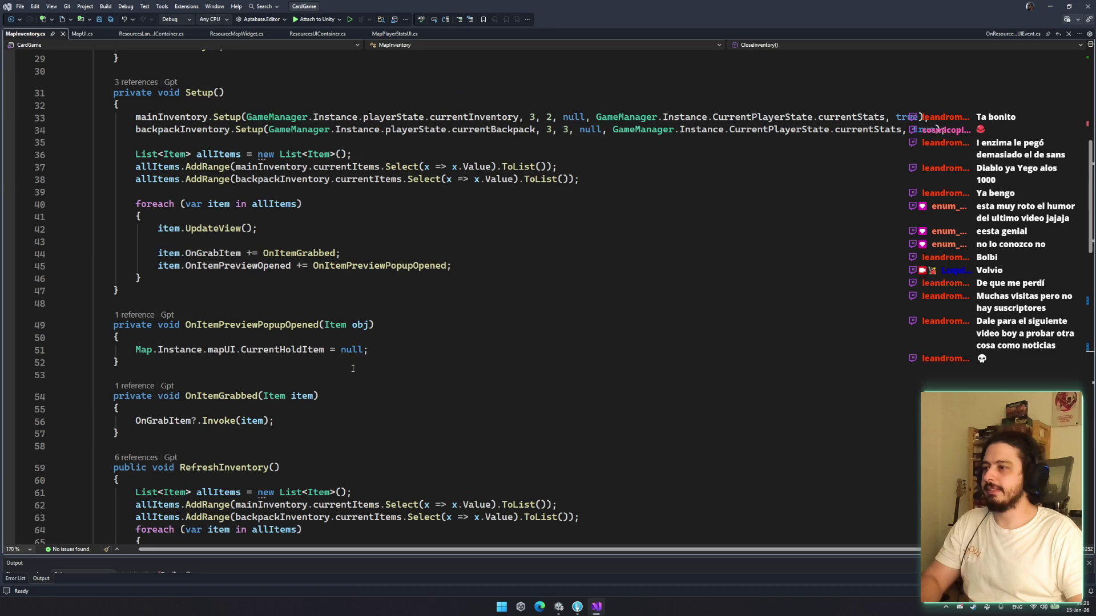
{"action": "scroll", "coordinate": [284, 355], "scroll_direction": "down", "scroll_amount": 12}
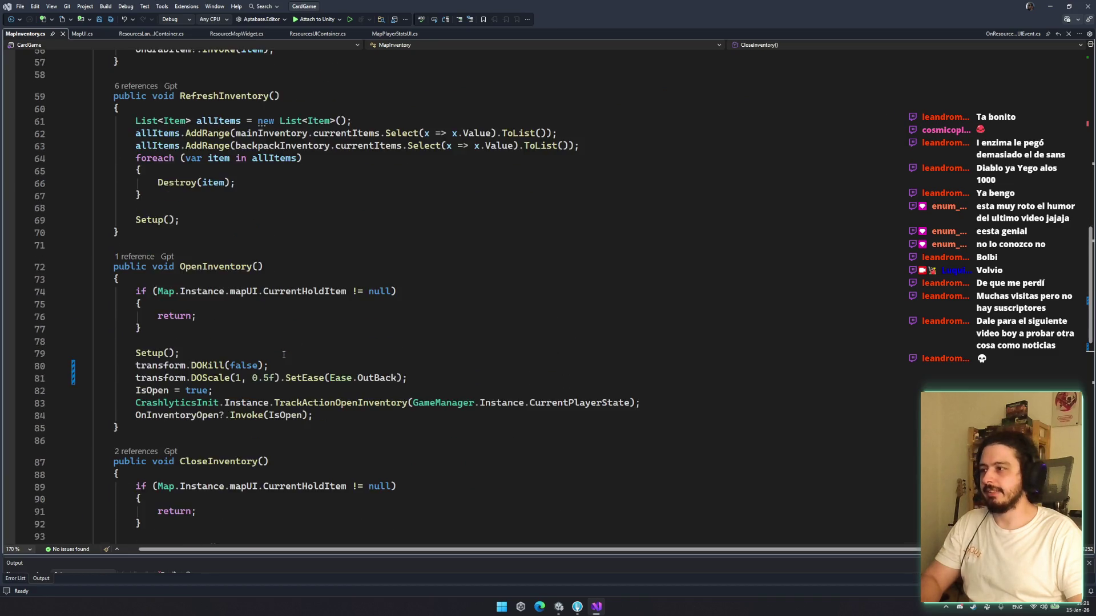
{"action": "scroll", "coordinate": [331, 368], "scroll_direction": "up", "scroll_amount": 5}
{"action": "left_click", "coordinate": [308, 366]}
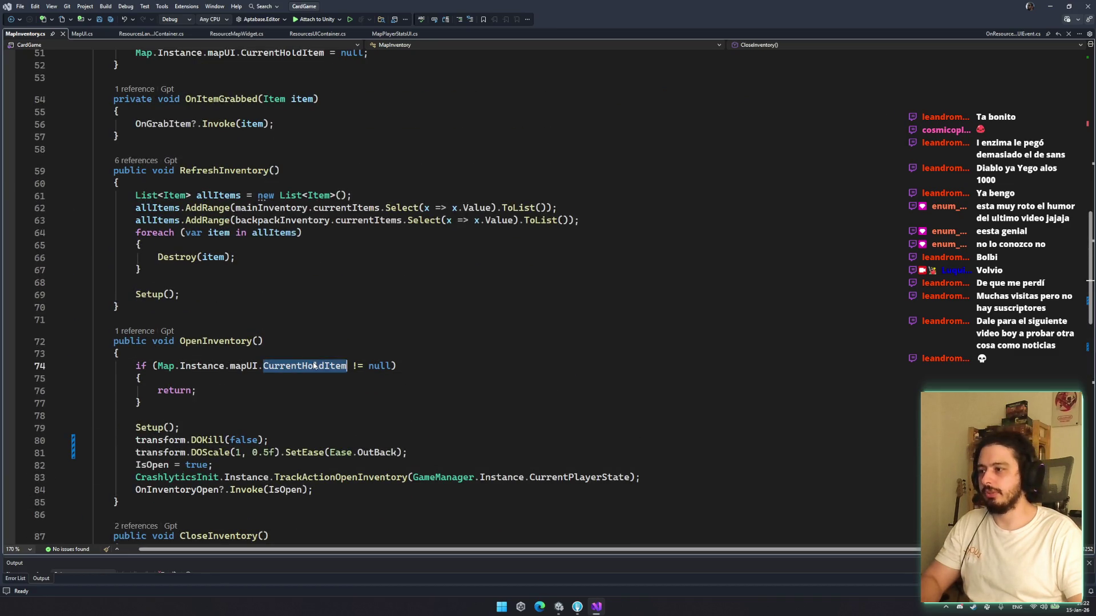
{"action": "left_click_drag", "start_coordinate": [150, 366], "coordinate": [351, 382]}
{"action": "mouse_move", "coordinate": [142, 403]}
{"action": "left_mouse_down"}
{"action": "mouse_move", "coordinate": [171, 390]}
{"action": "mouse_move", "coordinate": [135, 366]}
{"action": "left_mouse_up"}
Review CloseInventory's CurrentHoldItem early return and IsOpen = false logic
{"action": "scroll", "coordinate": [255, 406], "scroll_direction": "down", "scroll_amount": 5}
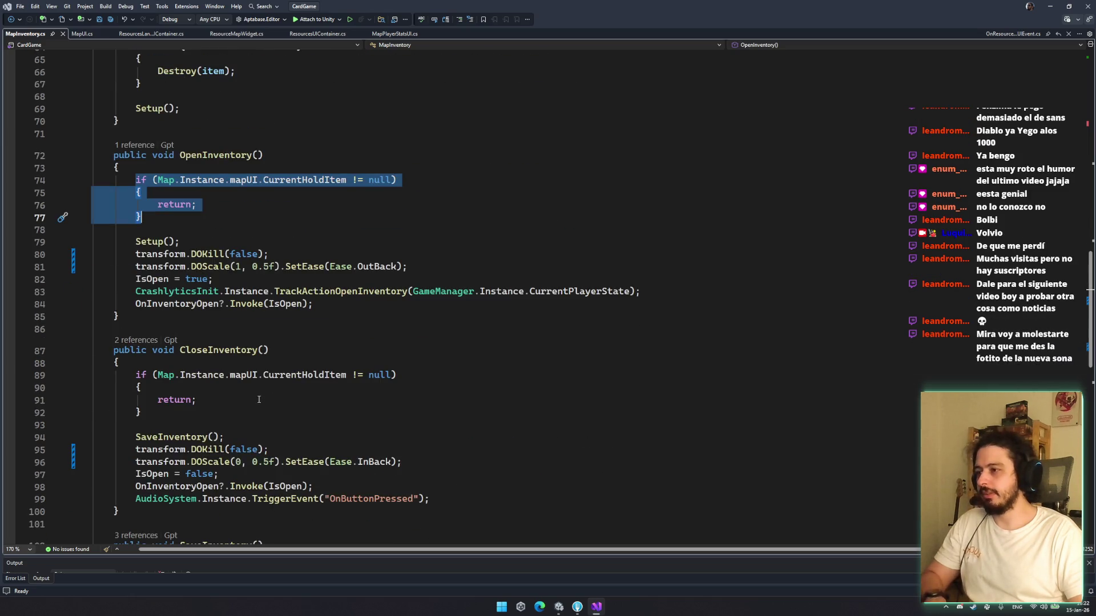
{"action": "left_click", "coordinate": [324, 376]}
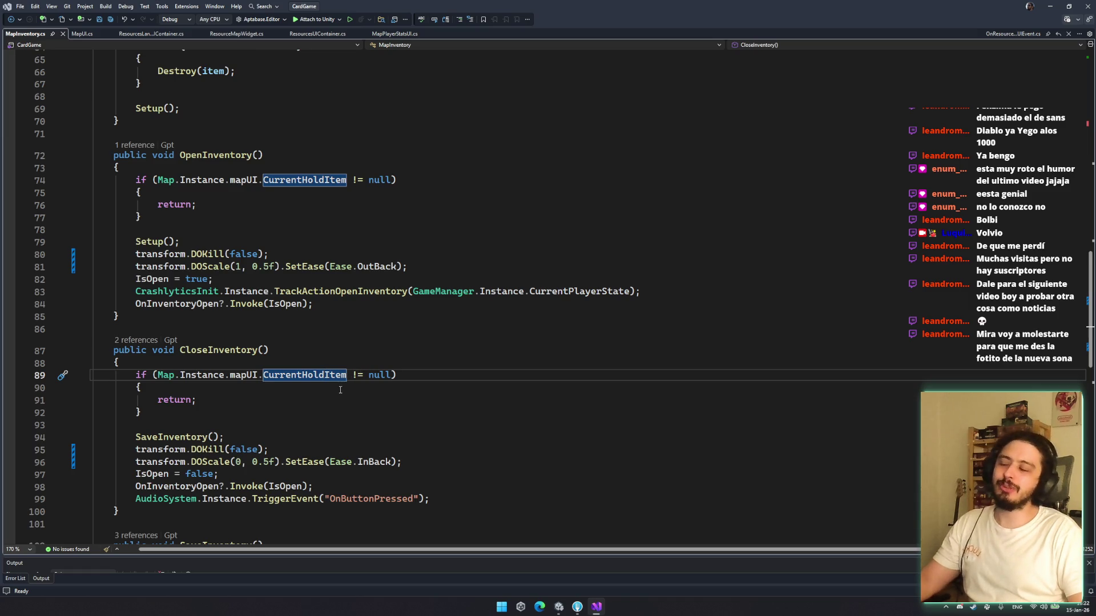
{"action": "scroll", "coordinate": [345, 385], "scroll_direction": "down", "scroll_amount": 10}
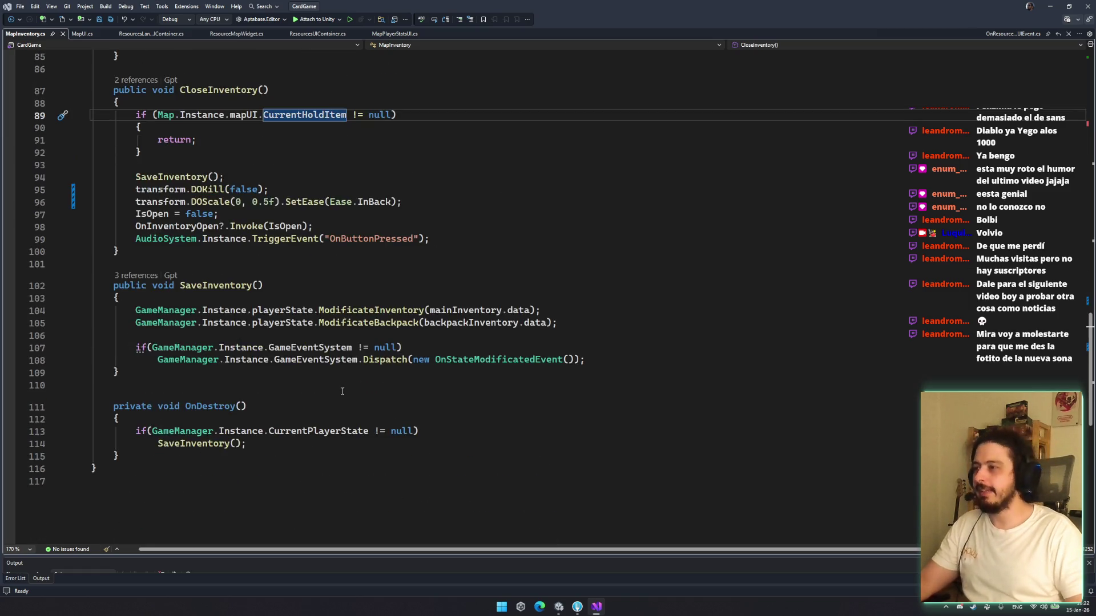
{"action": "scroll", "coordinate": [323, 387], "scroll_direction": "up", "scroll_amount": 8}
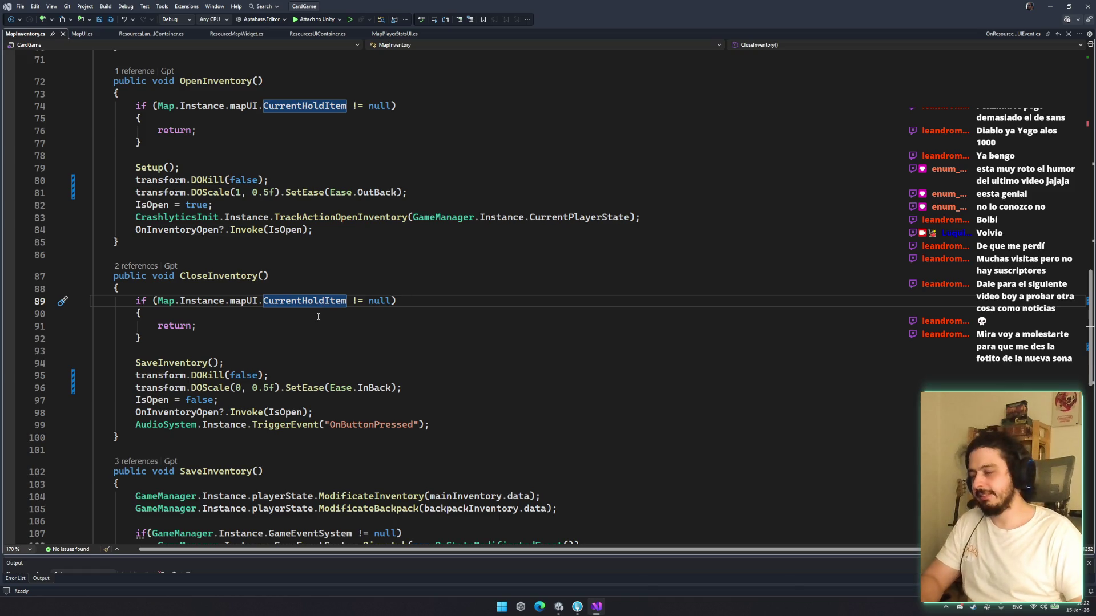
{"action": "scroll", "coordinate": [297, 325], "scroll_direction": "down", "scroll_amount": 2}
{"action": "left_click", "coordinate": [298, 324]}
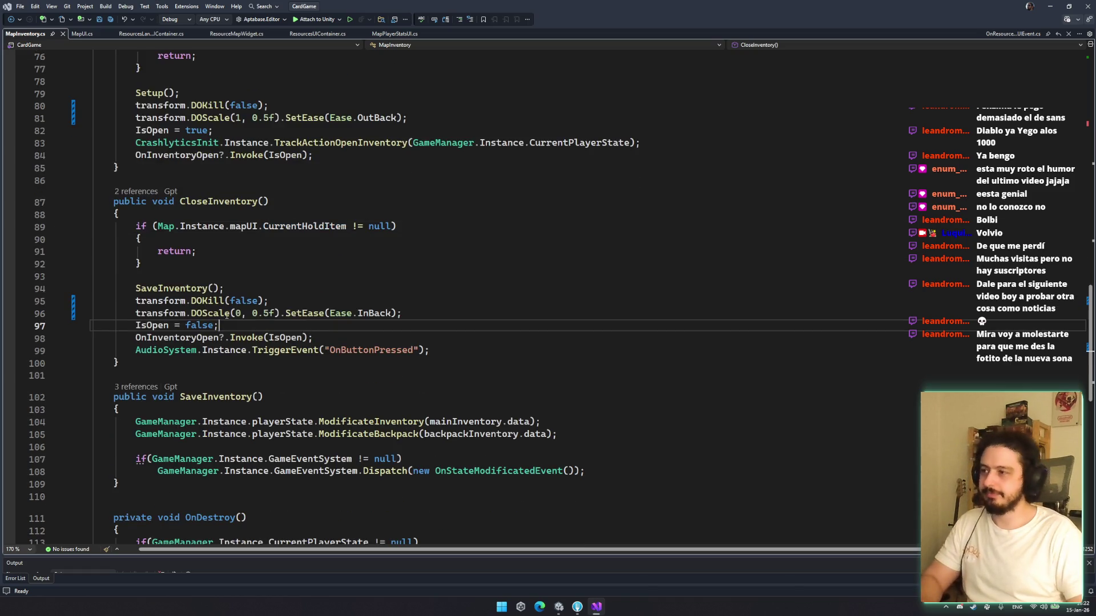
Set the open DOScale duration on line 81 to 0.2f and save
{"action": "left_click", "coordinate": [267, 313]}
{"action": "key", "text": "BackSpace"}
{"action": "type", "text": "2"}
{"action": "left_click", "coordinate": [270, 117]}
{"action": "key", "text": "BackSpace"}
{"action": "type", "text": "25"}
{"action": "left_click", "coordinate": [266, 308]}
{"action": "left_click", "coordinate": [277, 118]}
{"action": "key", "text": "BackSpace"}
{"action": "key", "text": "ctrl+s"}
Set the close DOScale duration on line 96 to 0.15f and return to Unity
{"action": "left_click", "coordinate": [537, 173]}
{"action": "left_click", "coordinate": [271, 313]}
{"action": "key", "text": "BackSpace"}
{"action": "type", "text": "15"}
{"action": "left_click", "coordinate": [434, 239]}
{"action": "left_click", "coordinate": [577, 606]}
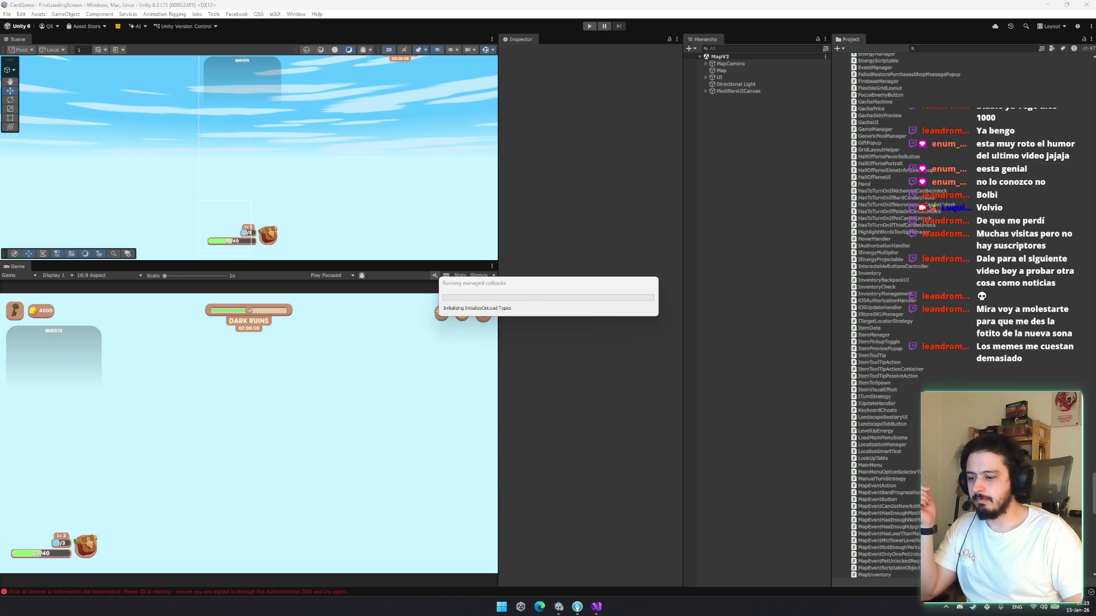
Choose PLAY in the game menu with the keyboard, then CONTINUAR to load the island map
{"action": "mouse_move", "coordinate": [577, 607]}
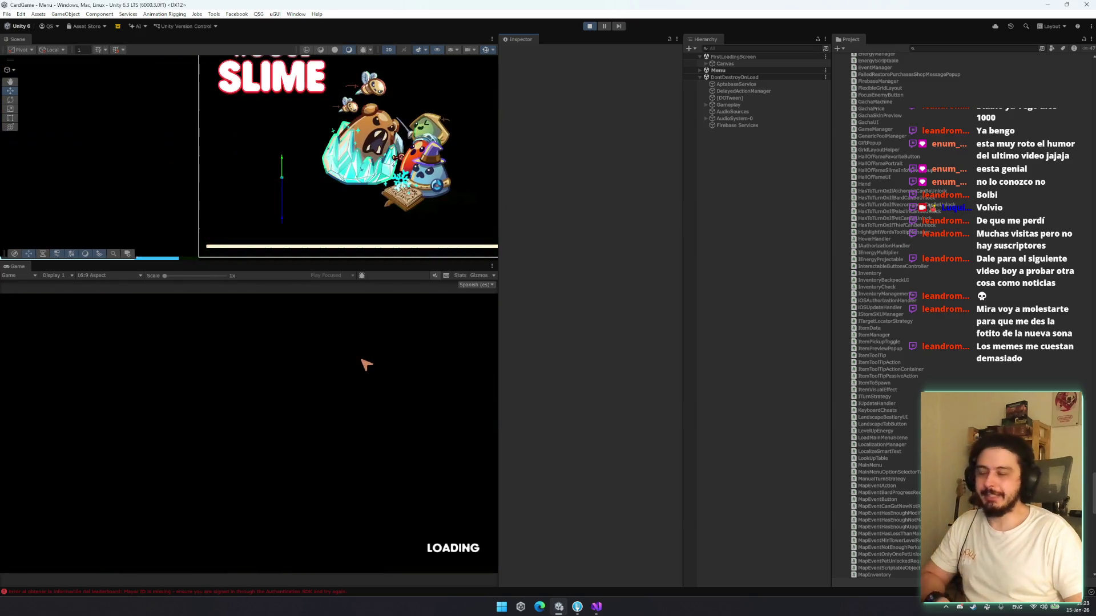
{"action": "key", "text": "Up"}
{"action": "key", "text": "Return"}
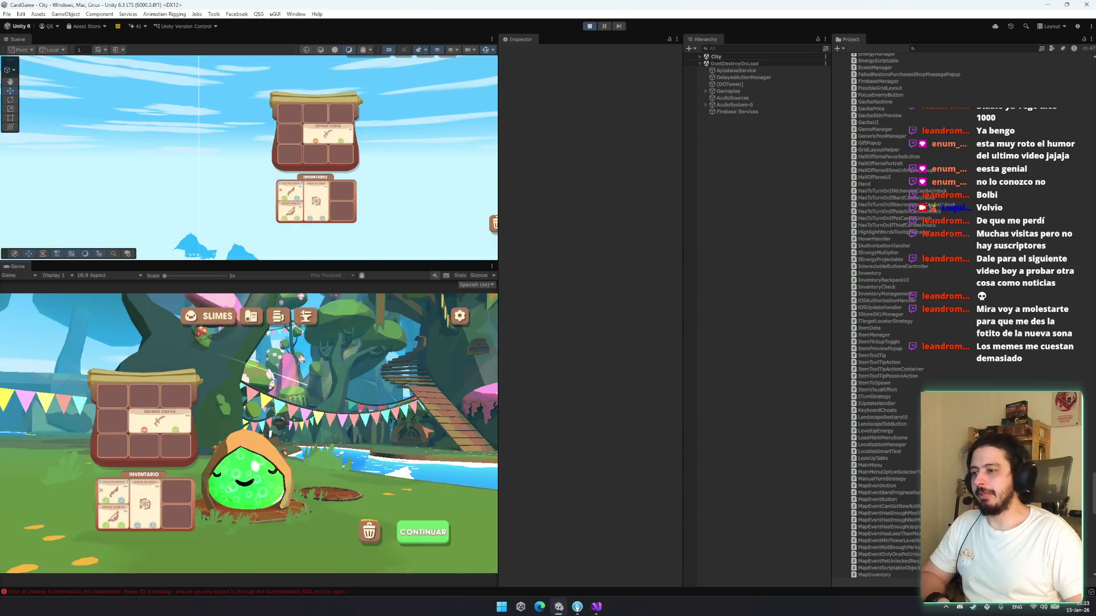
{"action": "left_click", "coordinate": [402, 533]}
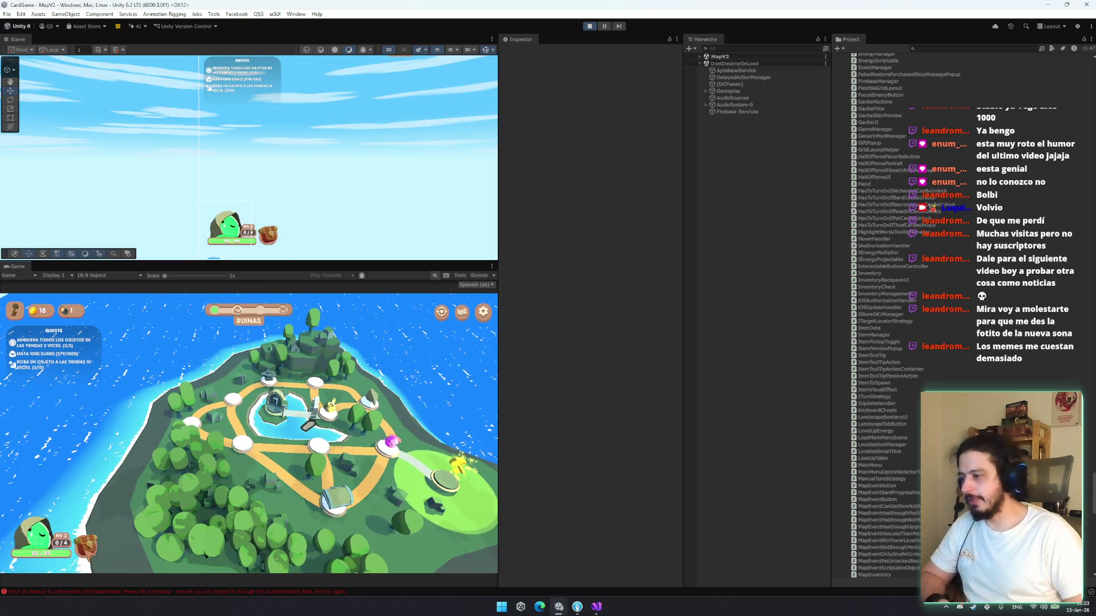
Toggle the map inventory open and closed with the I key and the backpack button
{"action": "key", "text": "i"}
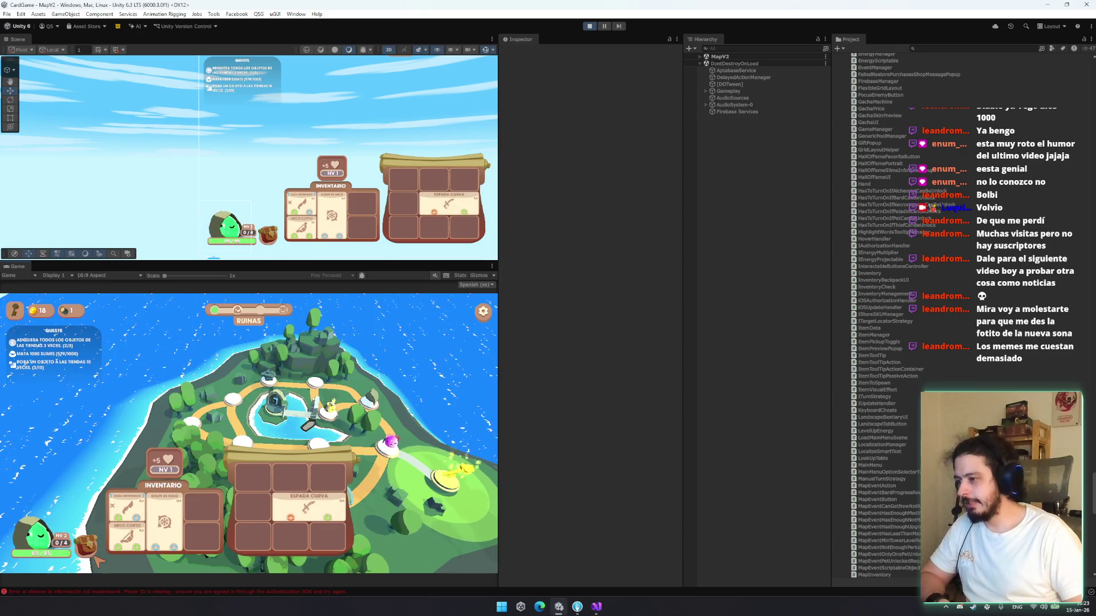
{"action": "key", "text": "i"}
{"action": "key", "text": "i"}
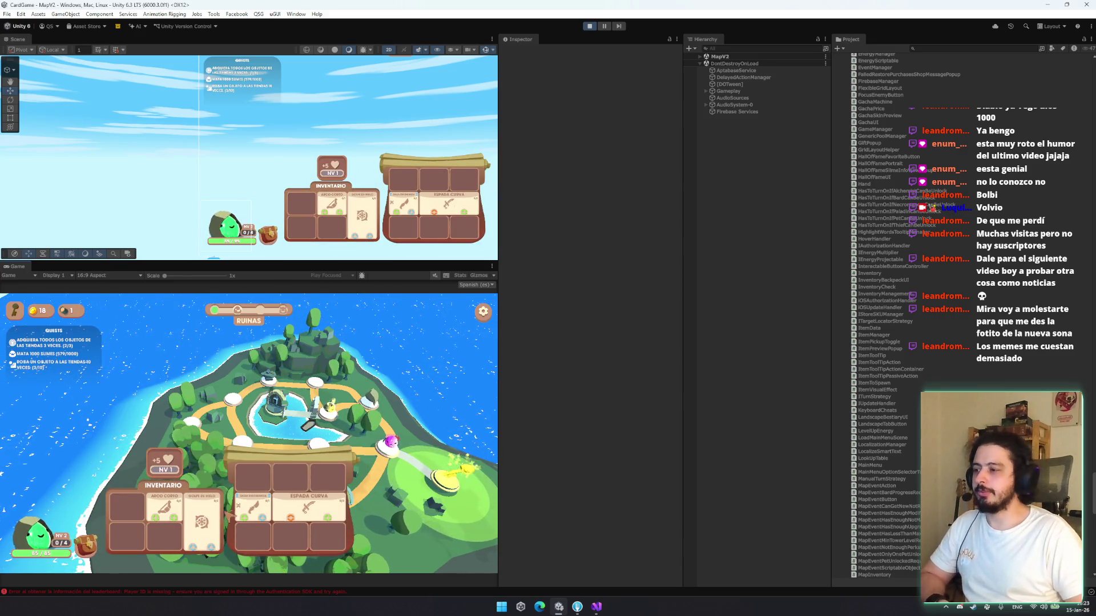
{"action": "left_click", "coordinate": [91, 549]}
{"action": "left_click", "coordinate": [91, 549]}
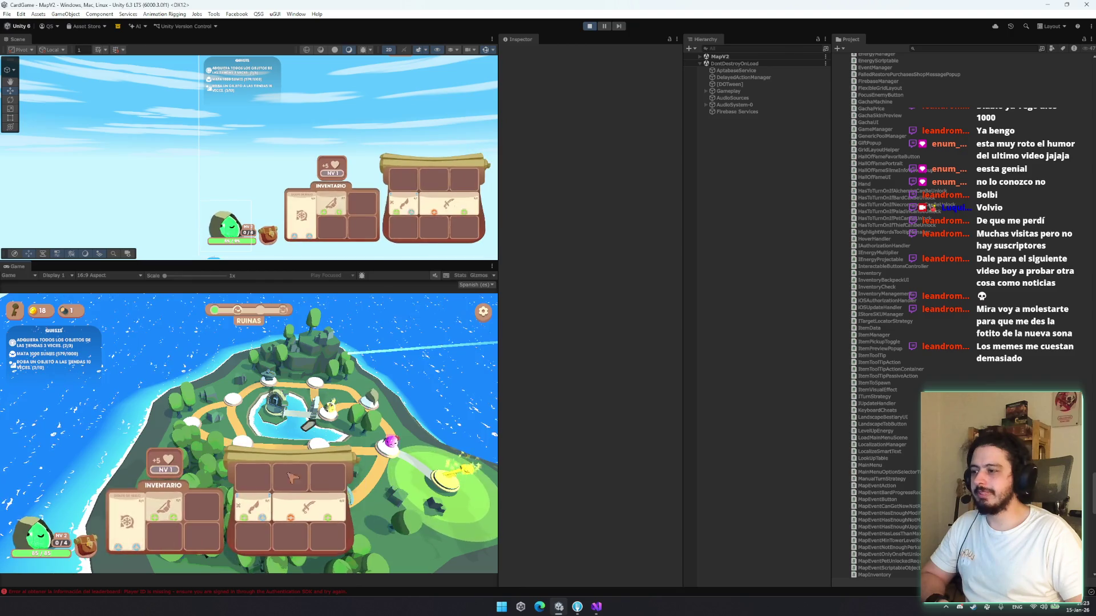
{"action": "left_click", "coordinate": [92, 549]}
Open and close the Ladrón panel, drag an item card across the map, then stop play mode
{"action": "left_click", "coordinate": [91, 549]}
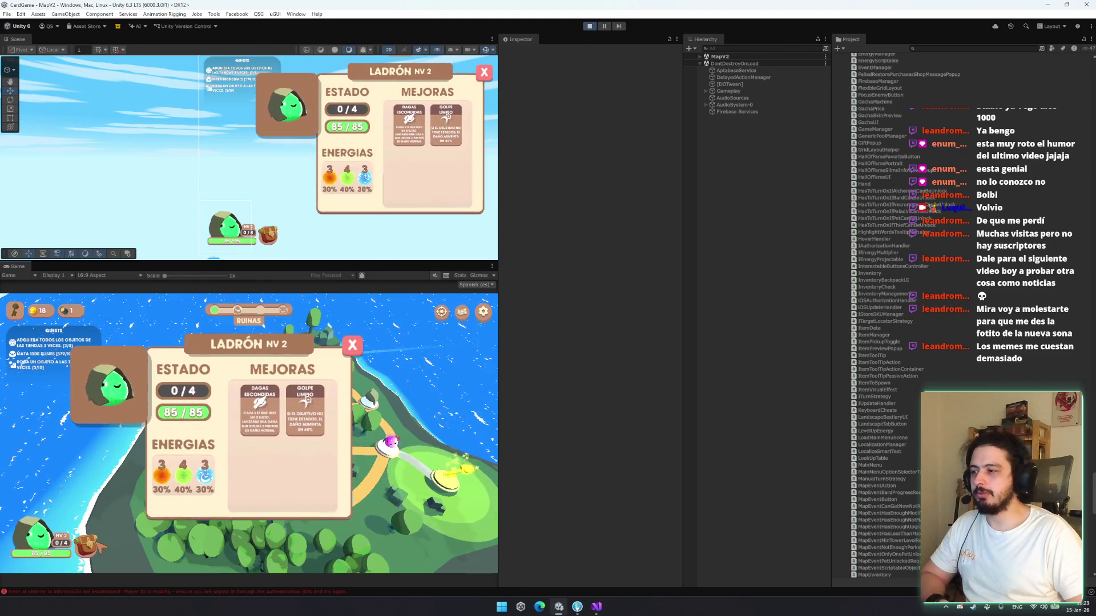
{"action": "left_click", "coordinate": [89, 547]}
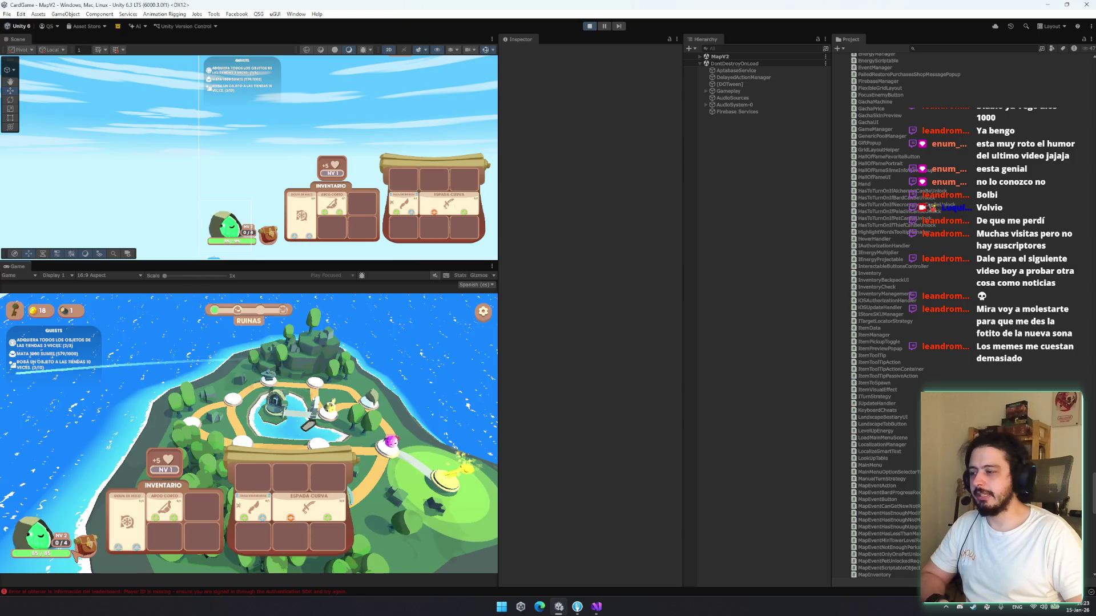
{"action": "left_click", "coordinate": [164, 532]}
{"action": "mouse_move", "coordinate": [165, 532]}
{"action": "left_mouse_down"}
{"action": "mouse_move", "coordinate": [199, 479]}
{"action": "mouse_move", "coordinate": [186, 463]}
{"action": "mouse_move", "coordinate": [117, 579]}
{"action": "left_mouse_up"}
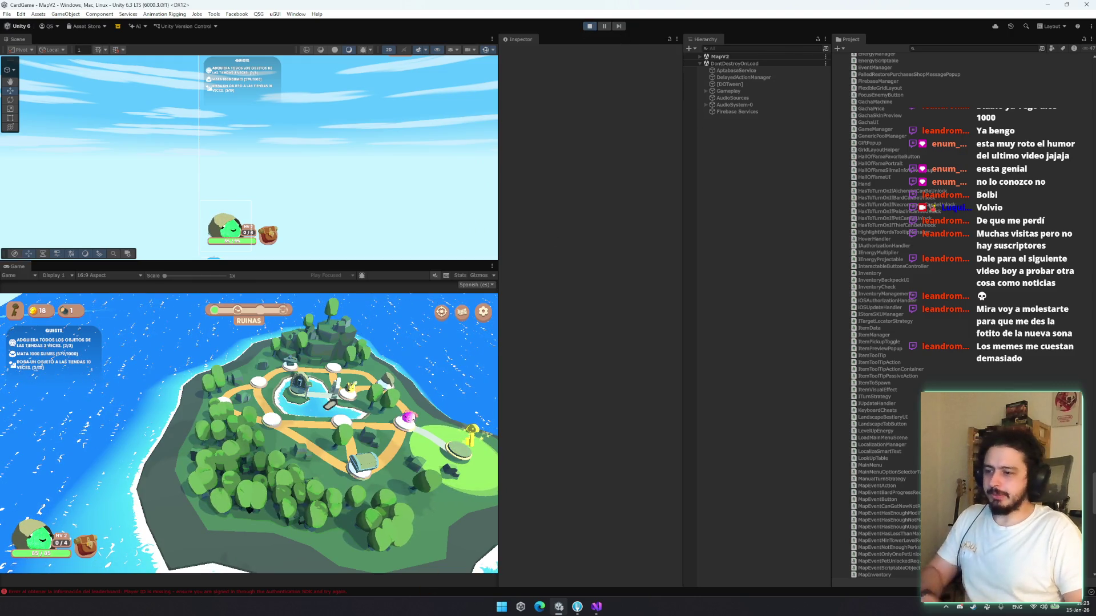
{"action": "left_click", "coordinate": [589, 26]}
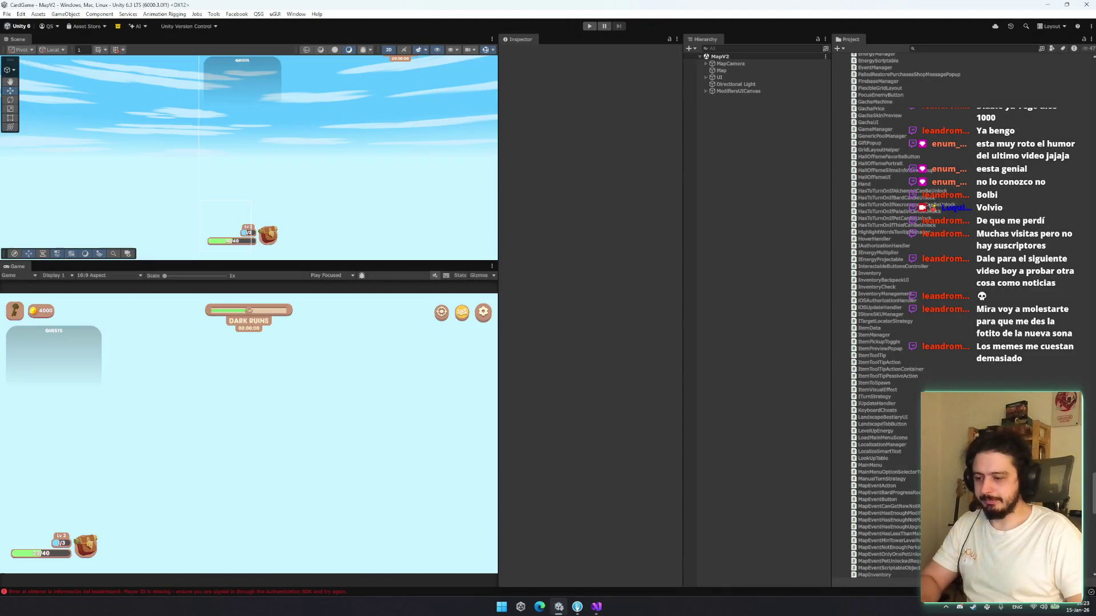
{"action": "left_click", "coordinate": [596, 606]}
Replace the close tween's SetEase(Ease.InBack) with an OnComplete(x => { }) lambda block
{"action": "scroll", "coordinate": [339, 335], "scroll_direction": "down", "scroll_amount": 2}
{"action": "scroll", "coordinate": [396, 273], "scroll_direction": "up", "scroll_amount": 7}
{"action": "scroll", "coordinate": [396, 273], "scroll_direction": "up", "scroll_amount": 5}
{"action": "scroll", "coordinate": [396, 272], "scroll_direction": "down", "scroll_amount": 8}
{"action": "left_click_drag", "start_coordinate": [407, 388], "coordinate": [287, 392]}
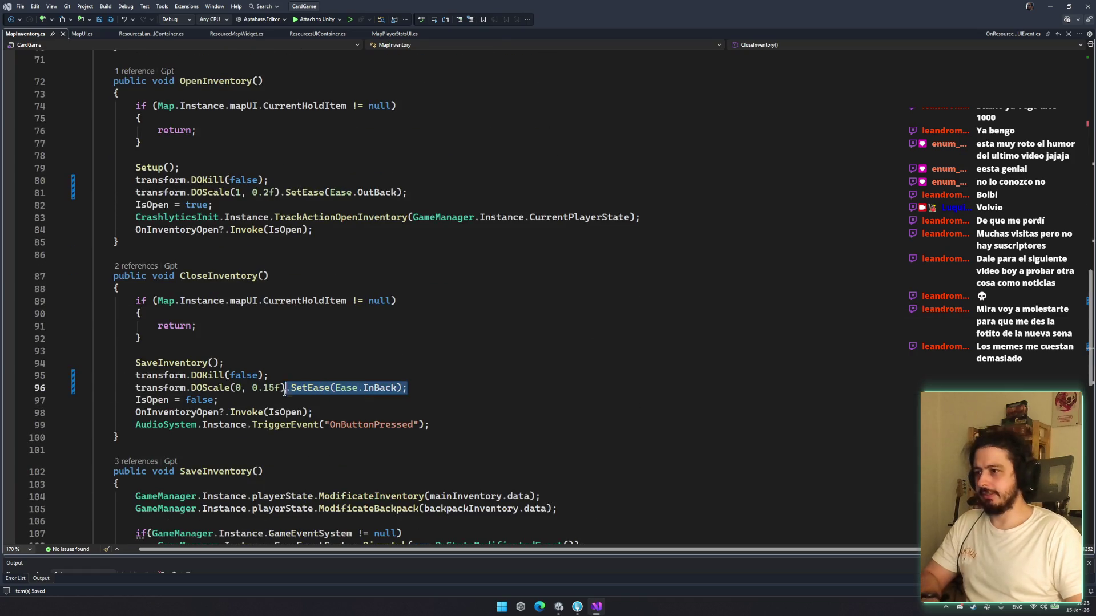
{"action": "key", "text": "BackSpace"}
{"action": "type", "text": "o"}
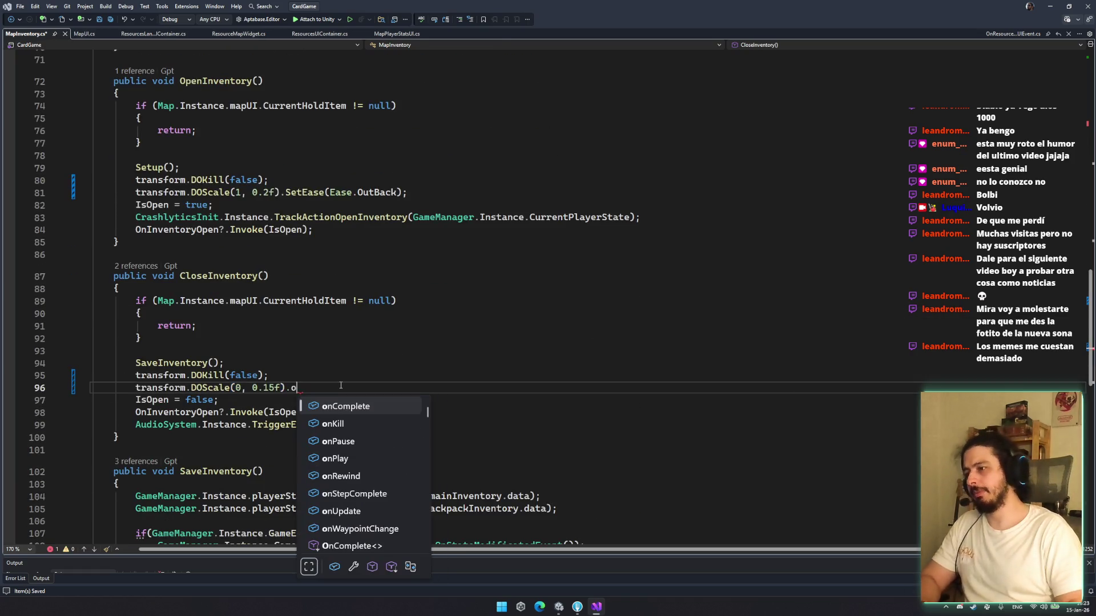
{"action": "type", "text": "ncom"}
{"action": "key", "text": "Down"}
{"action": "type", "text": "("}
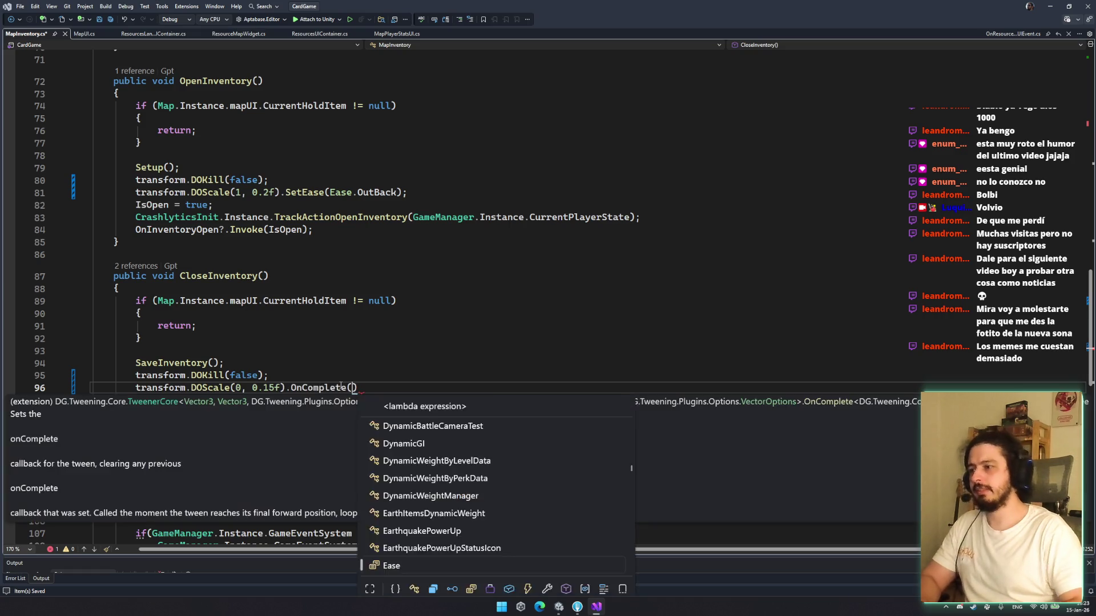
{"action": "type", "text": "x=>"}
{"action": "type", "text": "{"}
{"action": "key", "text": "Return"}
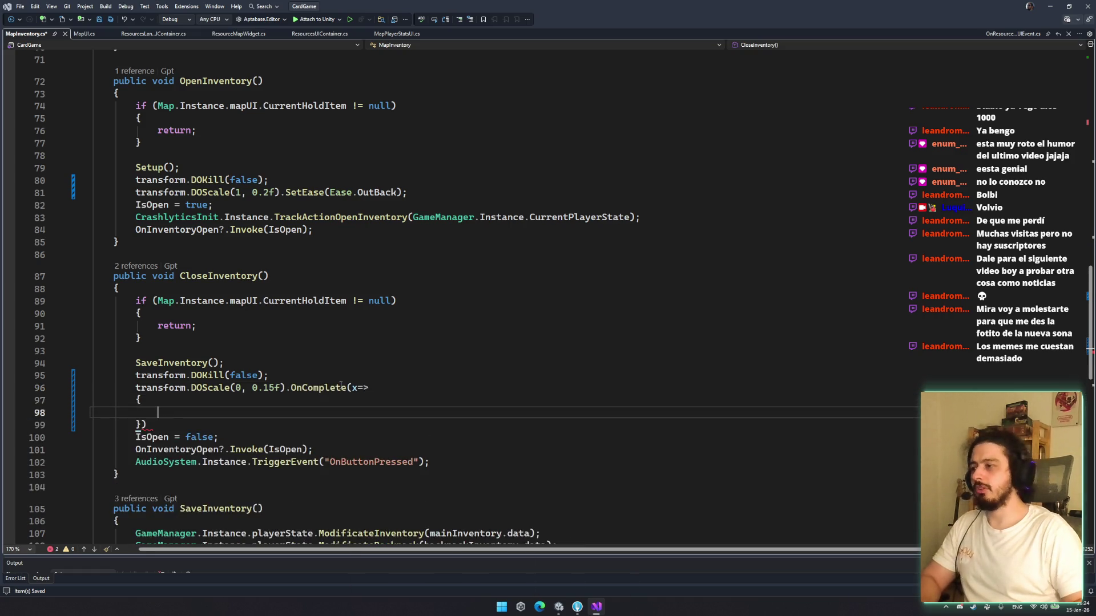
Change the open tween's DOKill argument from false to true and save MapInventory.cs
{"action": "double_click", "coordinate": [231, 180]}
{"action": "type", "text": "true"}
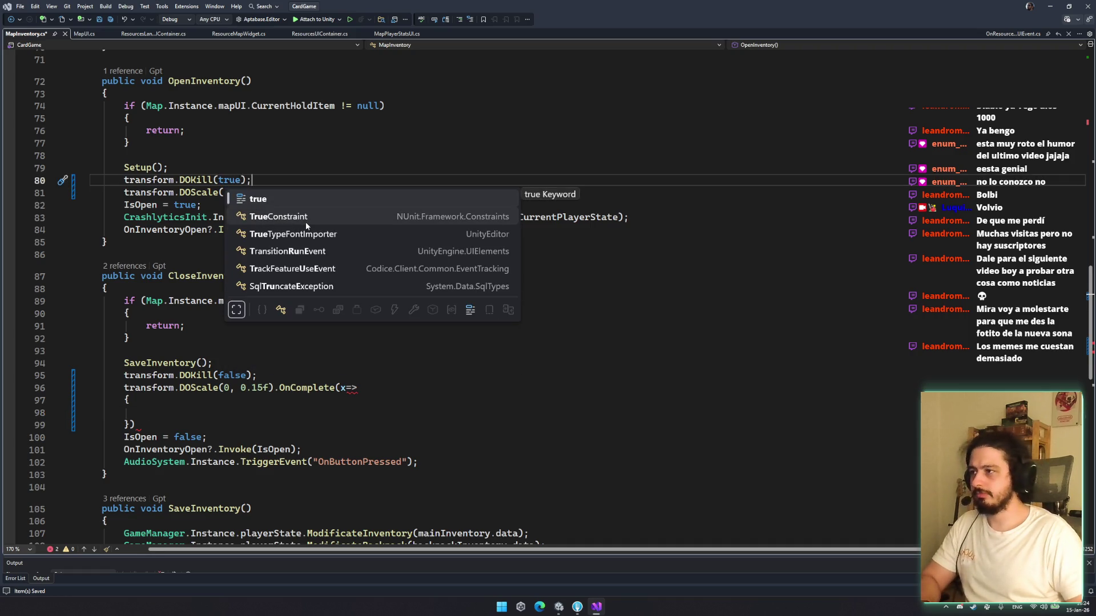
{"action": "key", "text": "ctrl+s"}
{"action": "double_click", "coordinate": [230, 180]}
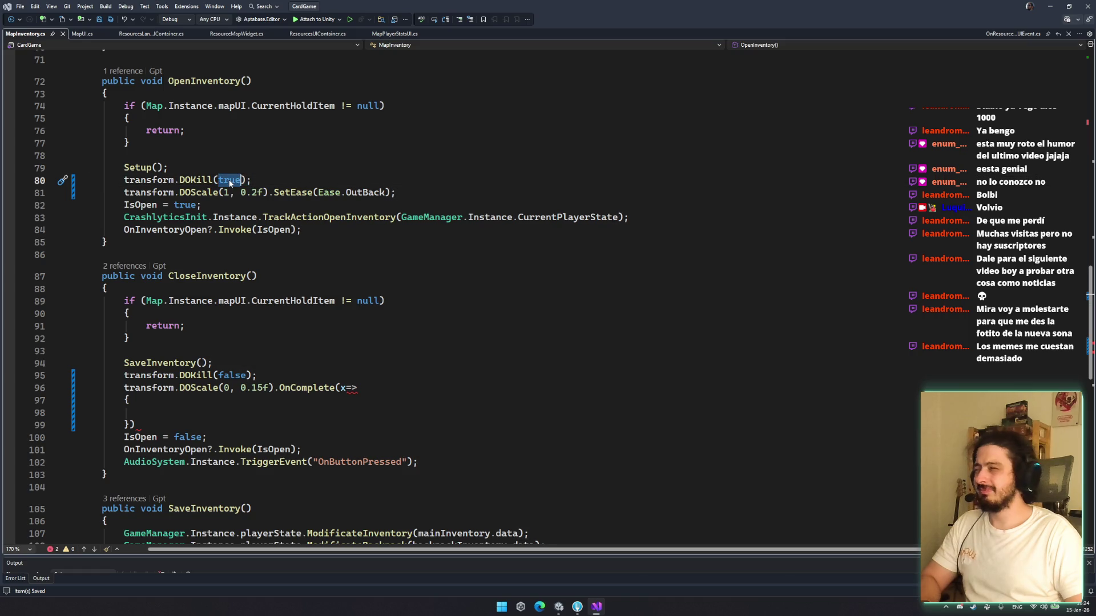
{"action": "key", "text": "Return"}
{"action": "key", "text": "ctrl+z"}
{"action": "key", "text": "ctrl+z"}
{"action": "key", "text": "ctrl+s"}
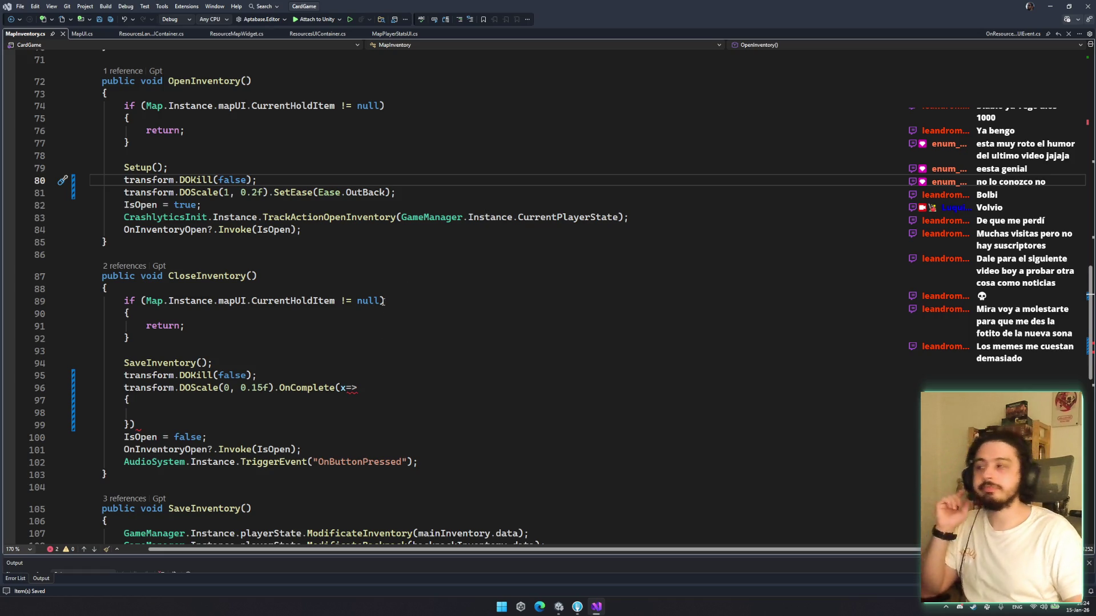
Select the OnComplete lambda's parameter and body, then move to the end of SaveInventory
{"action": "left_click", "coordinate": [362, 390]}
{"action": "double_click", "coordinate": [343, 389]}
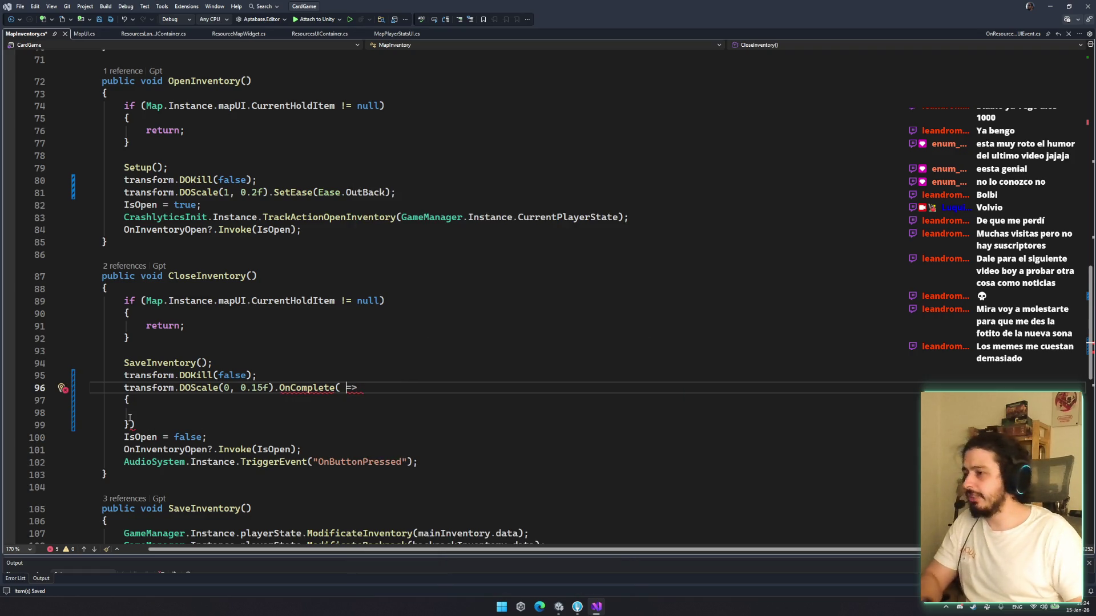
{"action": "key", "text": "shift+Down"}
{"action": "key", "text": "shift+Down"}
{"action": "key", "text": "shift+Down"}
{"action": "scroll", "coordinate": [302, 438], "scroll_direction": "down", "scroll_amount": 4}
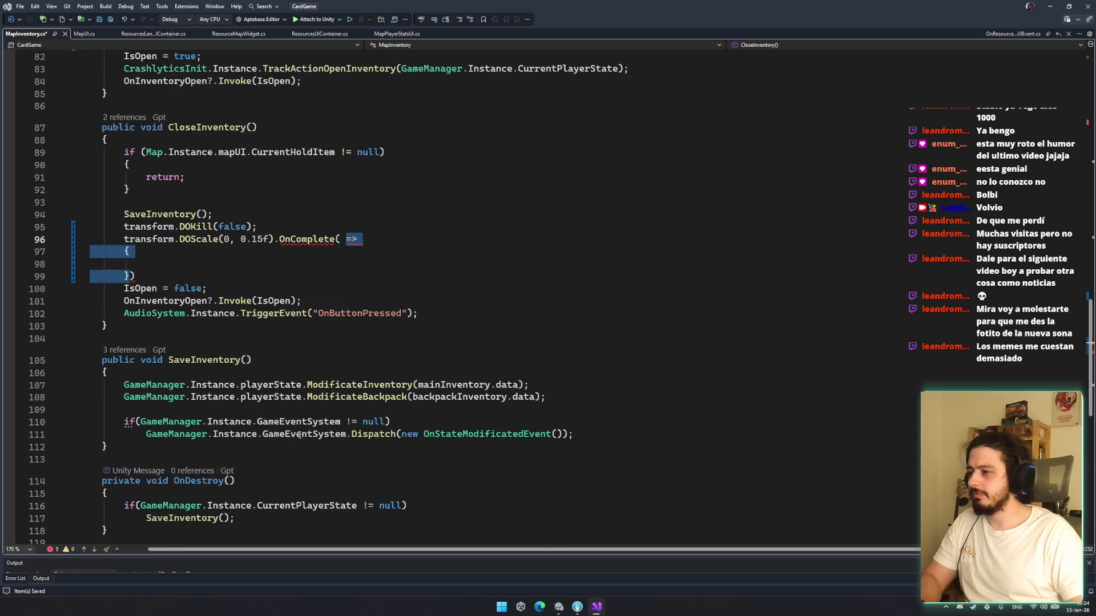
{"action": "scroll", "coordinate": [260, 419], "scroll_direction": "down", "scroll_amount": 3}
{"action": "left_click", "coordinate": [154, 340]}
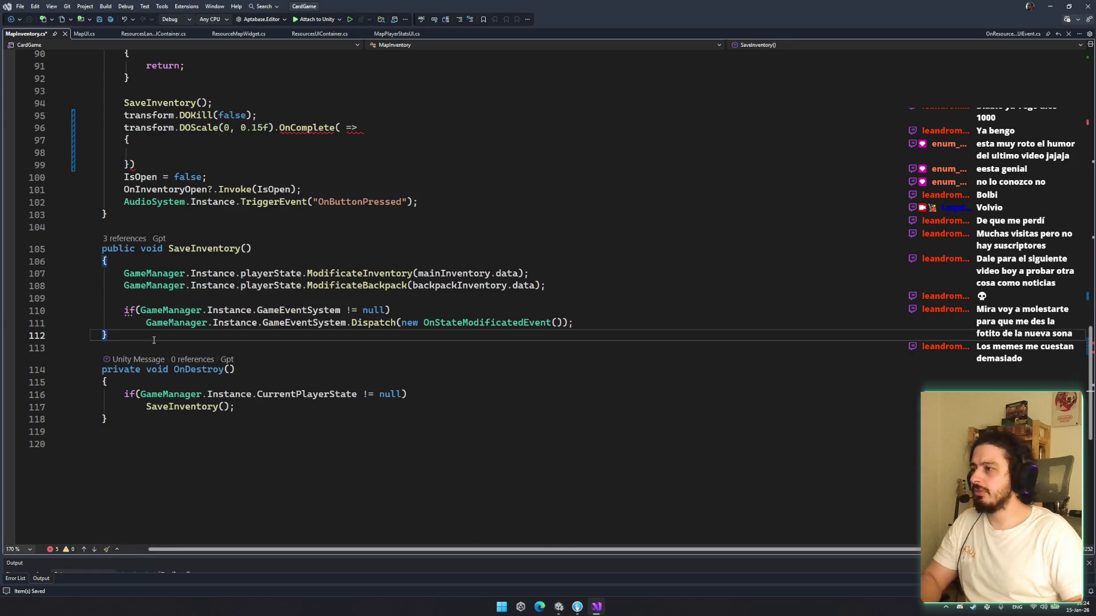
Declare private void SetInventoryInteractuable(bool interactuable) and start a foreach loop in its body
{"action": "key", "text": "Return"}
{"action": "key", "text": "Return"}
{"action": "type", "text": "public void "}
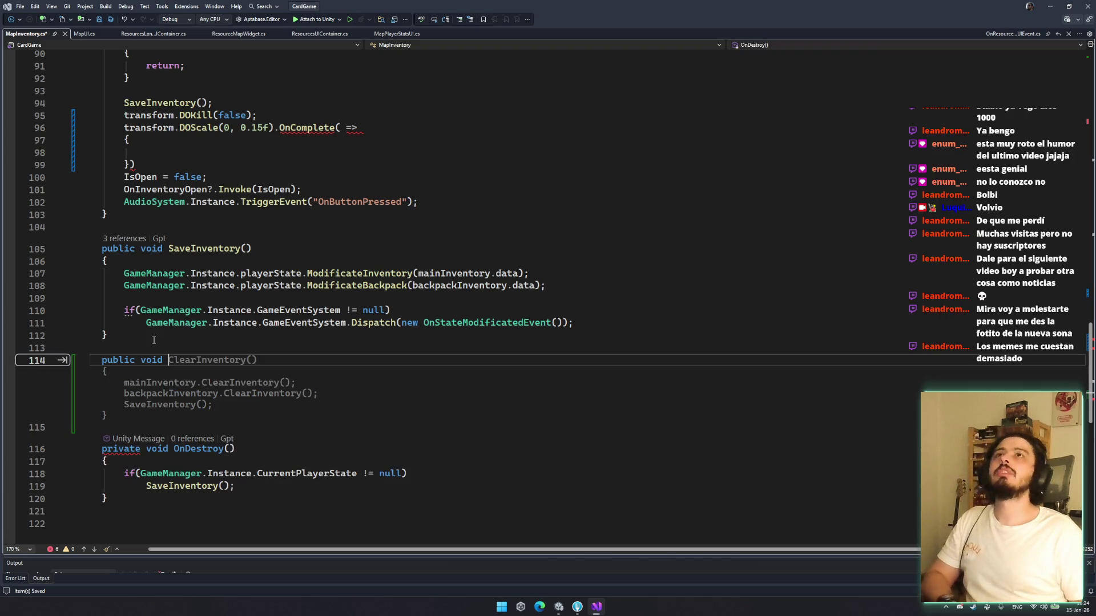
{"action": "type", "text": "SetInve"}
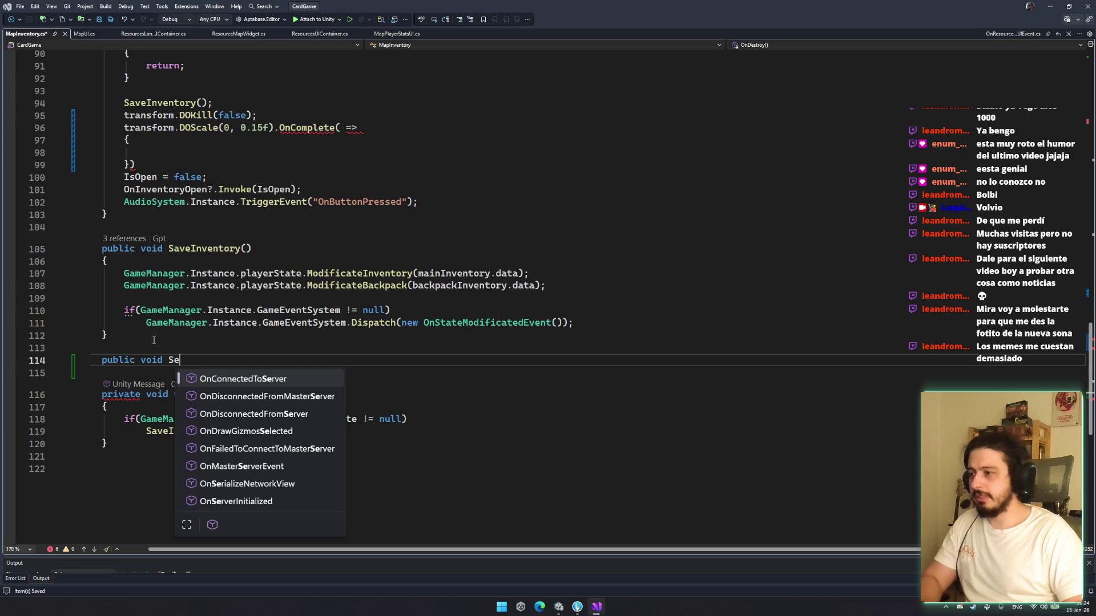
{"action": "key", "text": "ctrl+BackSpace"}
{"action": "key", "text": "ctrl+BackSpace"}
{"action": "key", "text": "ctrl+BackSpace"}
{"action": "type", "text": "private "}
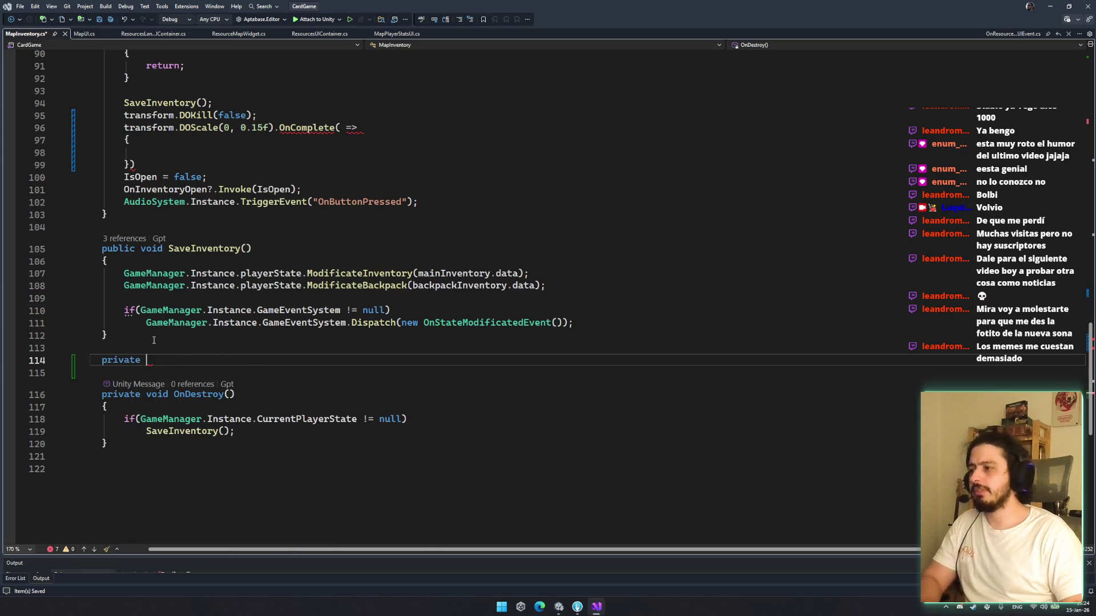
{"action": "type", "text": "void SetInventoryInt"}
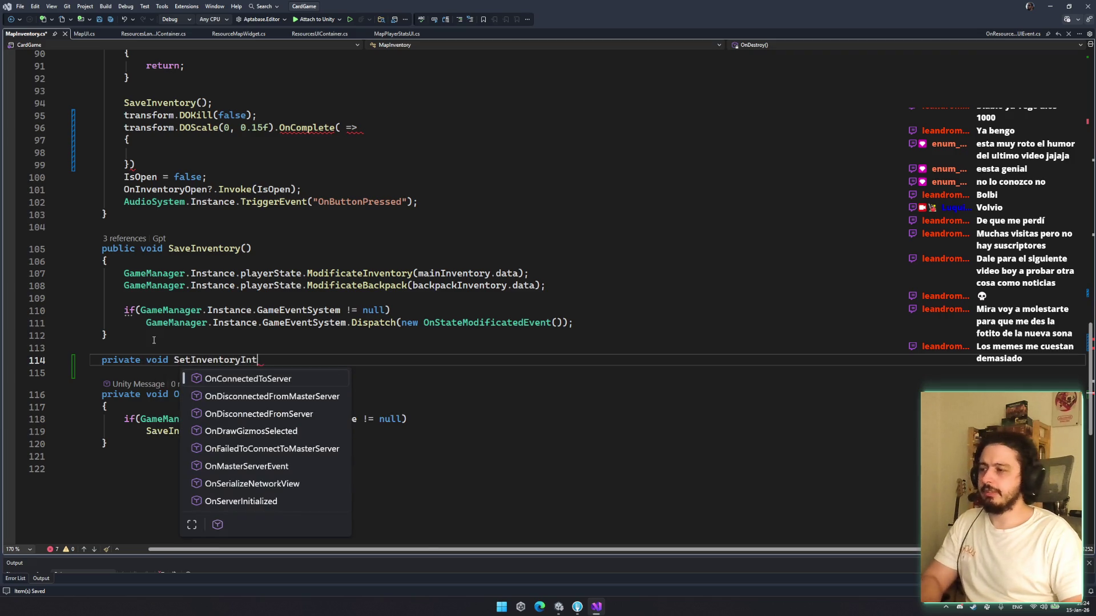
{"action": "type", "text": "eractuable(bool a"}
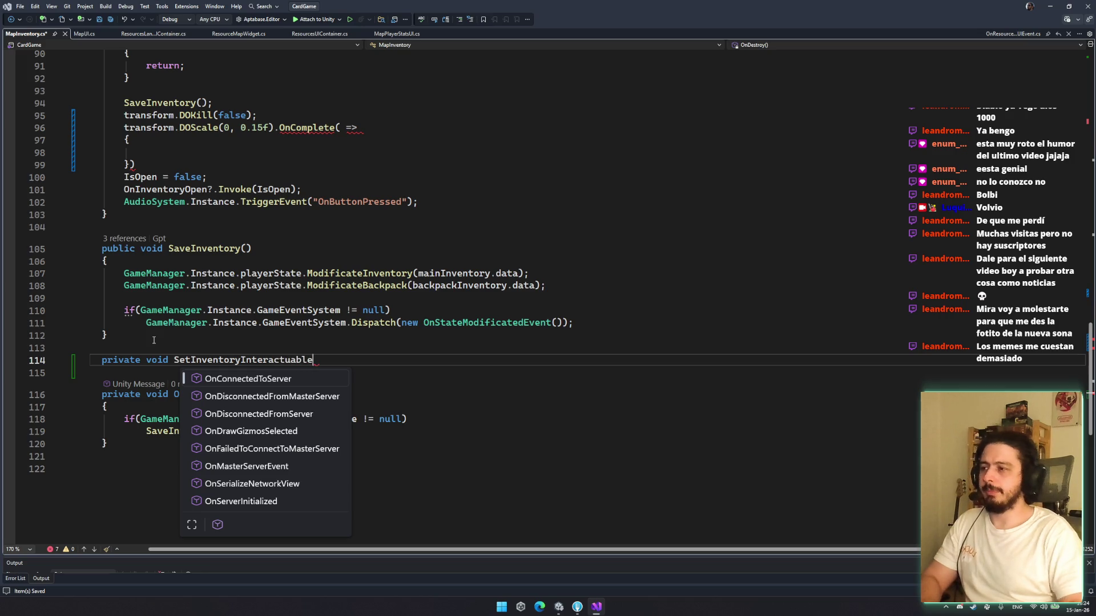
{"action": "key", "text": "BackSpace"}
{"action": "type", "text": "interactuable"}
{"action": "key", "text": "Return"}
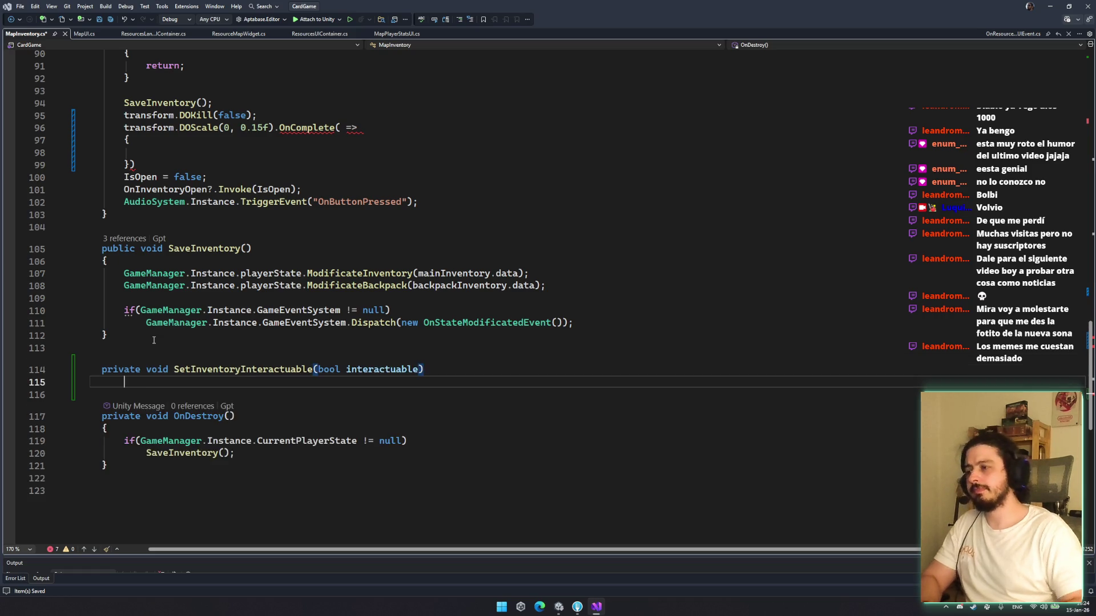
{"action": "type", "text": "{"}
{"action": "key", "text": "Return"}
{"action": "type", "text": "foreach"}
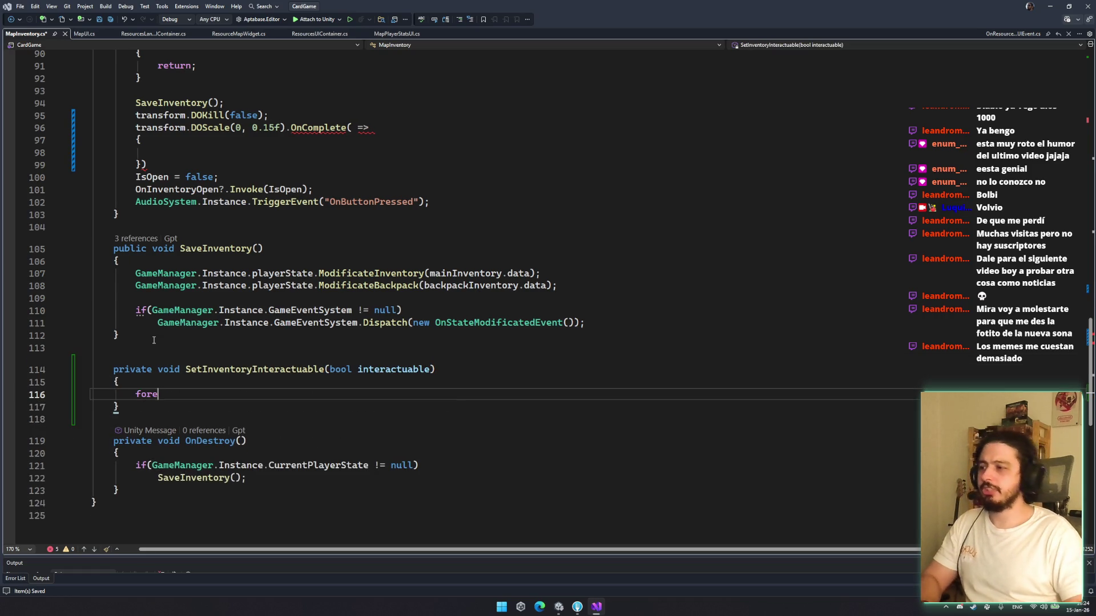
{"action": "key", "text": "Tab"}
{"action": "key", "text": "Tab"}
Make two foreach loops over mainInventory.currentItems and backpackInventory.currentItems
{"action": "left_click", "coordinate": [476, 273]}
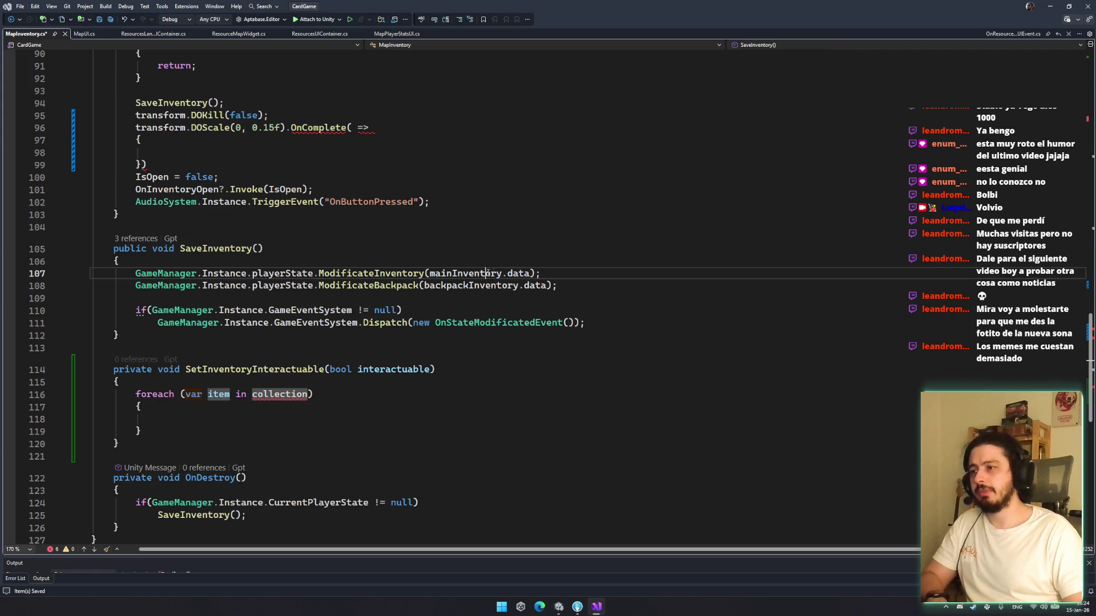
{"action": "left_click", "coordinate": [292, 395]}
{"action": "double_click", "coordinate": [292, 395]}
{"action": "type", "text": "mainInventory"}
{"action": "type", "text": ".currentItems"}
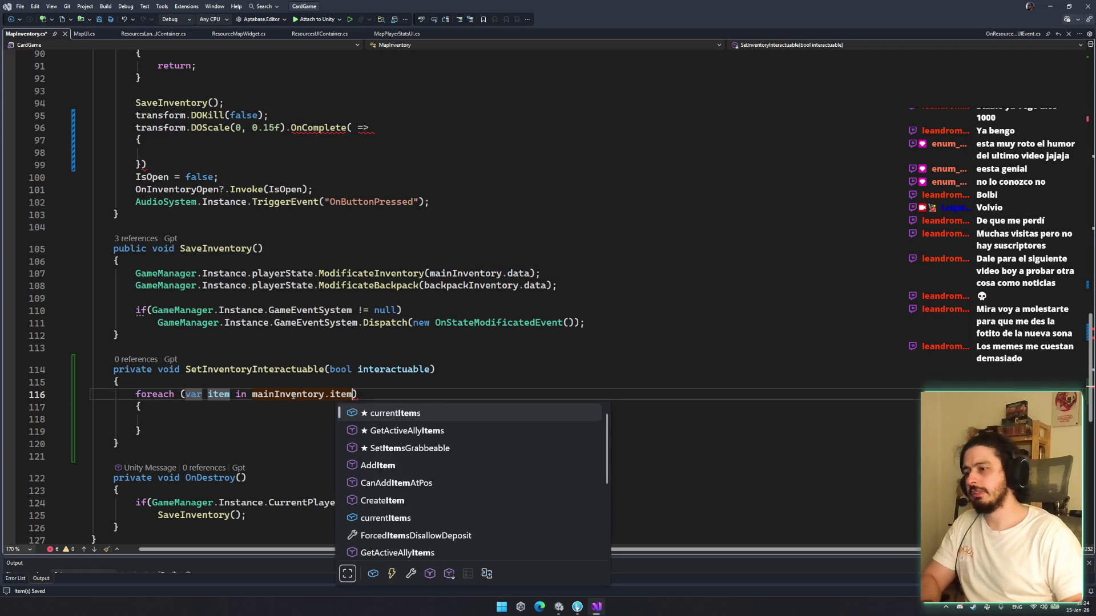
{"action": "left_click_drag", "start_coordinate": [132, 394], "coordinate": [162, 431]}
{"action": "key", "text": "ctrl+c"}
{"action": "left_click", "coordinate": [162, 431]}
{"action": "key", "text": "Return"}
{"action": "key", "text": "Return"}
{"action": "key", "text": "ctrl+v"}
{"action": "double_click", "coordinate": [299, 457]}
{"action": "type", "text": "ba"}
{"action": "key", "text": "Tab"}
Set item.Value.Grabbeable to interactuable inside both loops
{"action": "left_click", "coordinate": [343, 420]}
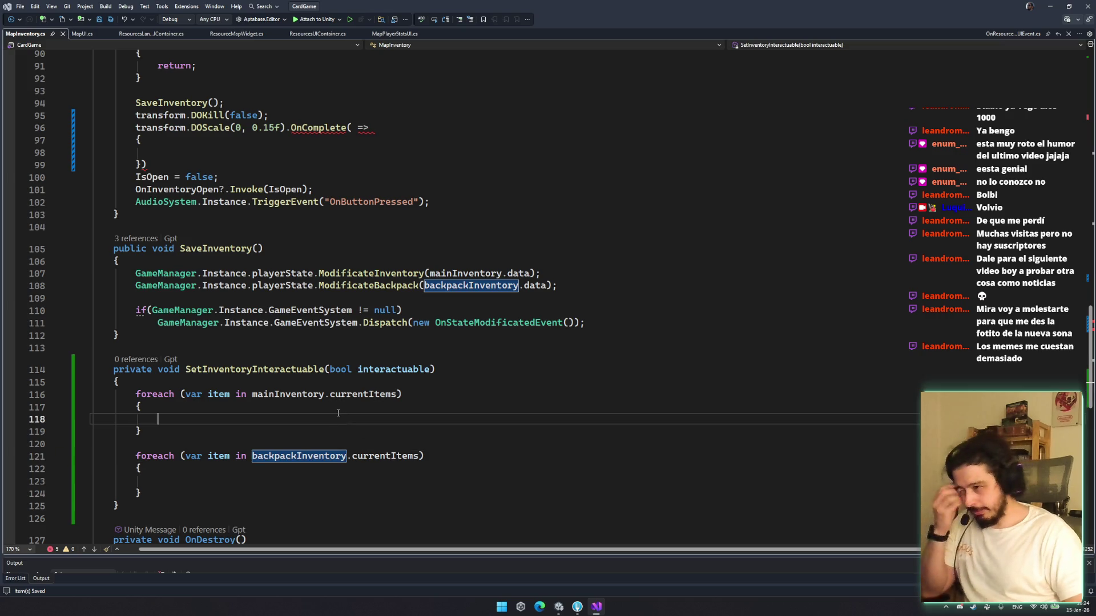
{"action": "type", "text": "item.k"}
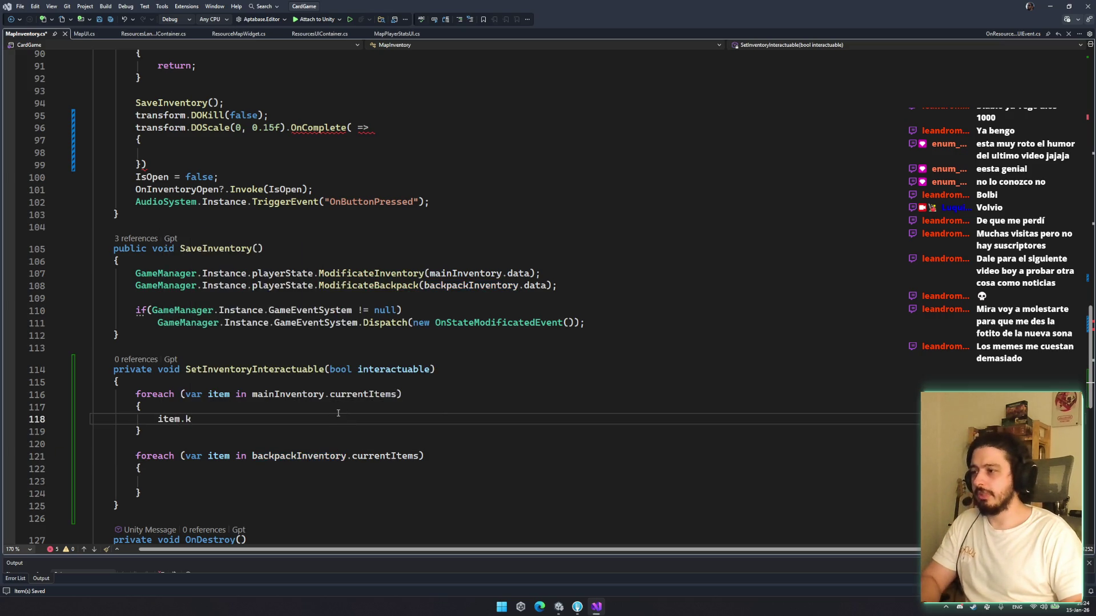
{"action": "key", "text": "BackSpace"}
{"action": "type", "text": "va"}
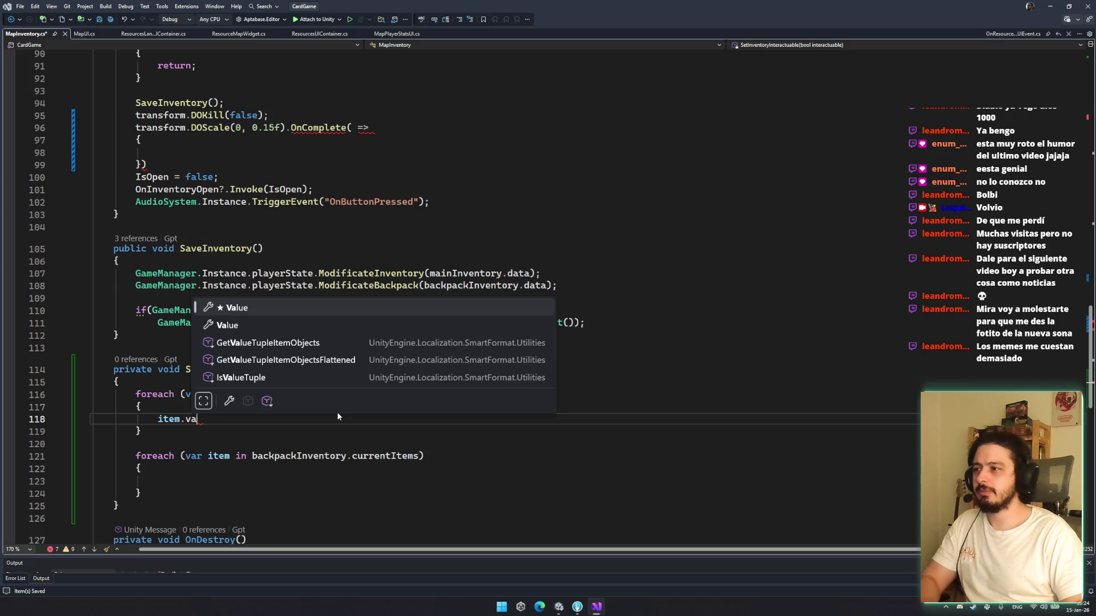
{"action": "type", "text": "."}
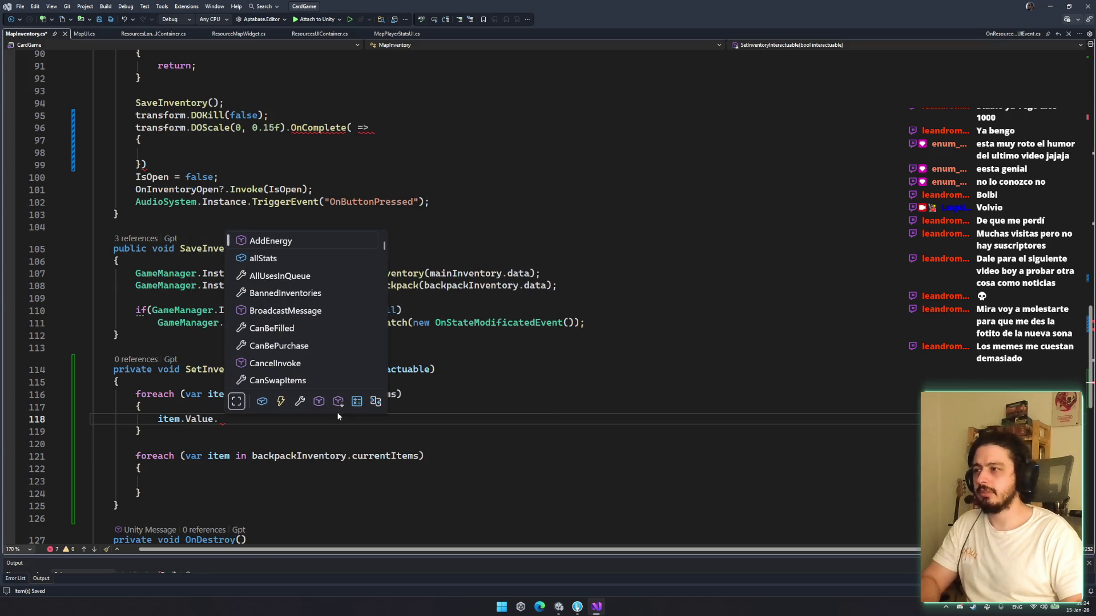
{"action": "type", "text": "g"}
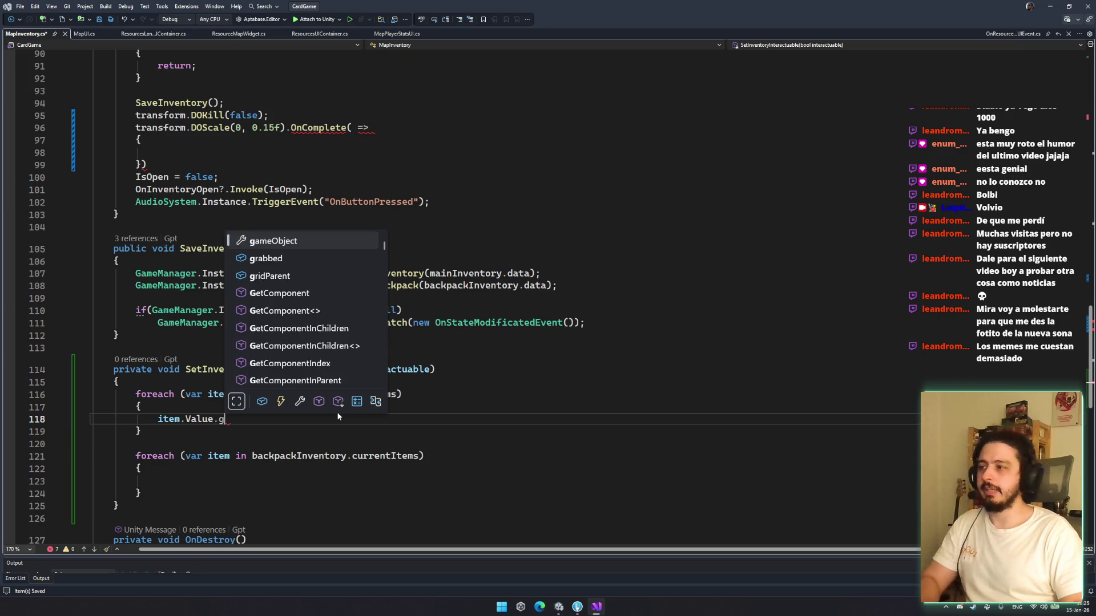
{"action": "type", "text": "rabe = false;"}
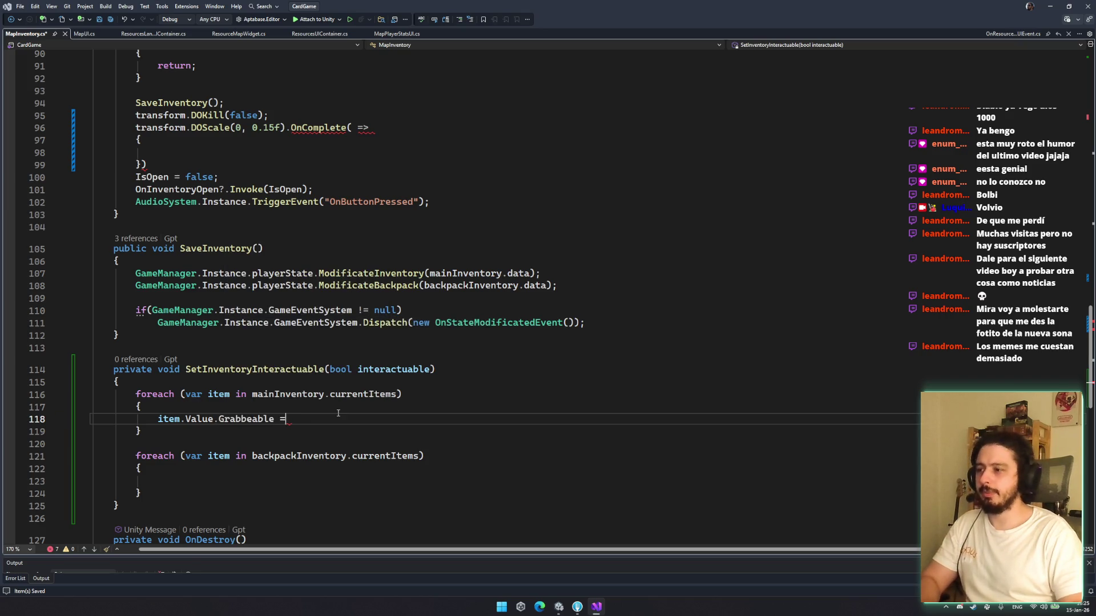
{"action": "left_click_drag", "start_coordinate": [156, 422], "coordinate": [323, 421]}
{"action": "left_click", "coordinate": [254, 482]}
{"action": "key", "text": "ctrl+x"}
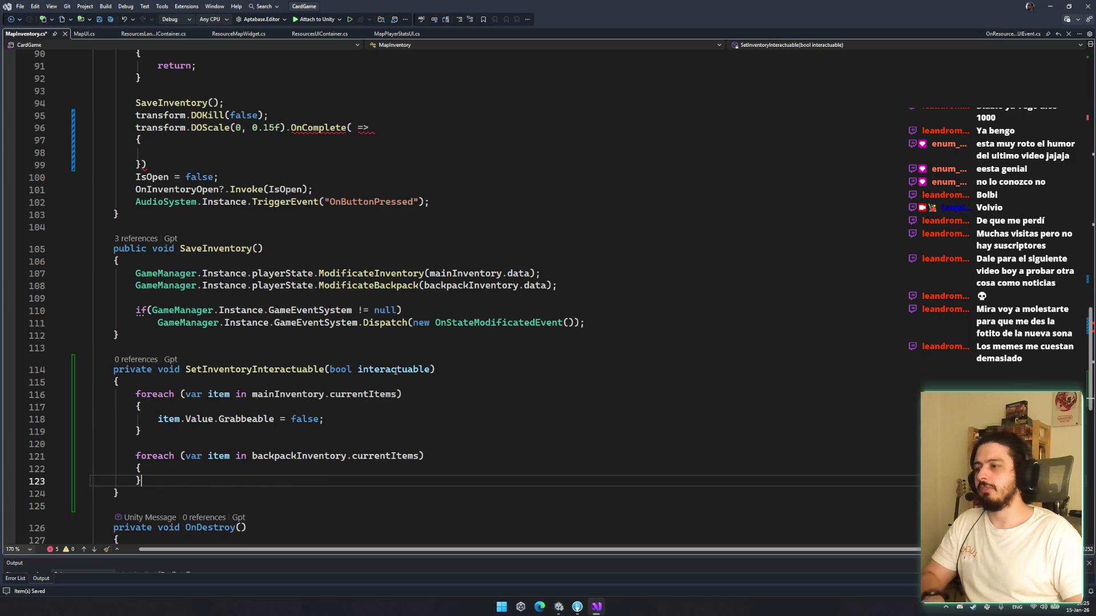
{"action": "key", "text": "ctrl+v"}
{"action": "double_click", "coordinate": [395, 371]}
{"action": "key", "text": "ctrl+c"}
{"action": "double_click", "coordinate": [304, 419]}
{"action": "key", "text": "ctrl+v"}
{"action": "double_click", "coordinate": [305, 481]}
Paste the SetInventoryInteractuable name into CloseInventory's OnComplete callback
{"action": "double_click", "coordinate": [256, 369]}
{"action": "scroll", "coordinate": [255, 369], "scroll_direction": "up", "scroll_amount": 3}
{"action": "left_click", "coordinate": [360, 240]}
{"action": "key", "text": "ctrl+v"}
{"action": "type", "text": "("}
{"action": "key", "text": "BackSpace"}
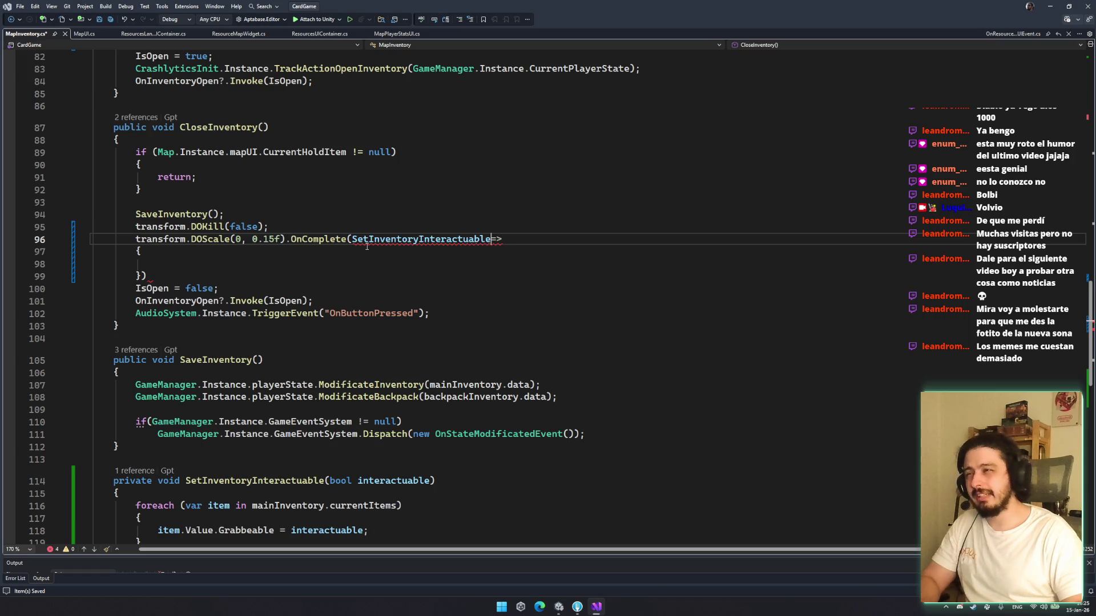
Delete the OnComplete callback from CloseInventory's shrink tween, ending it with a semicolon
{"action": "key", "text": "ctrl+shift+Left"}
{"action": "mouse_move", "coordinate": [291, 238]}
{"action": "left_mouse_down"}
{"action": "mouse_move", "coordinate": [172, 263]}
{"action": "mouse_move", "coordinate": [350, 279]}
{"action": "left_mouse_up"}
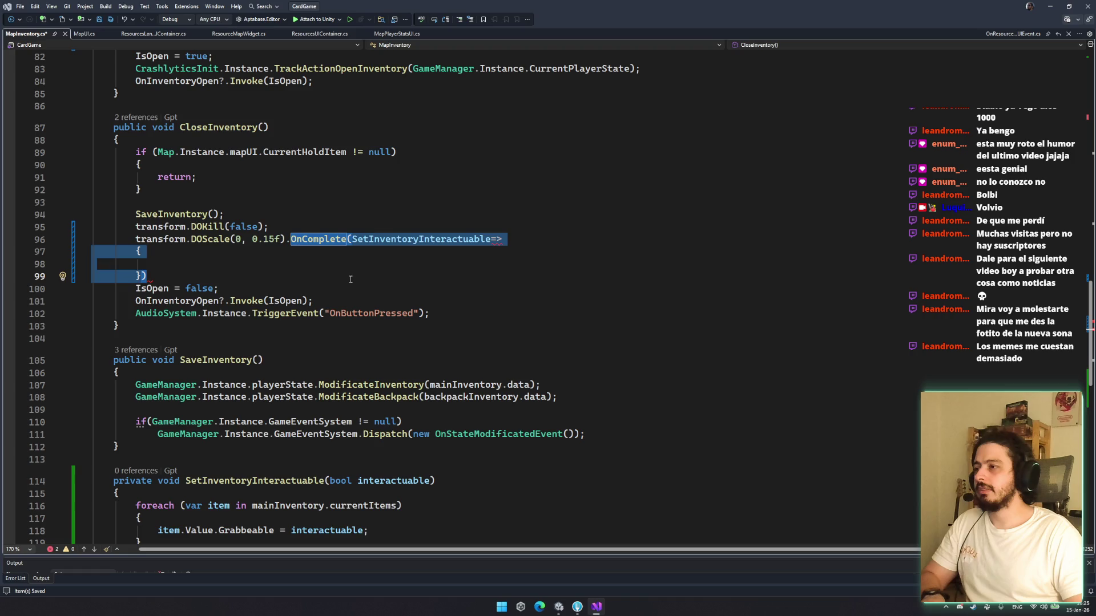
{"action": "left_click", "coordinate": [350, 279]}
{"action": "left_click", "coordinate": [284, 268]}
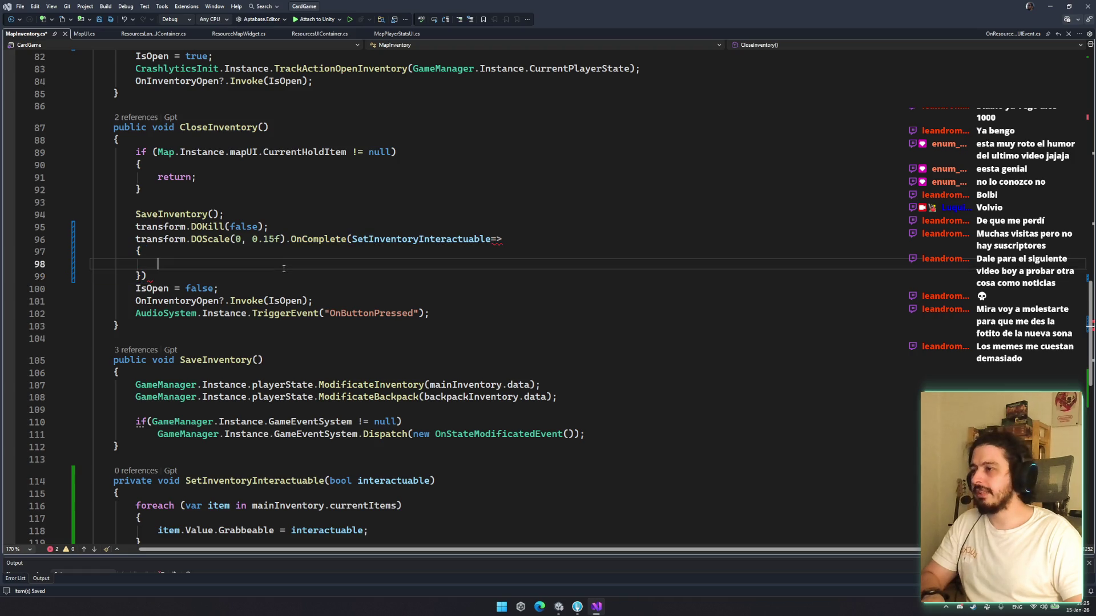
{"action": "left_click_drag", "start_coordinate": [291, 238], "coordinate": [148, 276]}
{"action": "key", "text": "Delete"}
{"action": "type", "text": ";"}
Insert SetInventoryInteractuable(false); after the DOKill line in CloseInventory and save
{"action": "left_click", "coordinate": [299, 227]}
{"action": "key", "text": "Return"}
{"action": "type", "text": "SetInventoryInteractuable()f"}
{"action": "key", "text": "BackSpace"}
{"action": "key", "text": "BackSpace"}
{"action": "type", "text": "false;"}
{"action": "key", "text": "ctrl+s"}
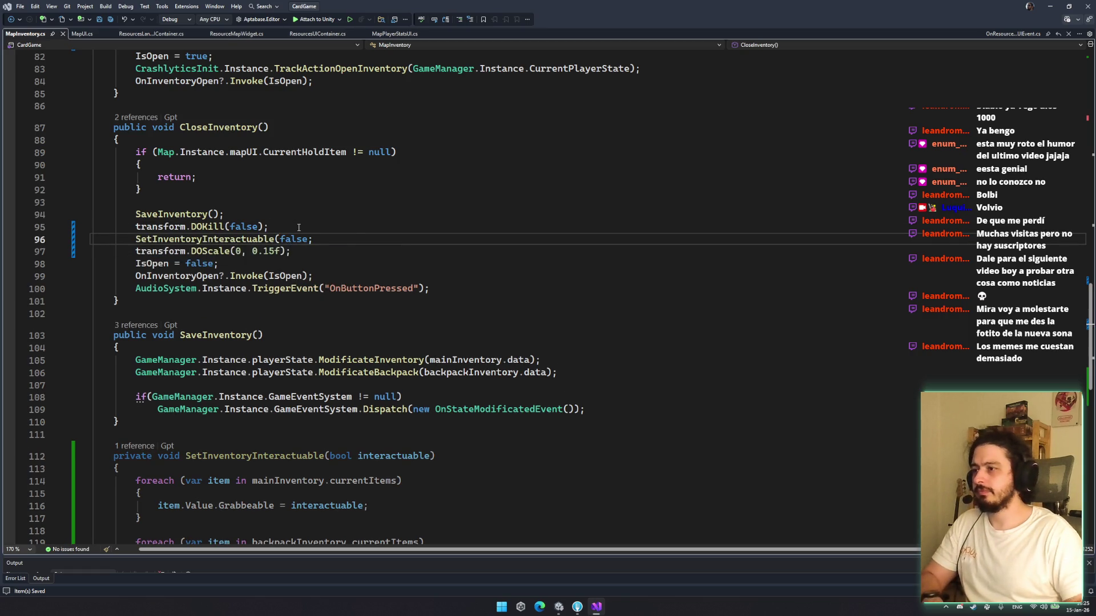
{"action": "key", "text": "Left"}
{"action": "type", "text": ")"}
Chain OnComplete calling SetInventoryInteractuable(true) onto OpenInventory's grow tween and save
{"action": "scroll", "coordinate": [338, 222], "scroll_direction": "up", "scroll_amount": 3}
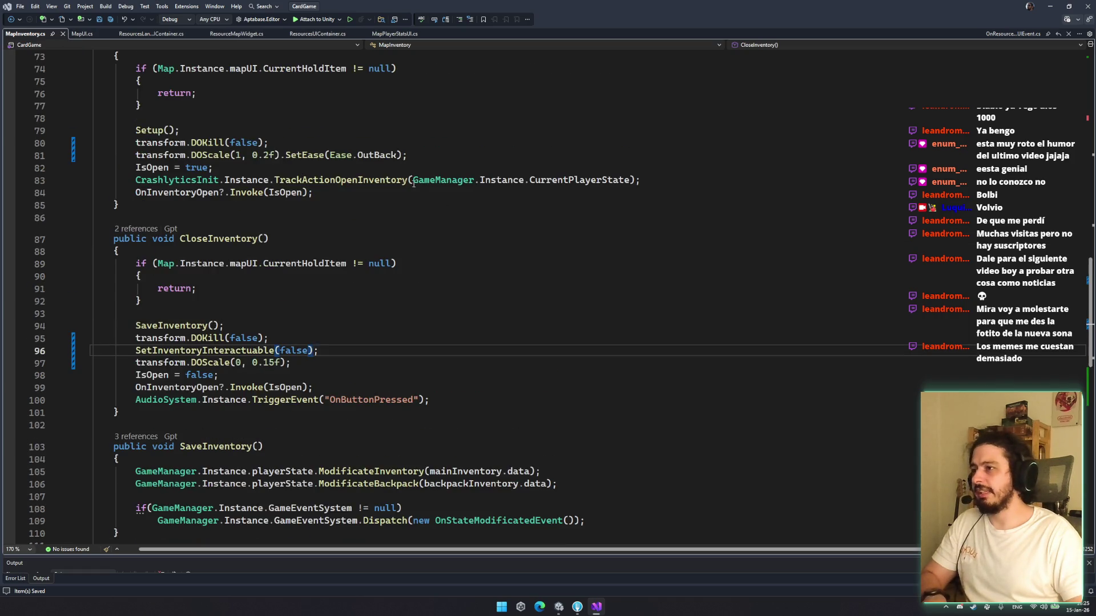
{"action": "scroll", "coordinate": [413, 182], "scroll_direction": "up", "scroll_amount": 3}
{"action": "left_click", "coordinate": [437, 191]}
{"action": "key", "text": "BackSpace"}
{"action": "type", "text": ".o"}
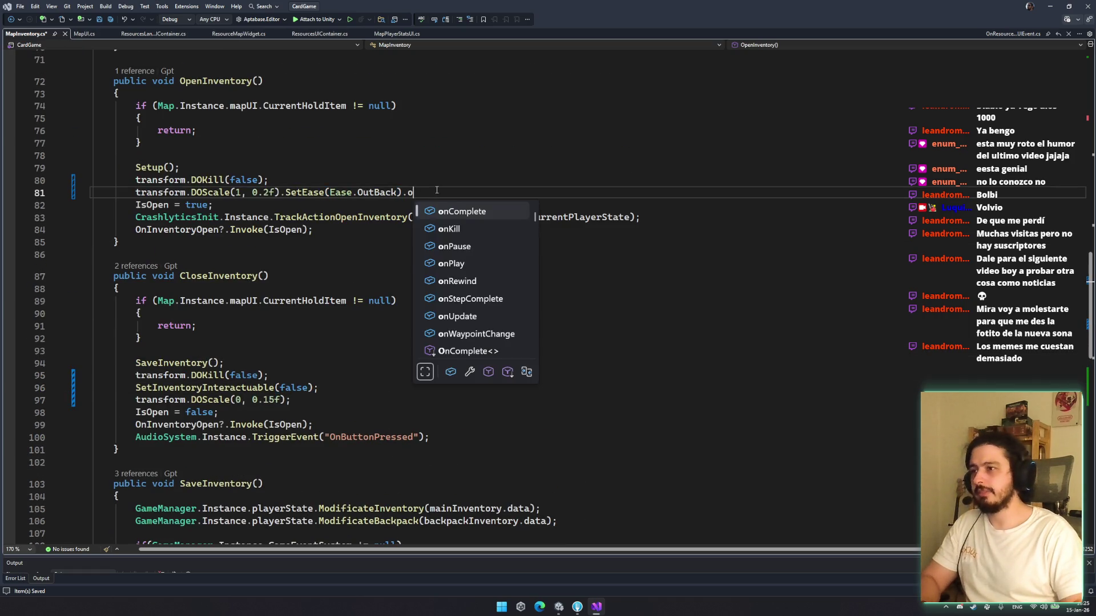
{"action": "type", "text": "nCompl"}
{"action": "key", "text": "Tab"}
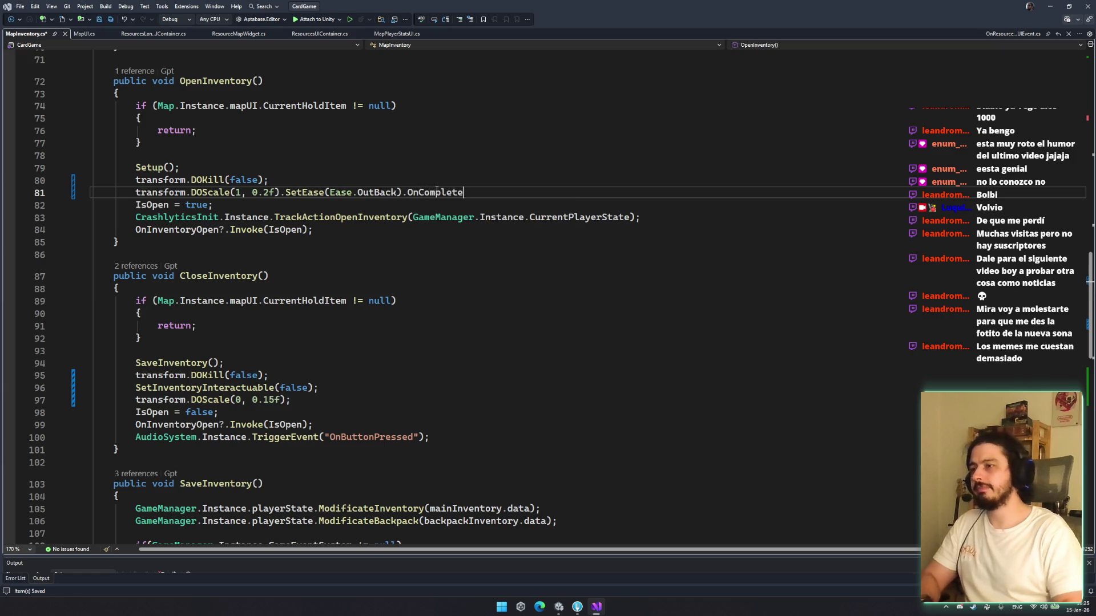
{"action": "type", "text": "(x=> x."}
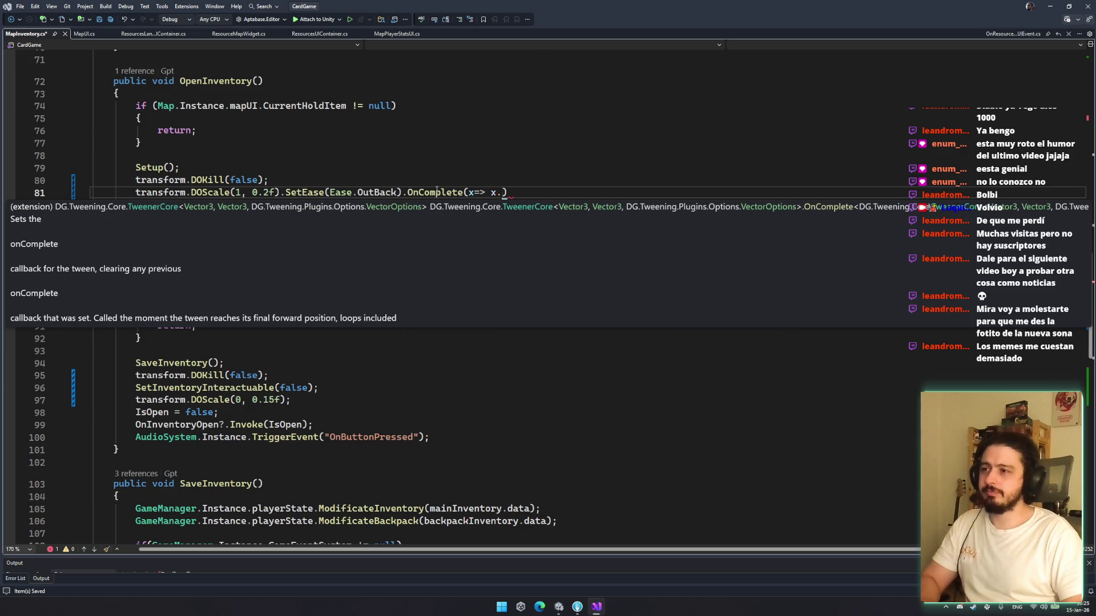
{"action": "key", "text": "BackSpace"}
{"action": "key", "text": "BackSpace"}
{"action": "type", "text": "se.Out"}
{"action": "key", "text": "Tab"}
{"action": "type", "text": "(true));"}
{"action": "key", "text": "ctrl+s"}
Replace the unused lambda parameter x with () and highlight the new SetInventoryInteractuable(true) call
{"action": "double_click", "coordinate": [472, 193]}
{"action": "type", "text": "()"}
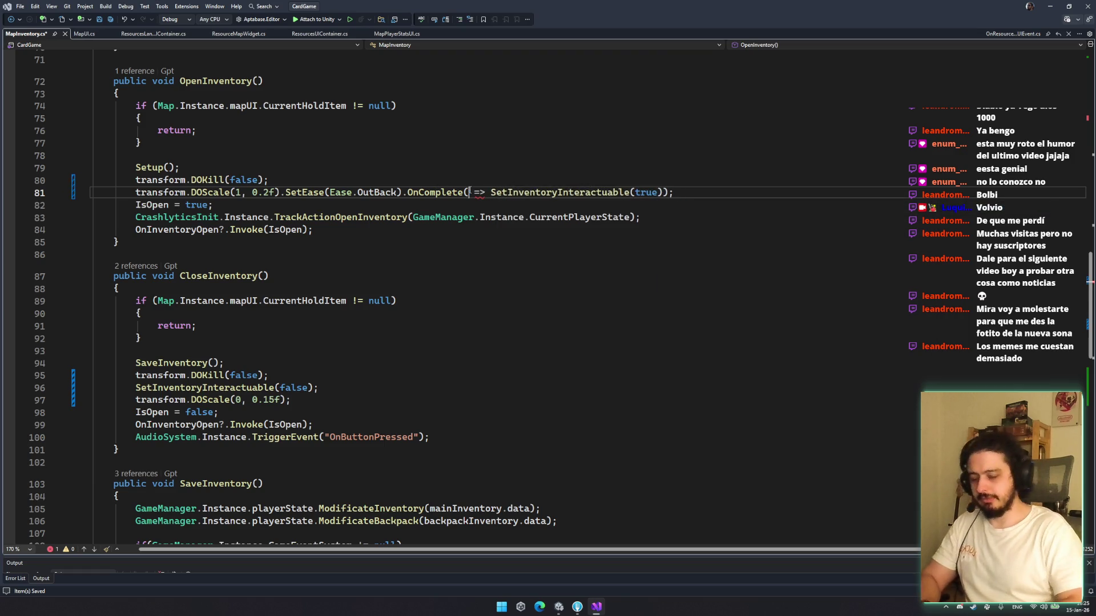
{"action": "scroll", "coordinate": [586, 249], "scroll_direction": "up", "scroll_amount": 5}
{"action": "left_click_drag", "start_coordinate": [502, 378], "coordinate": [670, 378]}
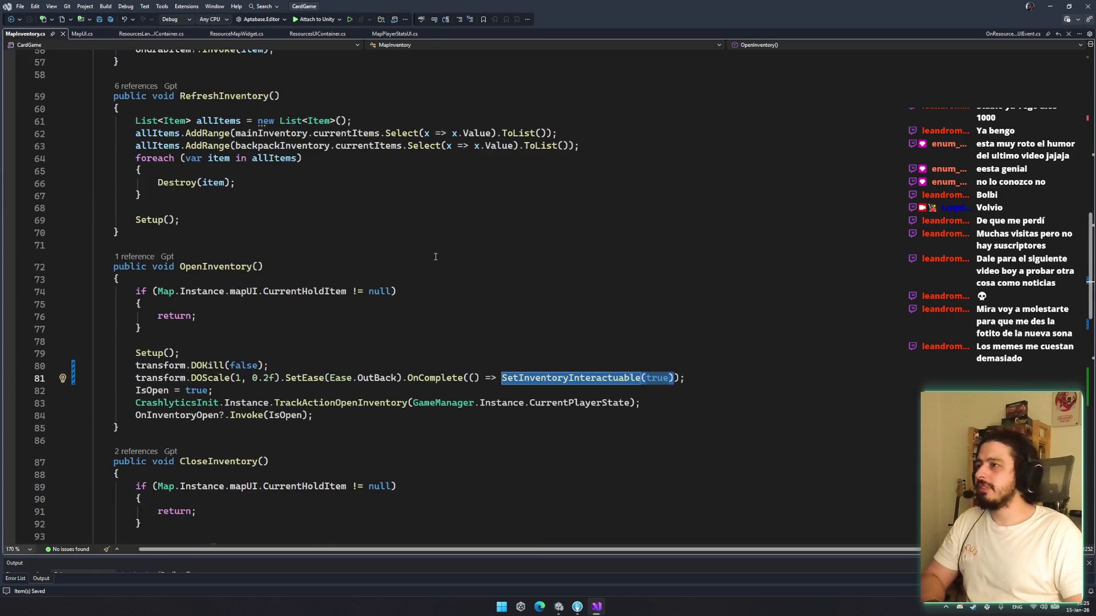
Add SetInventoryInteractuable(false); after Setup()'s foreach loop, save, and switch to Unity
{"action": "scroll", "coordinate": [436, 257], "scroll_direction": "up", "scroll_amount": 4}
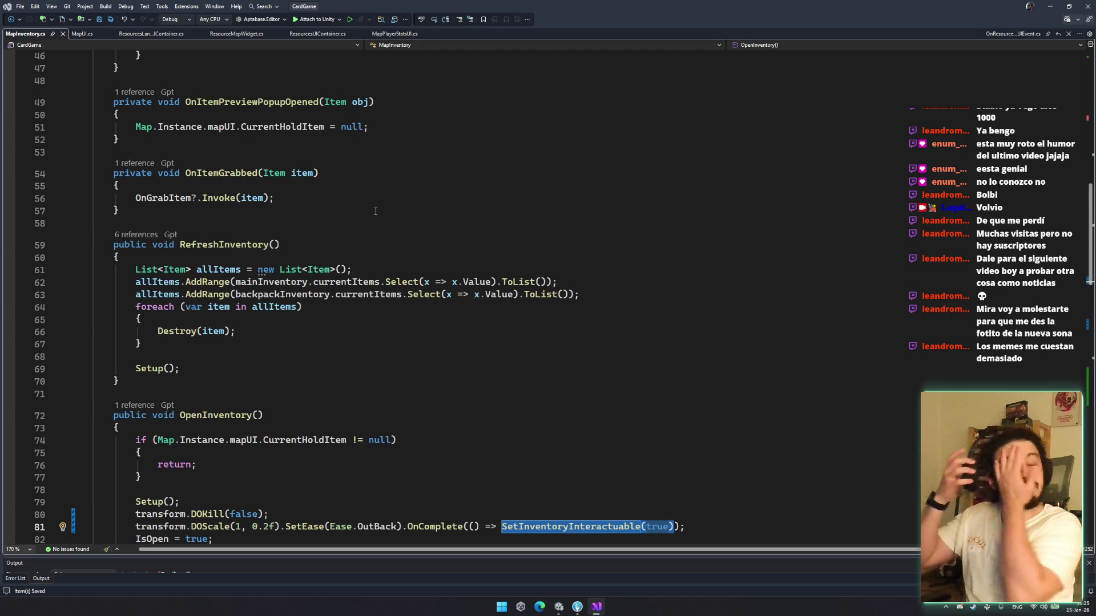
{"action": "scroll", "coordinate": [389, 201], "scroll_direction": "up", "scroll_amount": 10}
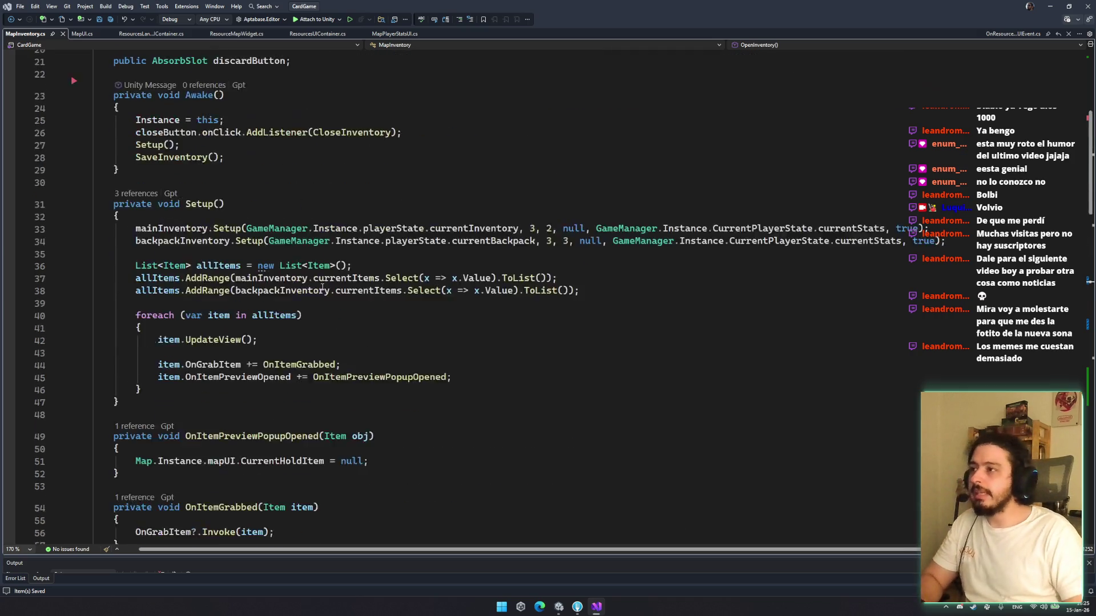
{"action": "left_click", "coordinate": [211, 428]}
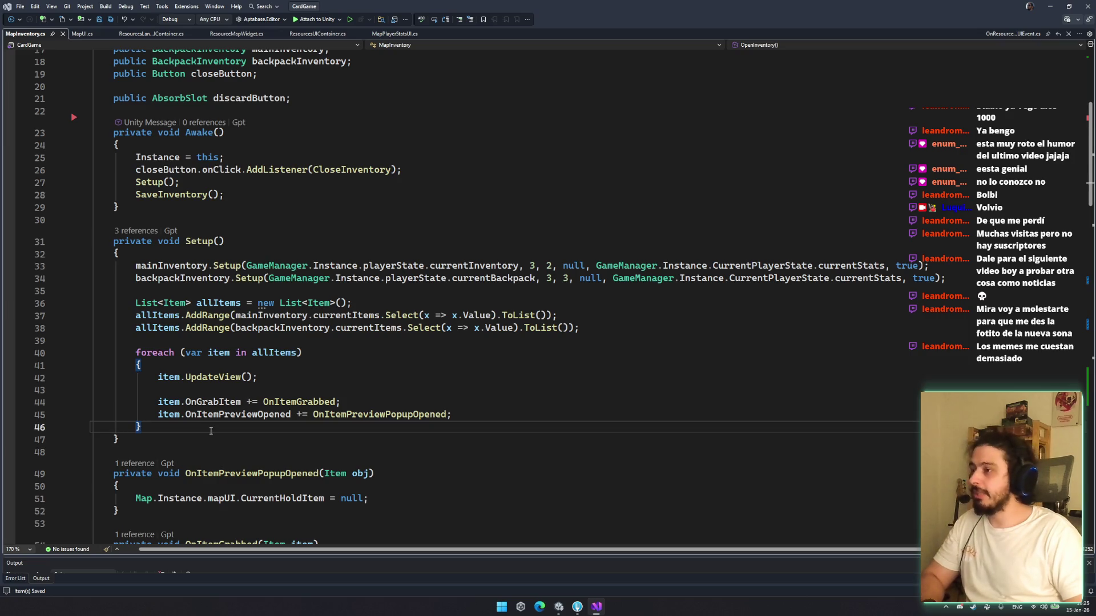
{"action": "key", "text": "Return"}
{"action": "key", "text": "Return"}
{"action": "key", "text": "ctrl+v"}
{"action": "type", "text": ")*()"}
{"action": "key", "text": "ctrl+z"}
{"action": "key", "text": "BackSpace"}
{"action": "type", "text": "fal"}
{"action": "key", "text": "BackSpace"}
{"action": "key", "text": "BackSpace"}
{"action": "key", "text": "BackSpace"}
{"action": "type", "text": "false"}
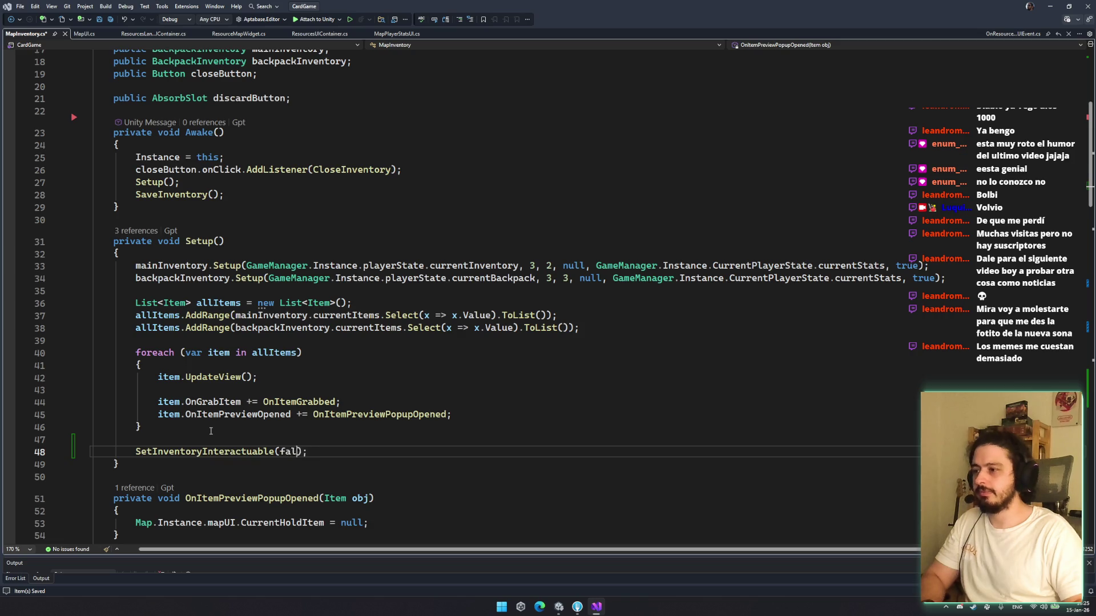
{"action": "key", "text": "ctrl+s"}
{"action": "left_click", "coordinate": [570, 498]}
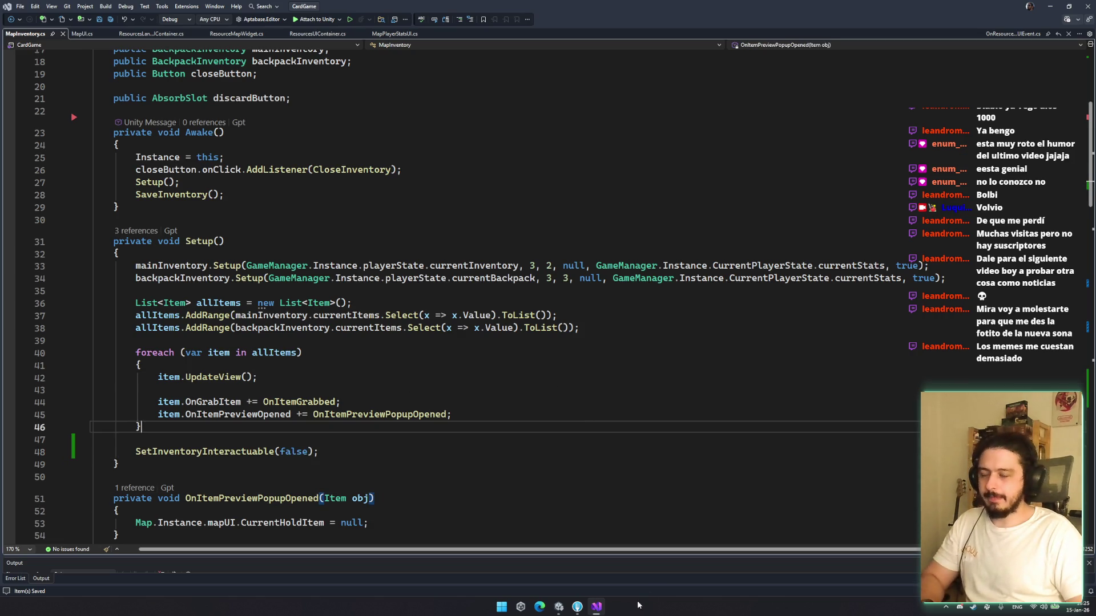
{"action": "left_click", "coordinate": [558, 608]}
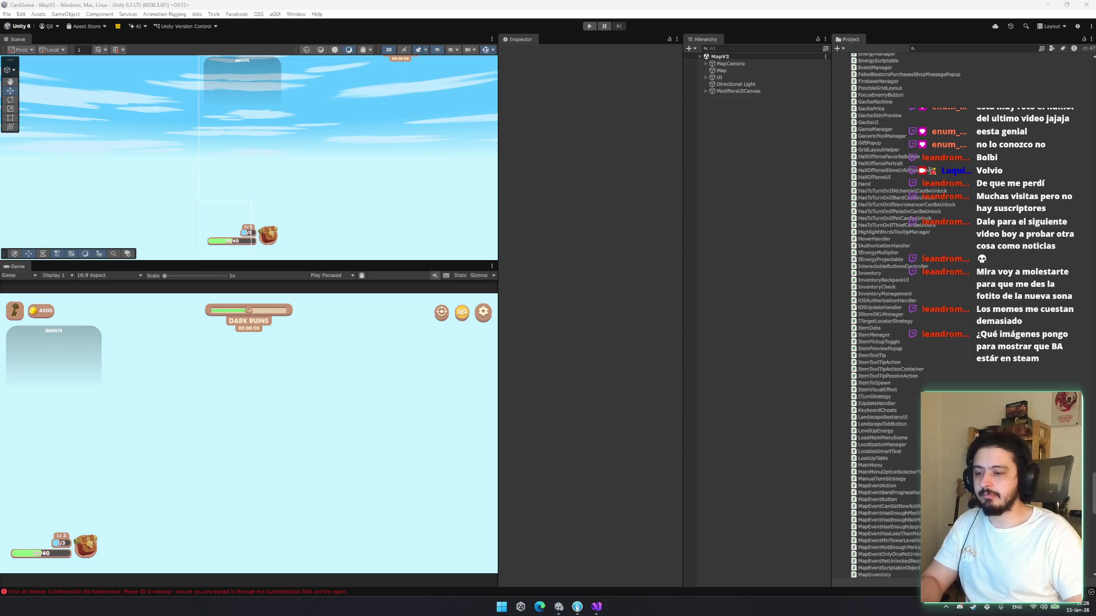
Bring the browser with Google Images results for 'steam' in front of Unity
{"action": "key", "text": "alt+Tab"}
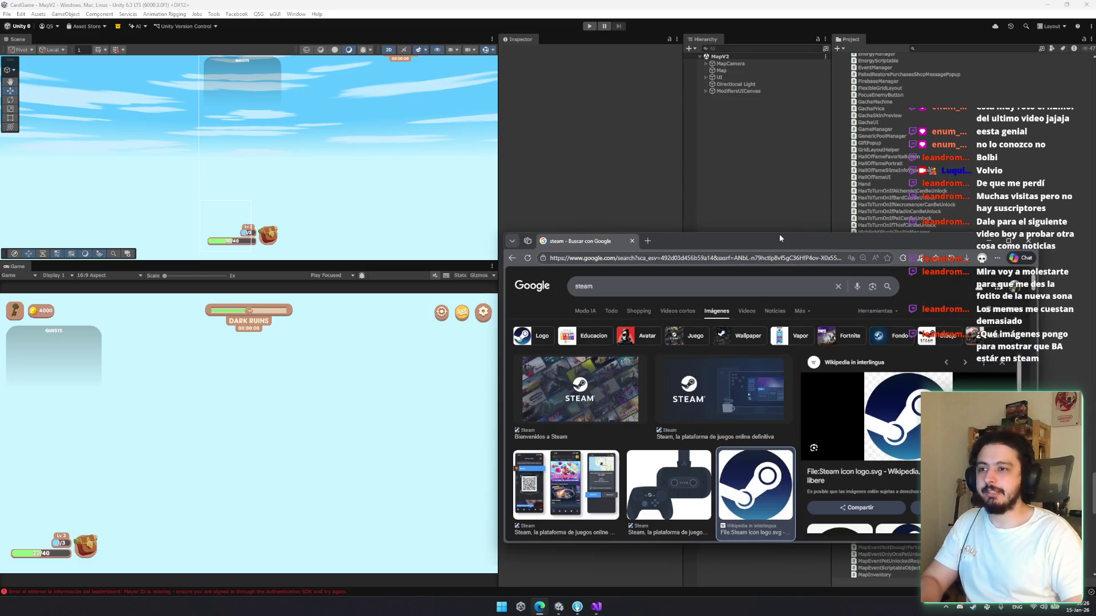
Enlarge the browser window and scroll through the steam image results before returning to Unity
{"action": "left_click_drag", "start_coordinate": [779, 234], "coordinate": [779, 156]}
{"action": "scroll", "coordinate": [750, 422], "scroll_direction": "down", "scroll_amount": 10}
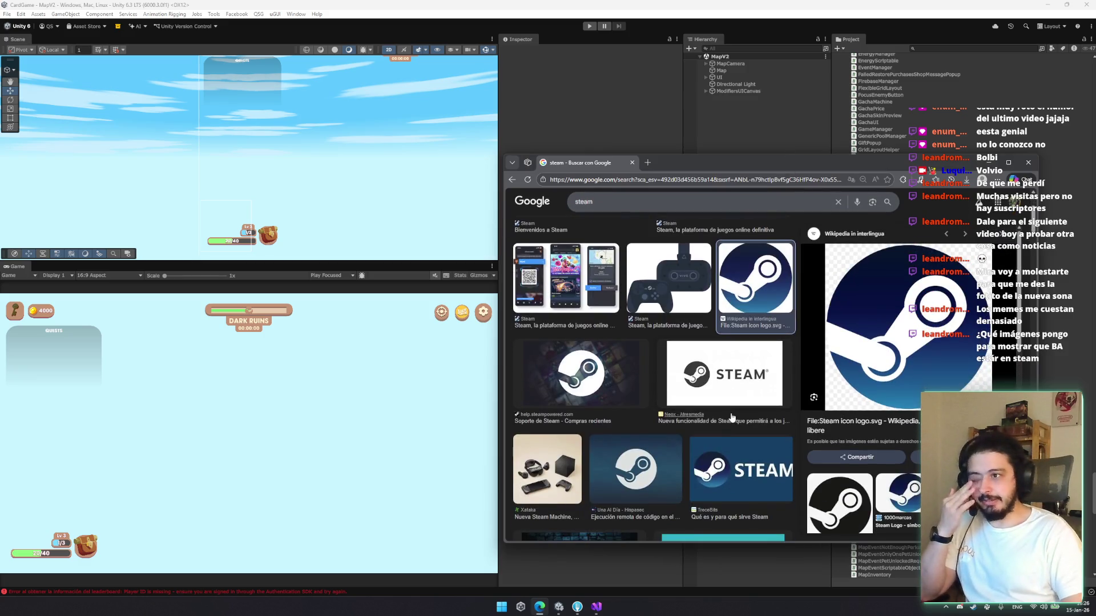
{"action": "scroll", "coordinate": [722, 410], "scroll_direction": "up", "scroll_amount": 5}
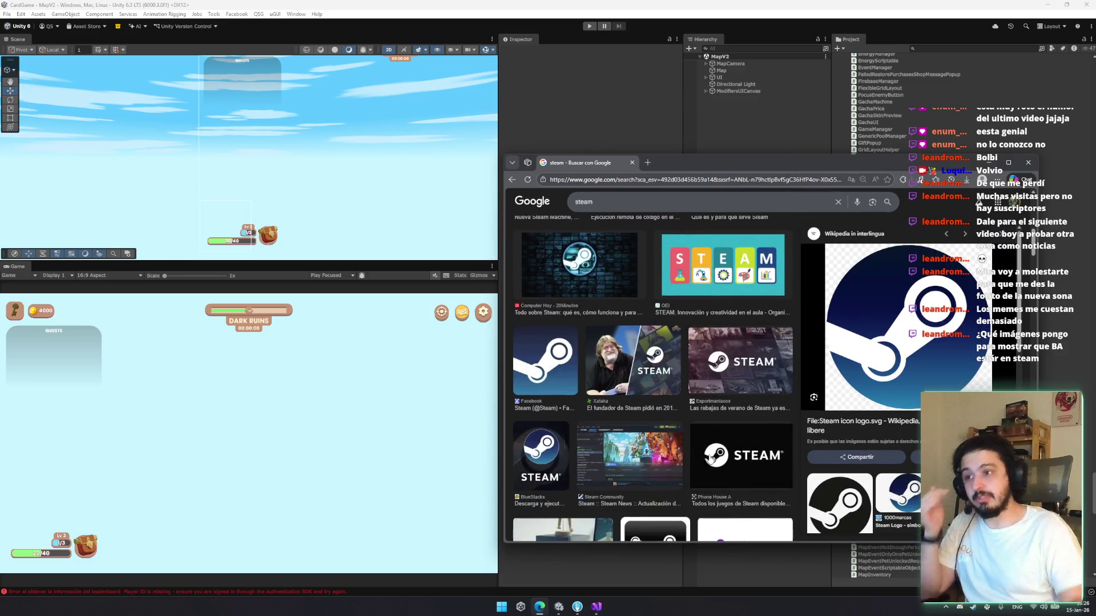
{"action": "scroll", "coordinate": [654, 345], "scroll_direction": "up", "scroll_amount": 2}
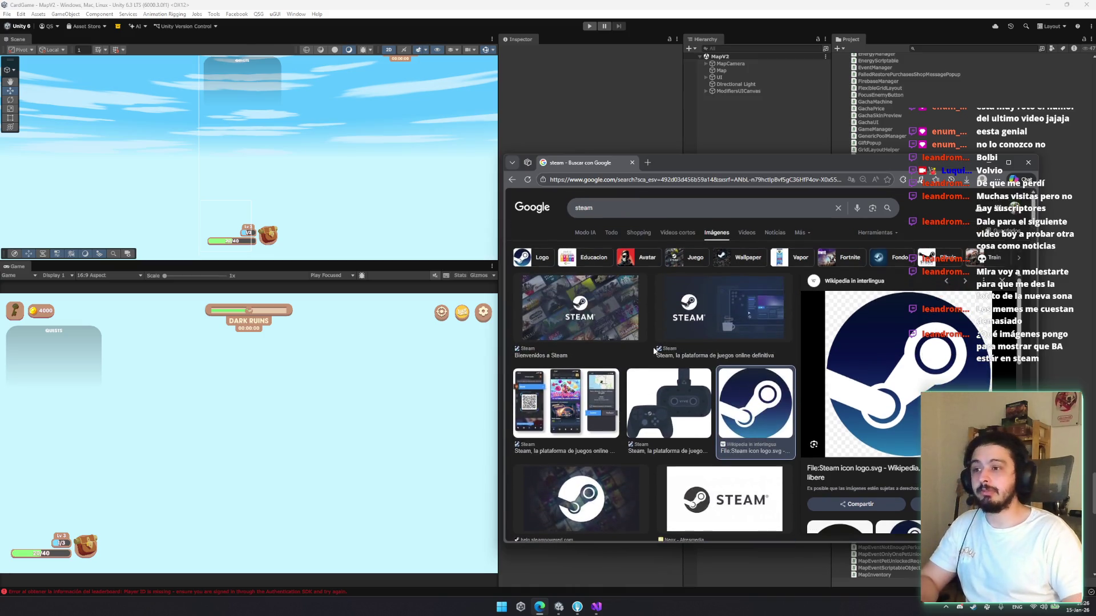
{"action": "key", "text": "alt+Tab"}
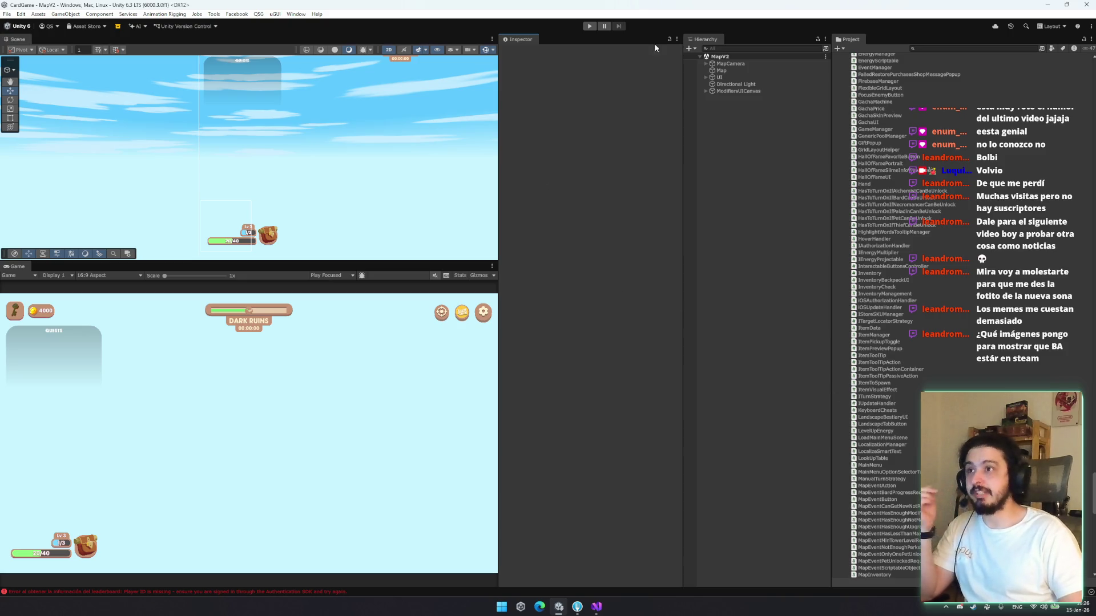
Enter play mode, widen the Game view, and go from the main menu through CONTINUAR to the map
{"action": "left_click", "coordinate": [588, 27]}
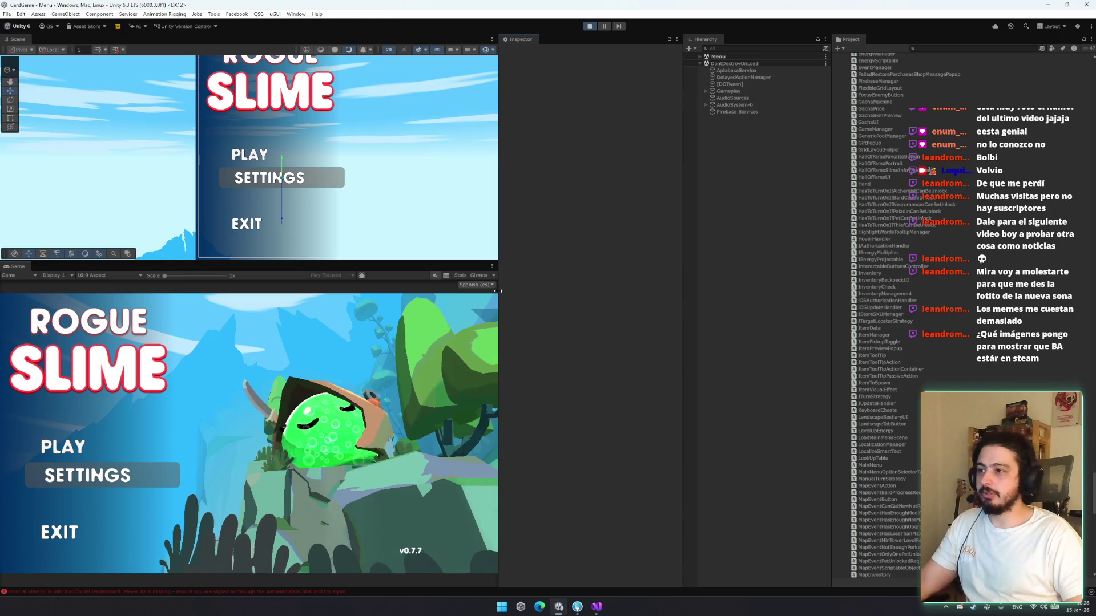
{"action": "left_click_drag", "start_coordinate": [497, 291], "coordinate": [559, 291]}
{"action": "left_click", "coordinate": [168, 457]}
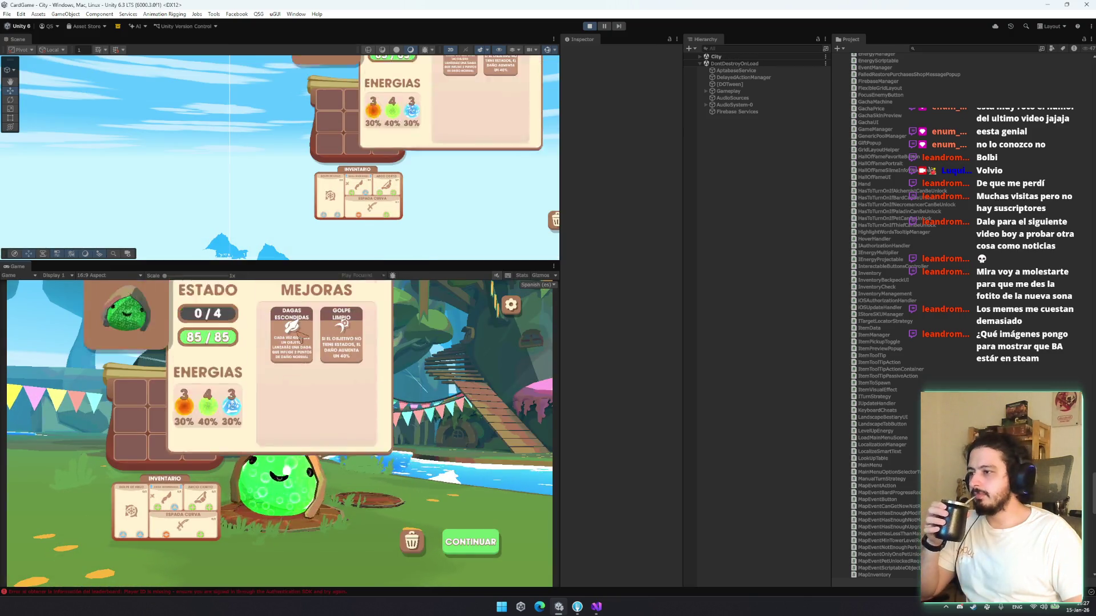
{"action": "left_click", "coordinate": [383, 337]}
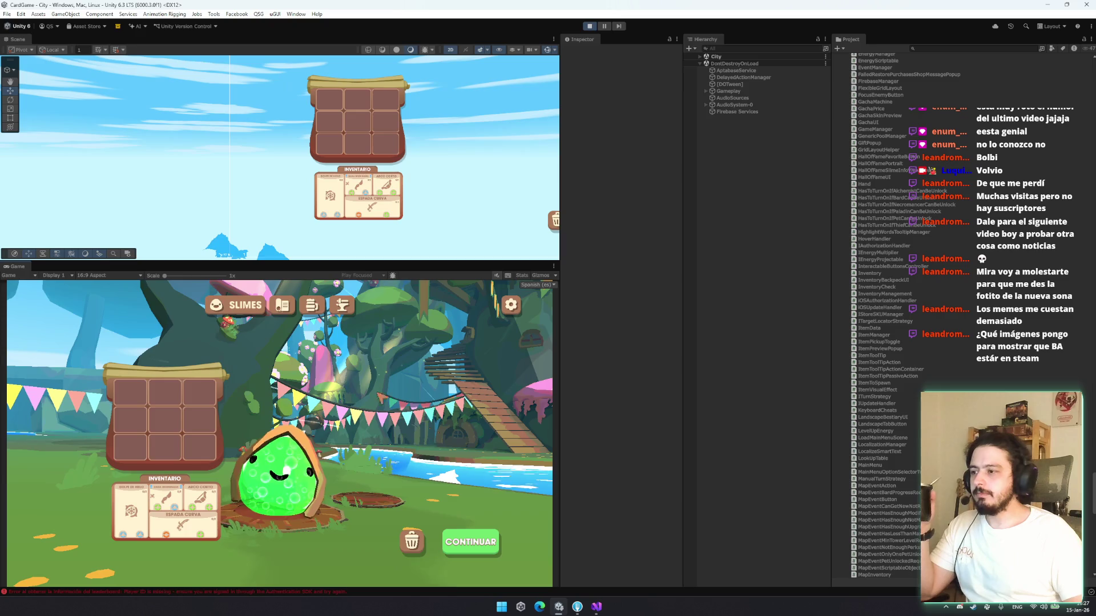
{"action": "left_click", "coordinate": [282, 305]}
{"action": "left_click", "coordinate": [211, 305]}
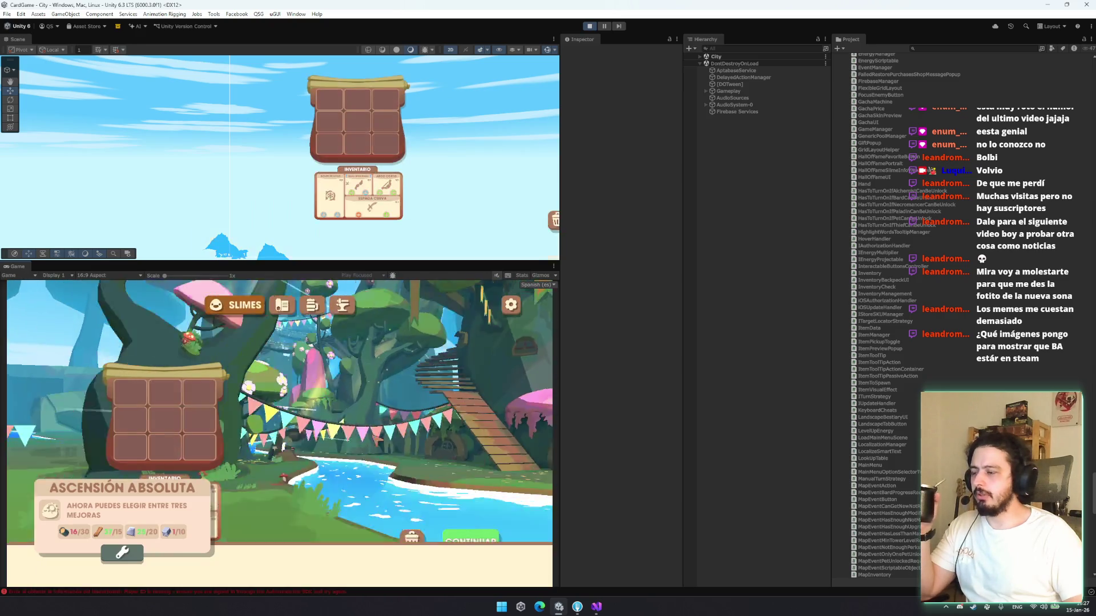
{"action": "left_click", "coordinate": [468, 545]}
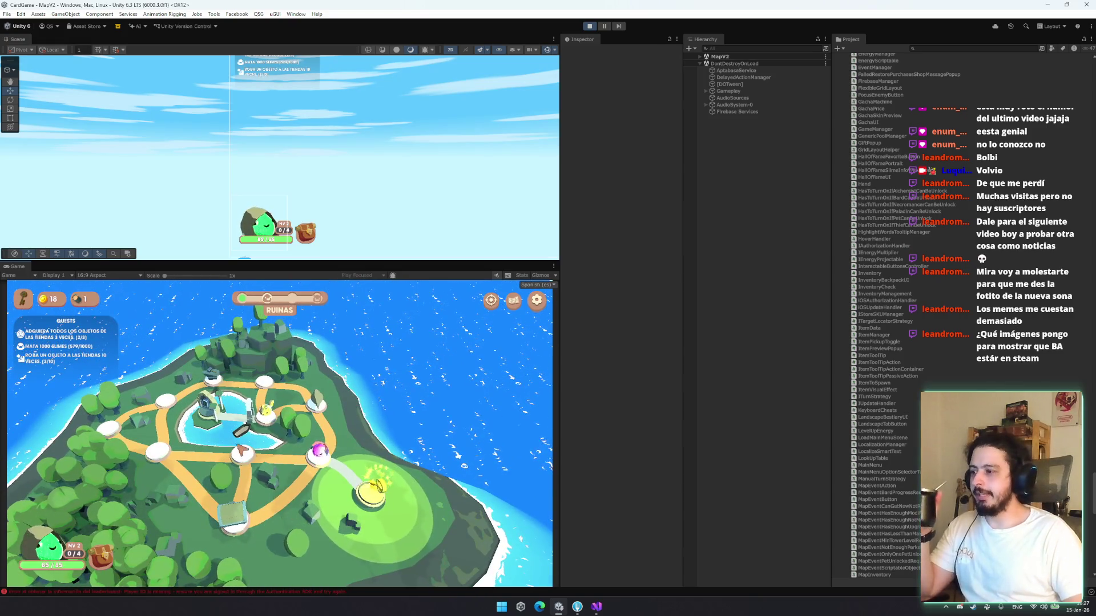
Open the map inventory, pick up the top-left item card, then close the inventory
{"action": "left_click", "coordinate": [114, 561]}
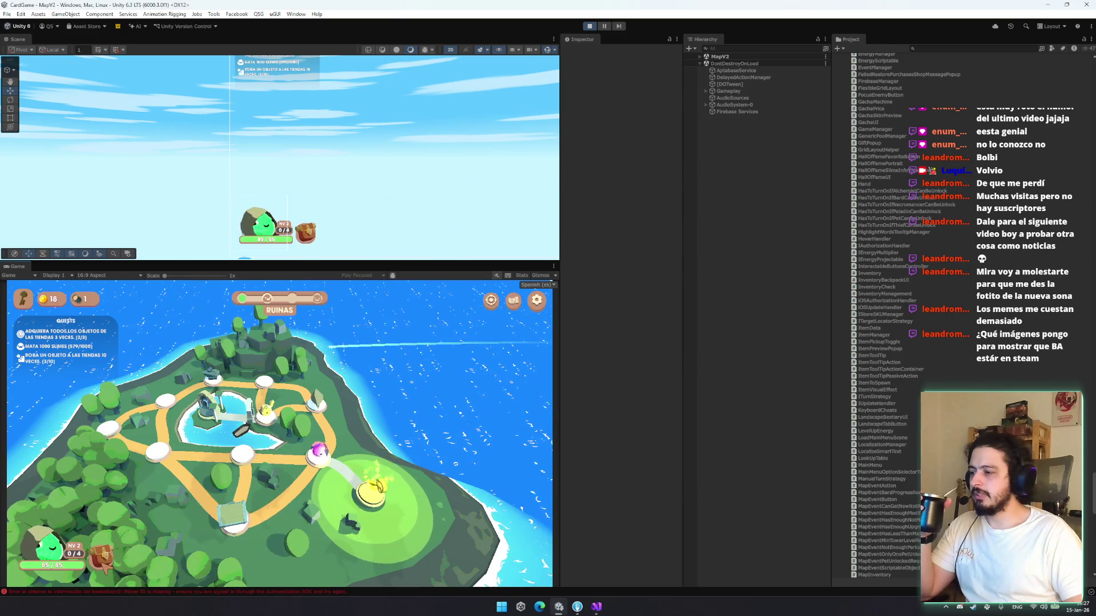
{"action": "mouse_move", "coordinate": [147, 528]}
{"action": "left_mouse_down"}
{"action": "mouse_move", "coordinate": [316, 503]}
{"action": "mouse_move", "coordinate": [365, 519]}
{"action": "mouse_move", "coordinate": [146, 525]}
{"action": "left_mouse_up"}
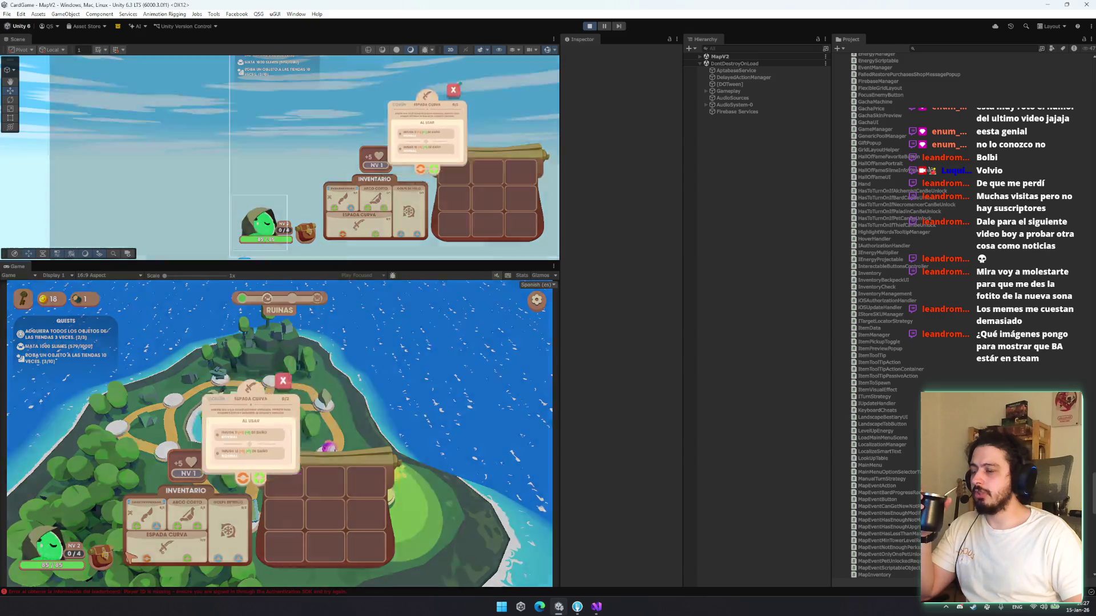
{"action": "left_click", "coordinate": [266, 519]}
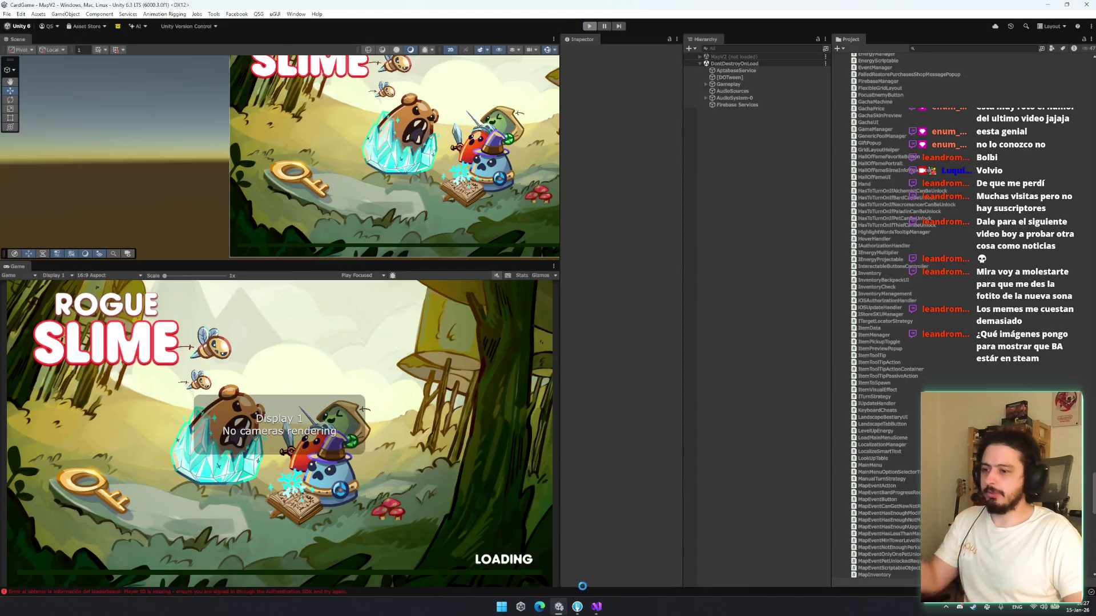
{"action": "left_click", "coordinate": [582, 608]}
{"action": "left_click", "coordinate": [586, 612]}
In MapInventory.cs, set the open DOScale duration to 0.3f and the close duration to 0.2f, and save
{"action": "left_click", "coordinate": [596, 607]}
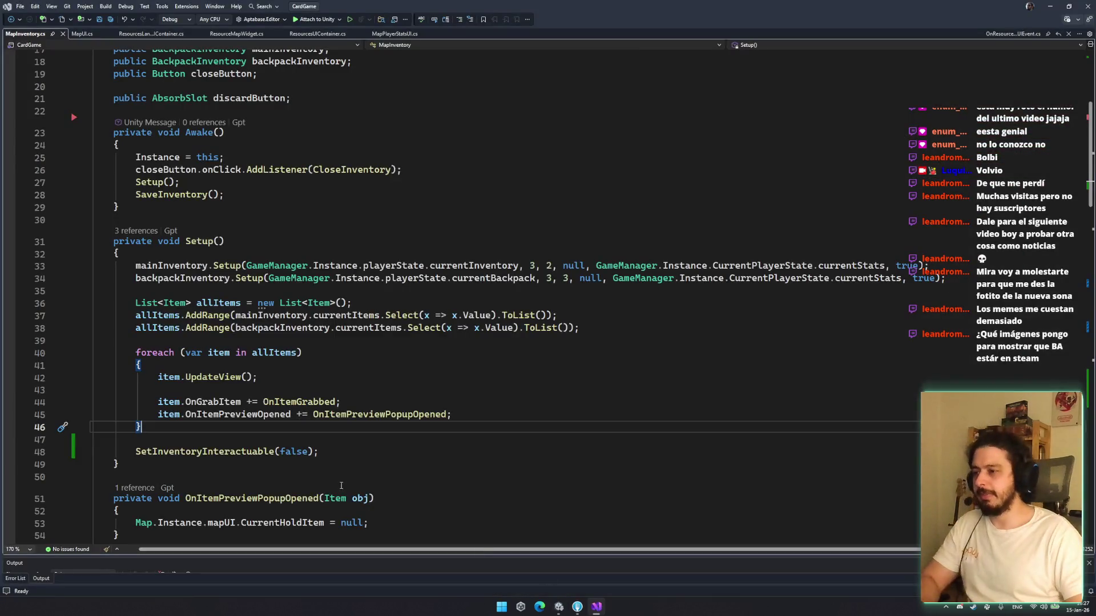
{"action": "scroll", "coordinate": [345, 397], "scroll_direction": "down", "scroll_amount": 15}
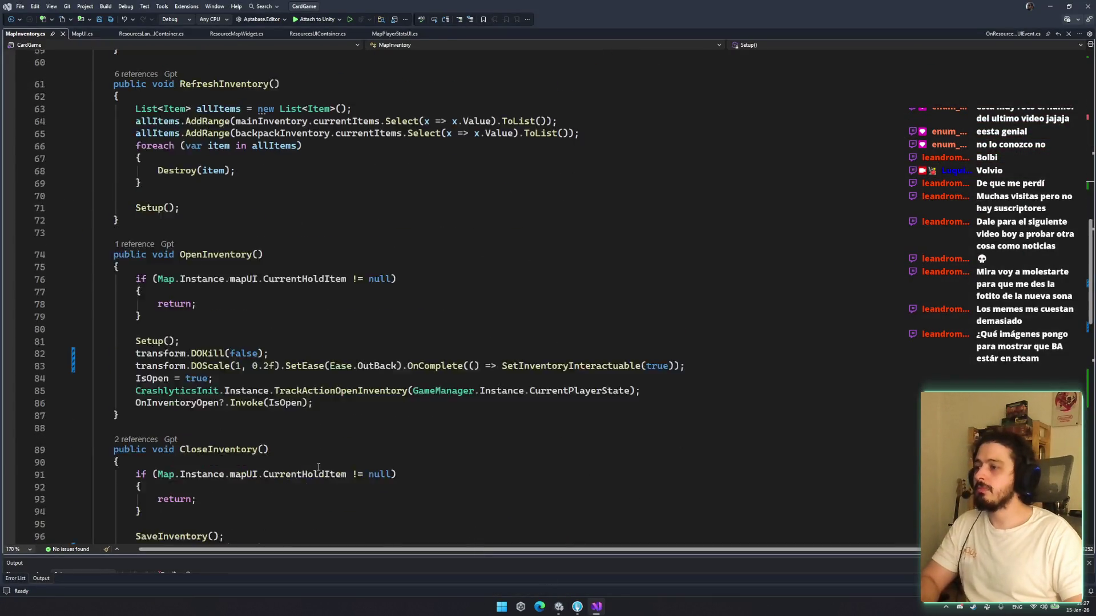
{"action": "left_click", "coordinate": [266, 331]}
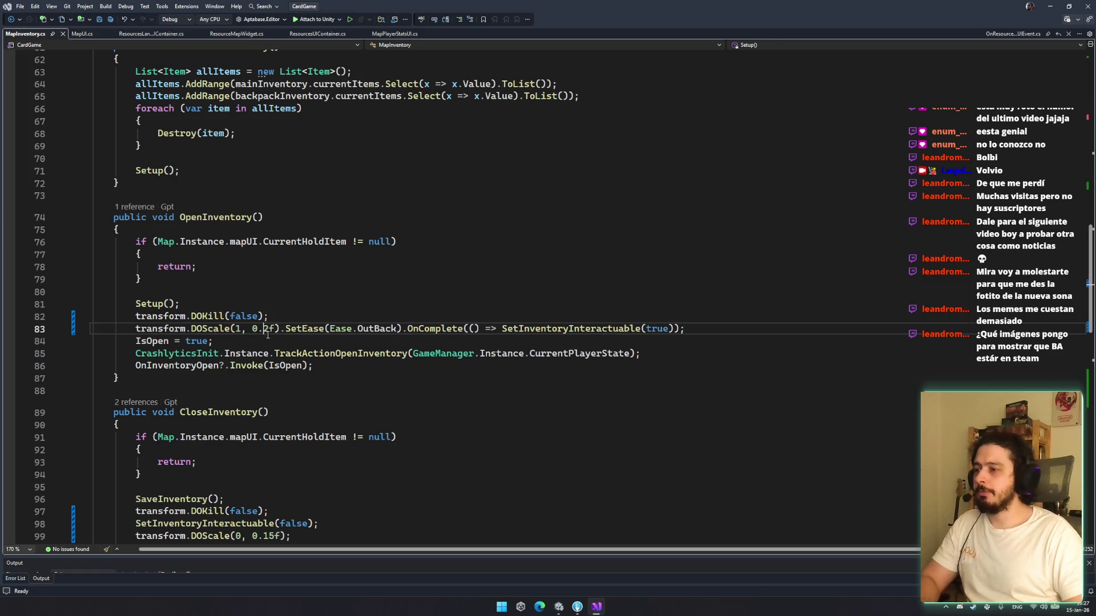
{"action": "key", "text": "BackSpace"}
{"action": "type", "text": "3"}
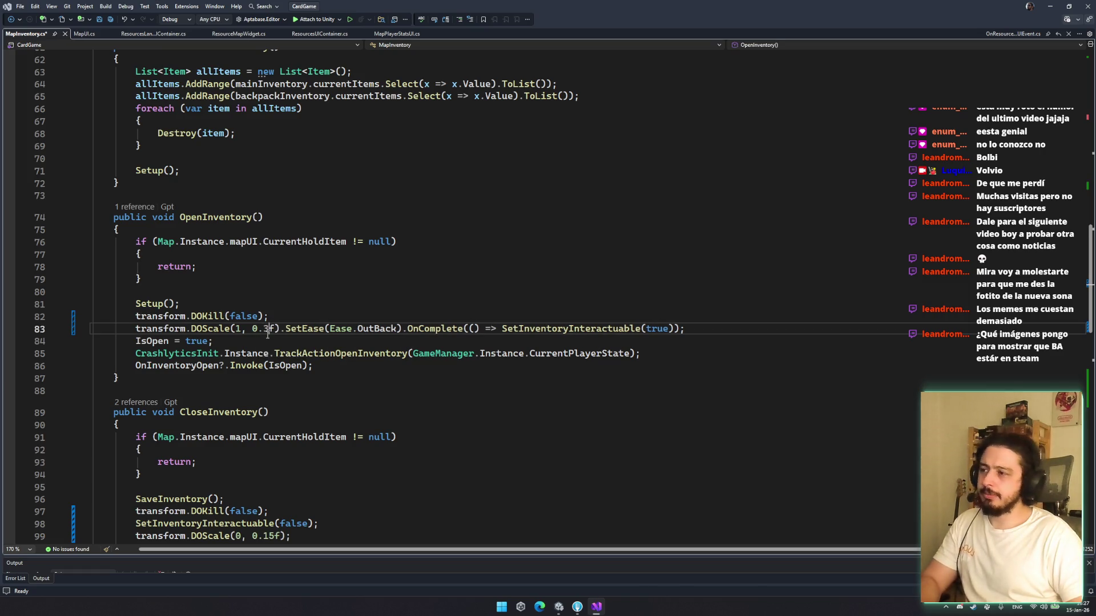
{"action": "scroll", "coordinate": [267, 334], "scroll_direction": "down", "scroll_amount": 2}
{"action": "left_click", "coordinate": [274, 463]}
{"action": "key", "text": "BackSpace"}
{"action": "key", "text": "BackSpace"}
{"action": "type", "text": "2"}
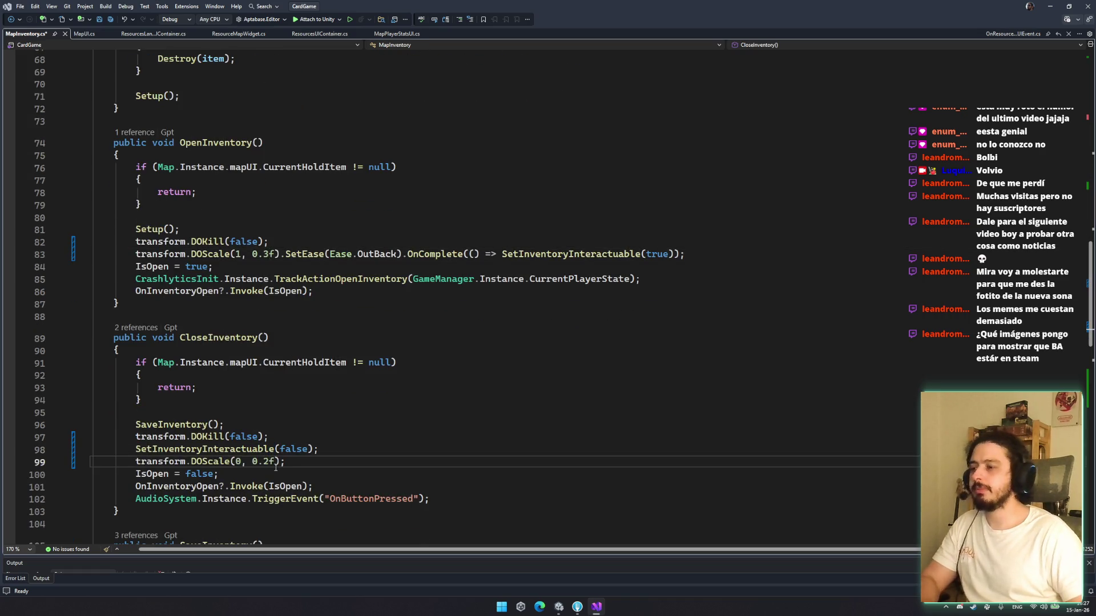
{"action": "key", "text": "ctrl+s"}
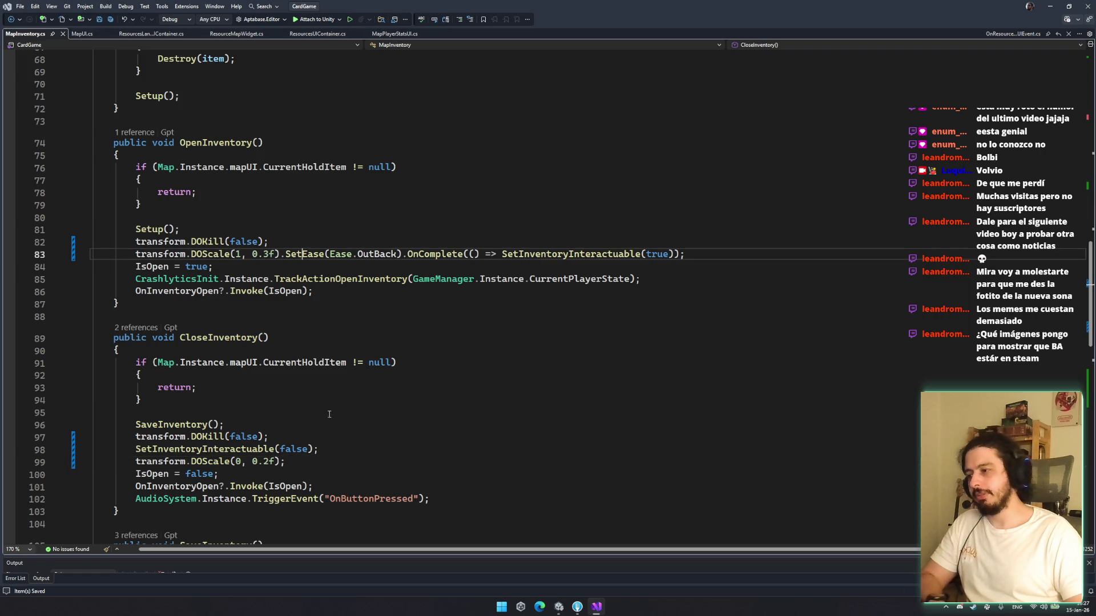
Copy the easing call onto CloseInventory's DOScale tween, change it to Ease.InBack, and save
{"action": "left_click", "coordinate": [288, 449]}
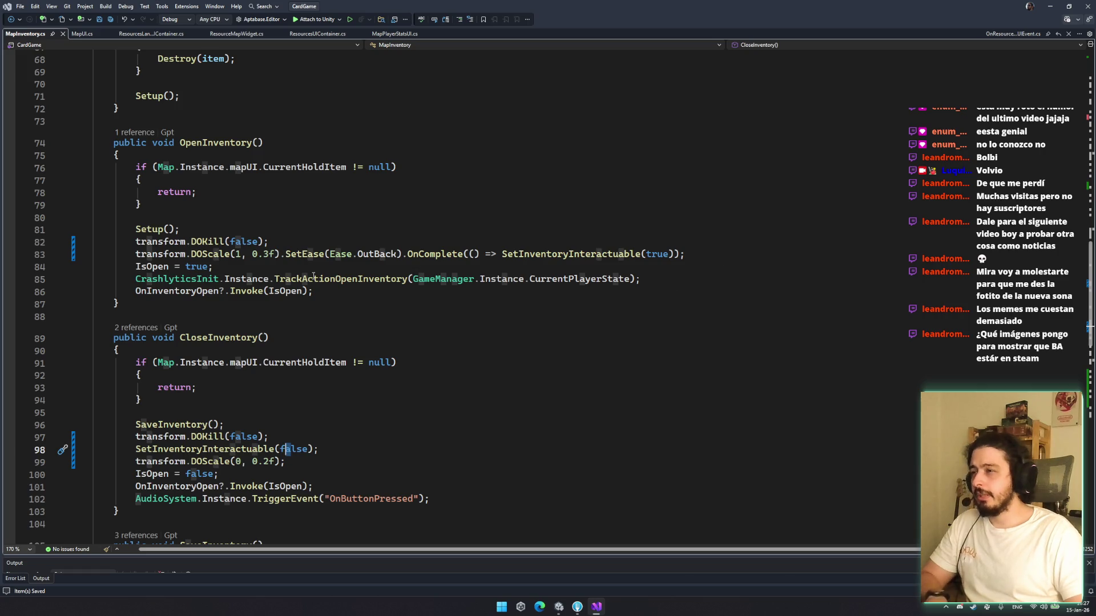
{"action": "left_click_drag", "start_coordinate": [281, 254], "coordinate": [403, 254]}
{"action": "key", "text": "ctrl+c"}
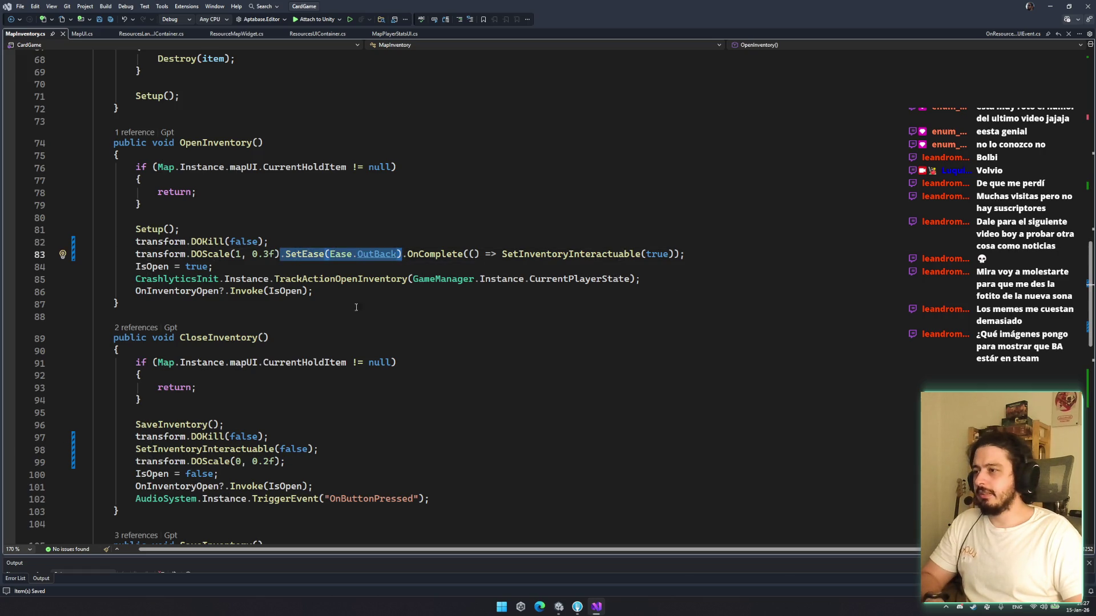
{"action": "left_click", "coordinate": [419, 413]}
{"action": "left_click", "coordinate": [279, 461]}
{"action": "key", "text": "ctrl+v"}
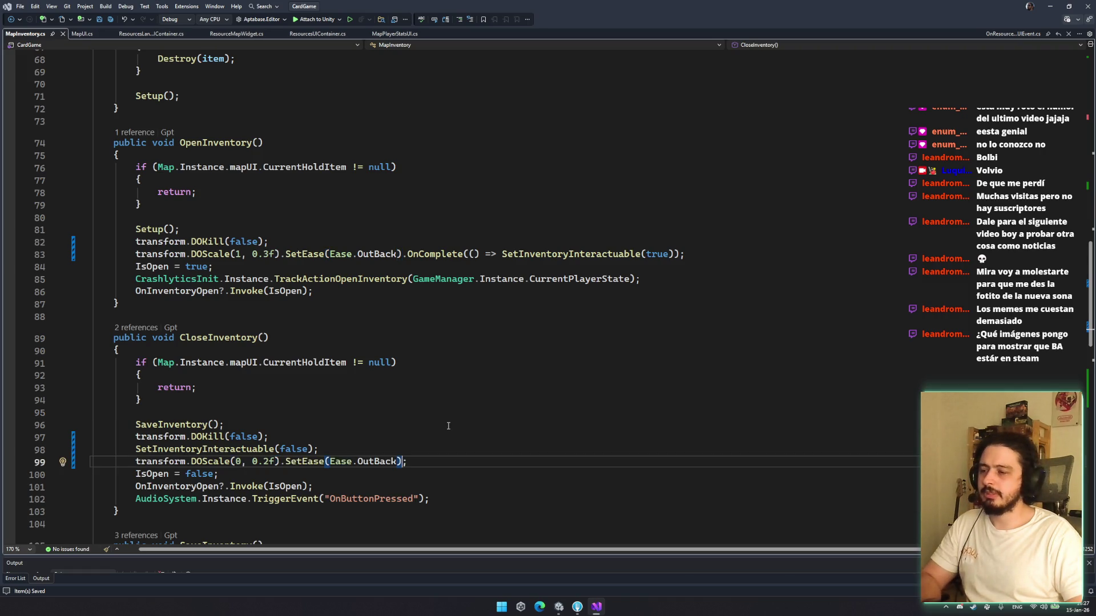
{"action": "left_click", "coordinate": [448, 426]}
{"action": "double_click", "coordinate": [375, 462]}
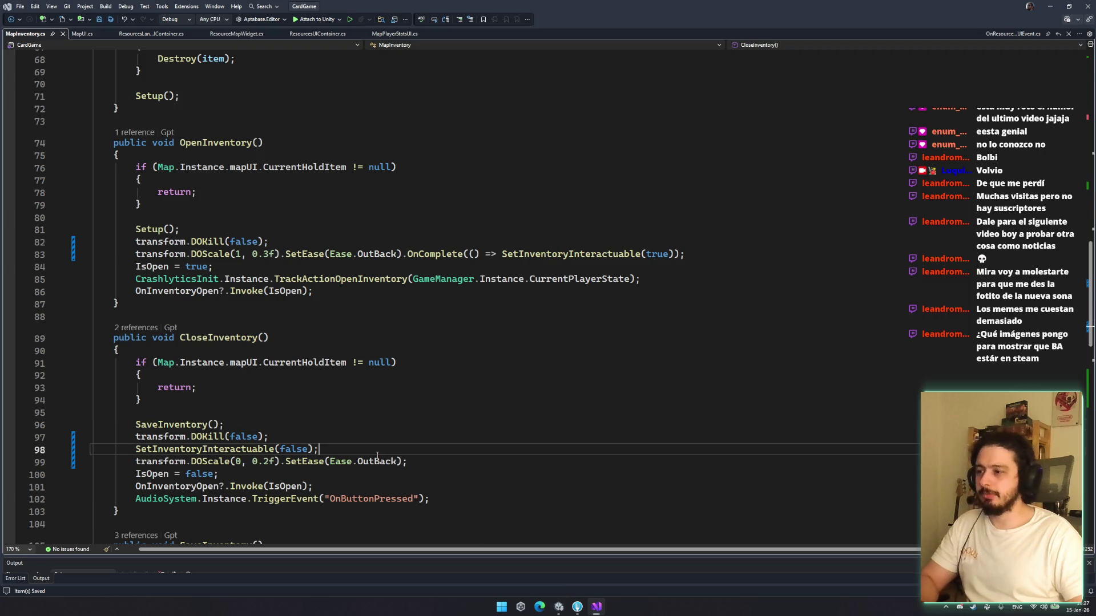
{"action": "type", "text": "inb"}
{"action": "key", "text": "Tab"}
{"action": "key", "text": "ctrl+s"}
{"action": "left_click", "coordinate": [470, 468]}
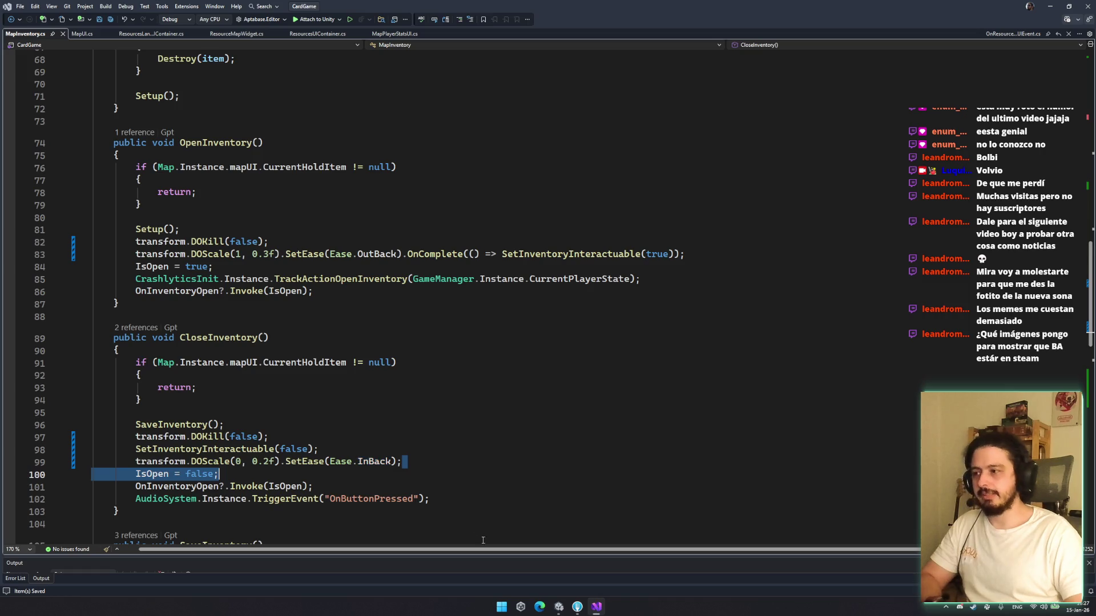
{"action": "left_click", "coordinate": [560, 610]}
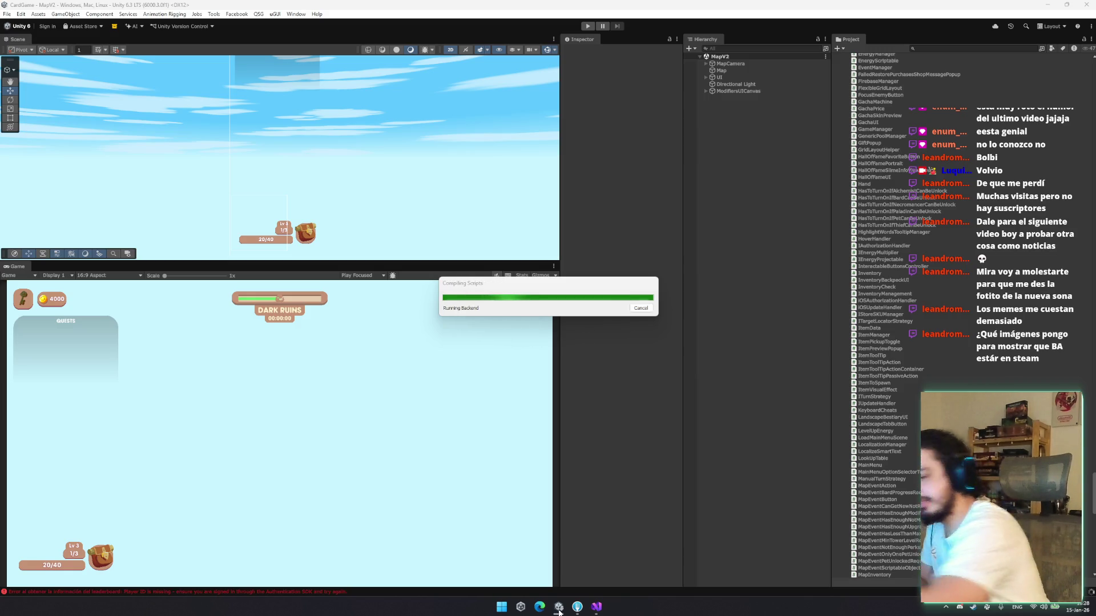
Dismiss the phone notifications and enter Play mode so the game boots to its loading screen
{"action": "left_click", "coordinate": [1072, 608]}
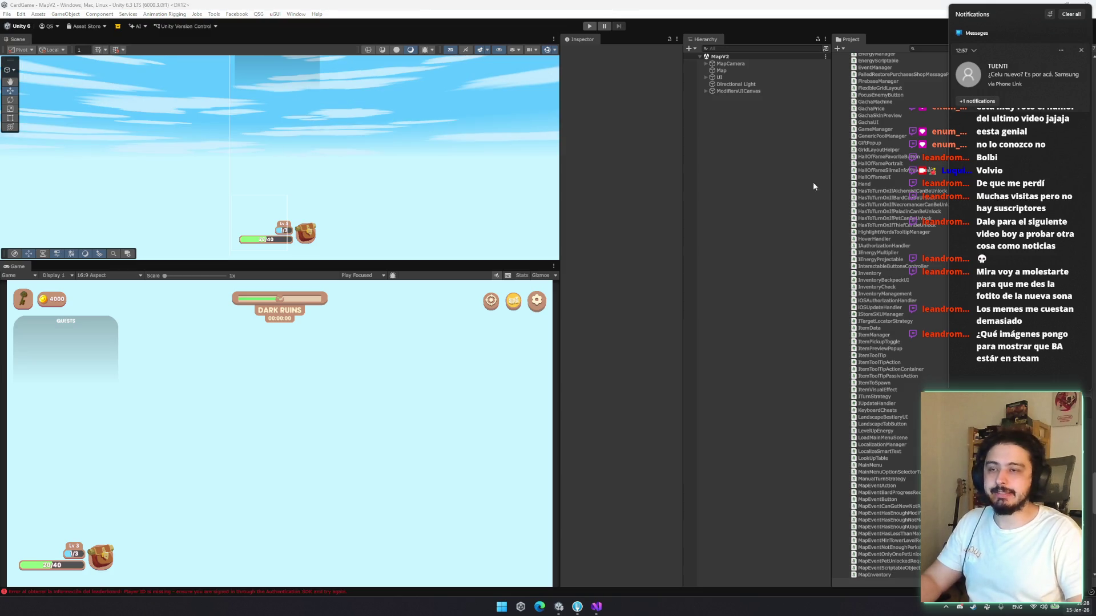
{"action": "left_click", "coordinate": [743, 222]}
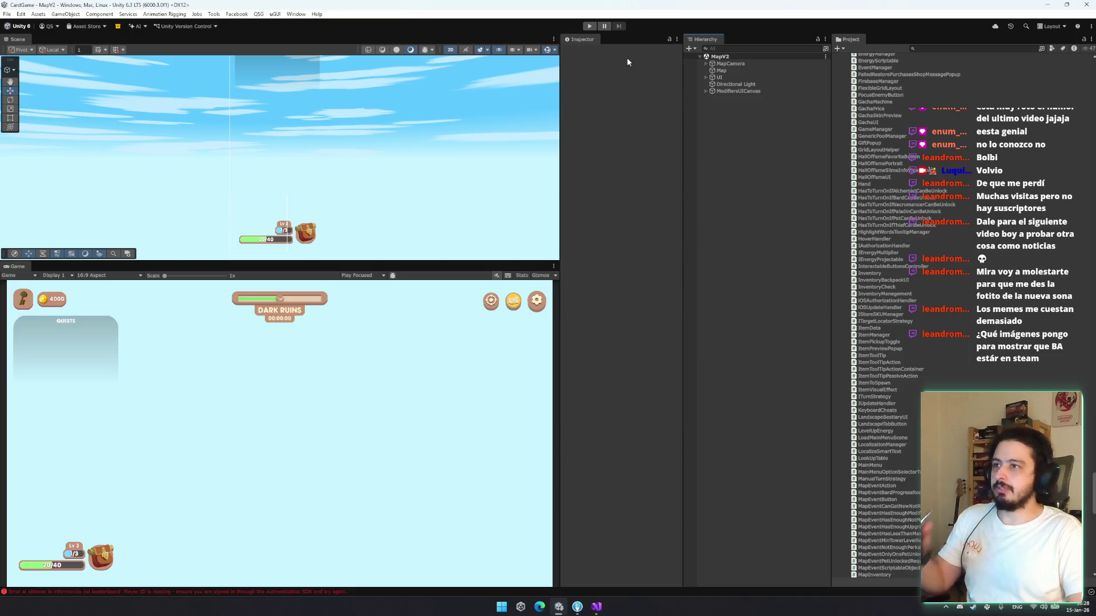
{"action": "left_click", "coordinate": [589, 26]}
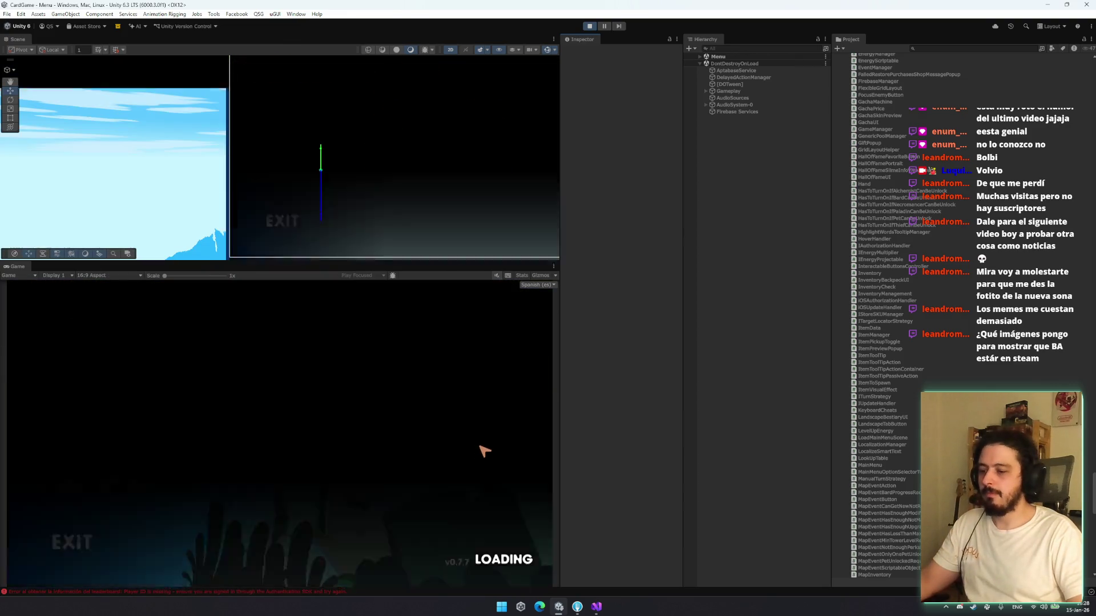
Start a game from the main menu, then continue from the city into the MapV2 island map
{"action": "key", "text": "Up"}
{"action": "key", "text": "Return"}
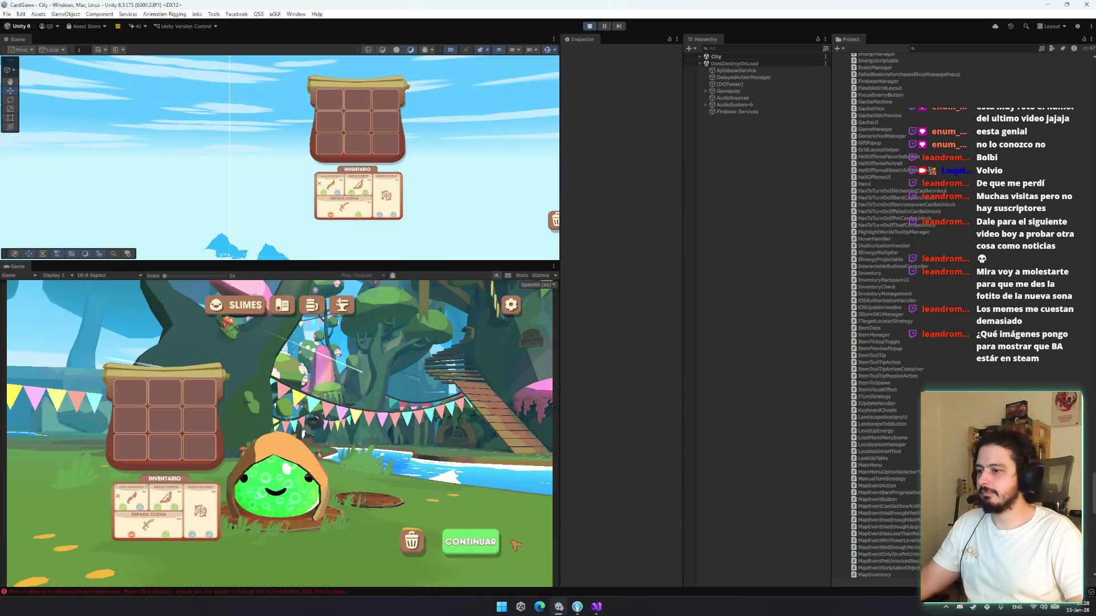
{"action": "left_click", "coordinate": [474, 540]}
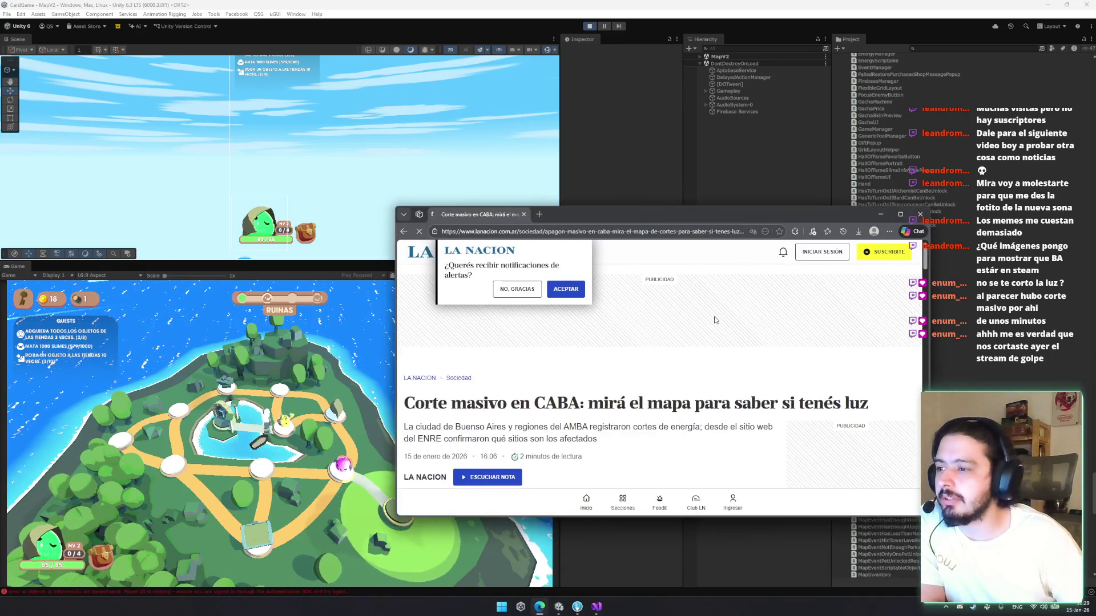
Scroll through the La Nación Buenos Aires power outage article, then close its window
{"action": "scroll", "coordinate": [720, 323], "scroll_direction": "down", "scroll_amount": 2}
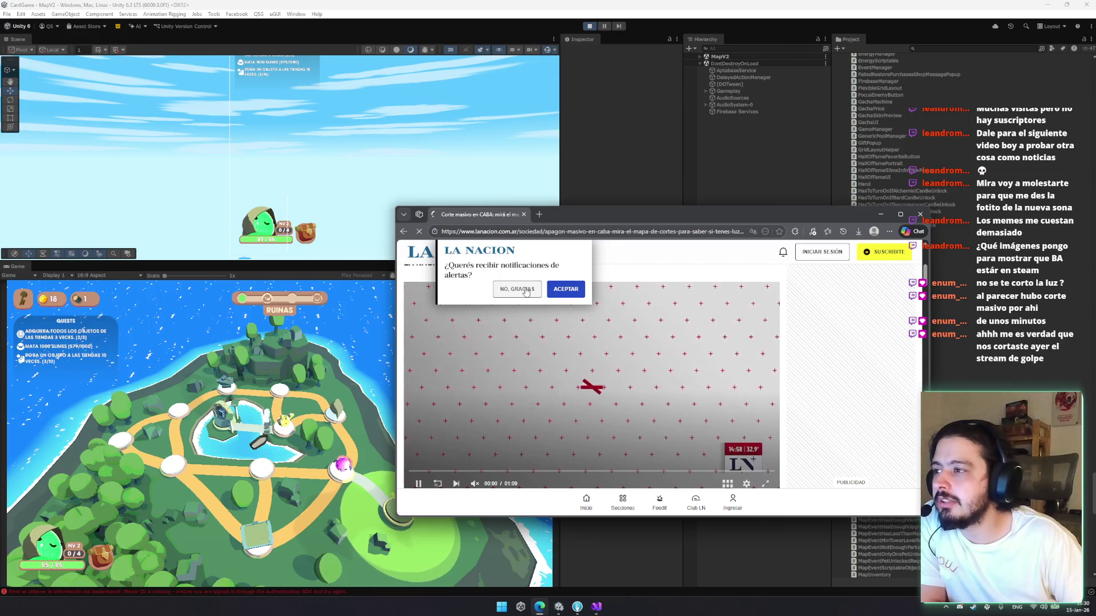
{"action": "scroll", "coordinate": [653, 346], "scroll_direction": "down", "scroll_amount": 1}
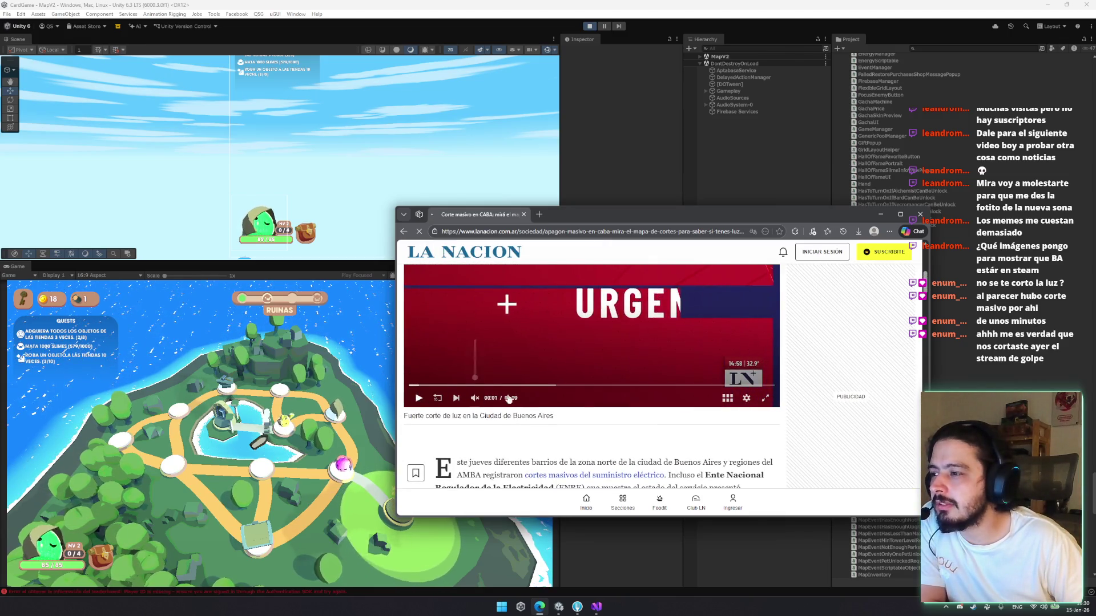
{"action": "scroll", "coordinate": [551, 394], "scroll_direction": "down", "scroll_amount": 3}
{"action": "scroll", "coordinate": [551, 394], "scroll_direction": "down", "scroll_amount": 10}
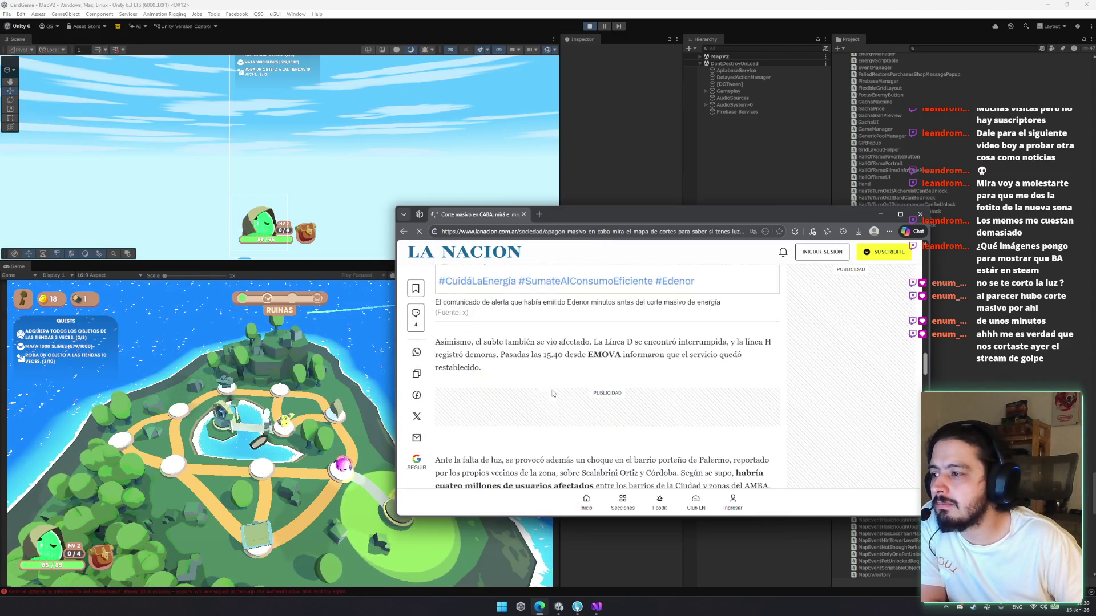
{"action": "scroll", "coordinate": [552, 393], "scroll_direction": "up", "scroll_amount": 5}
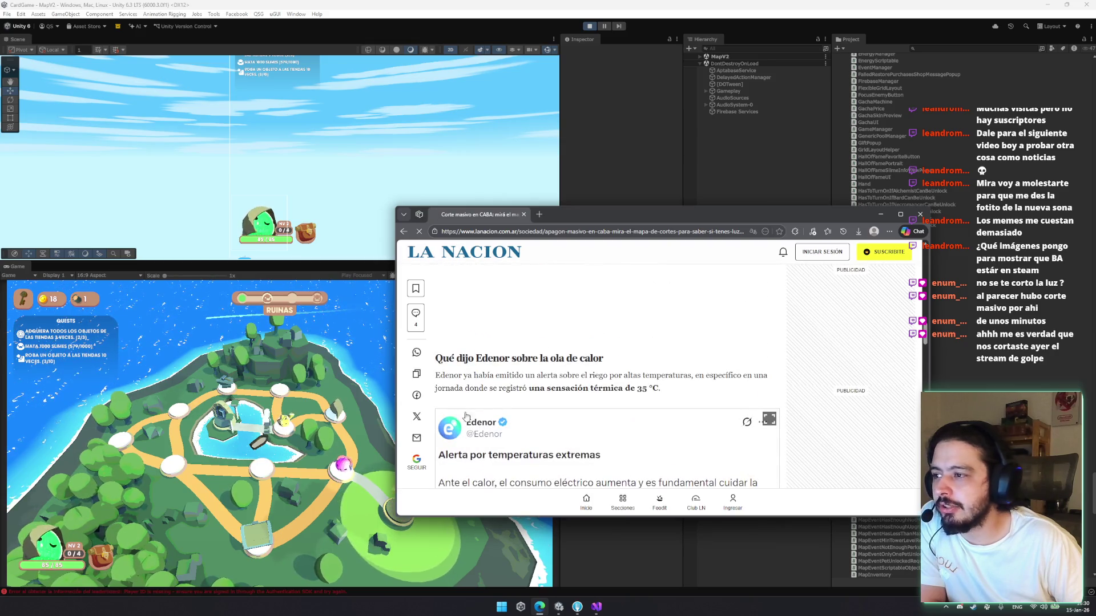
{"action": "scroll", "coordinate": [476, 405], "scroll_direction": "down", "scroll_amount": 5}
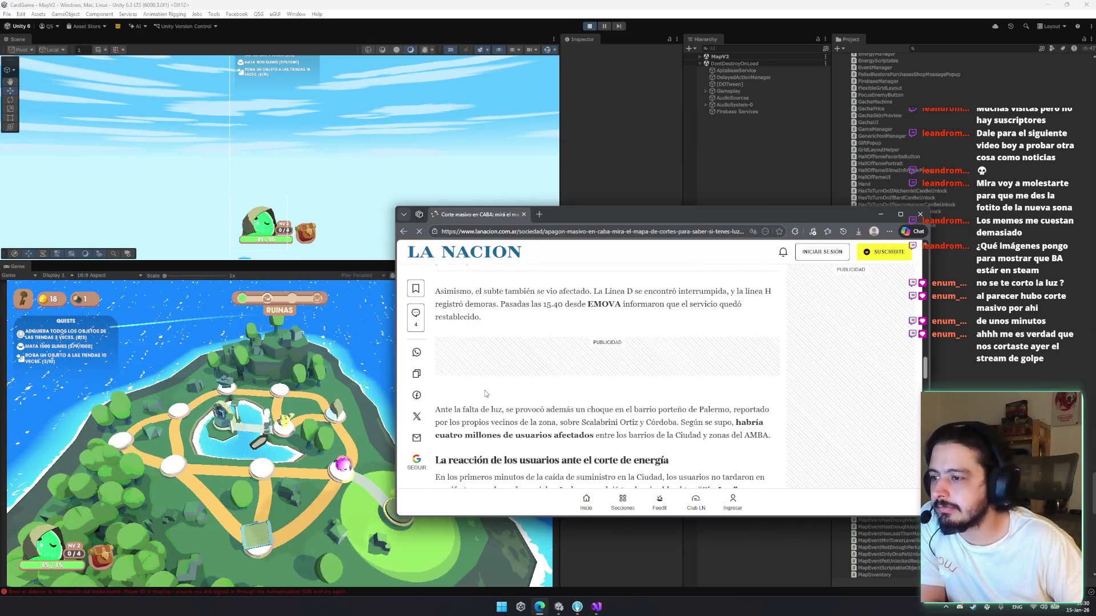
{"action": "scroll", "coordinate": [480, 388], "scroll_direction": "down", "scroll_amount": 5}
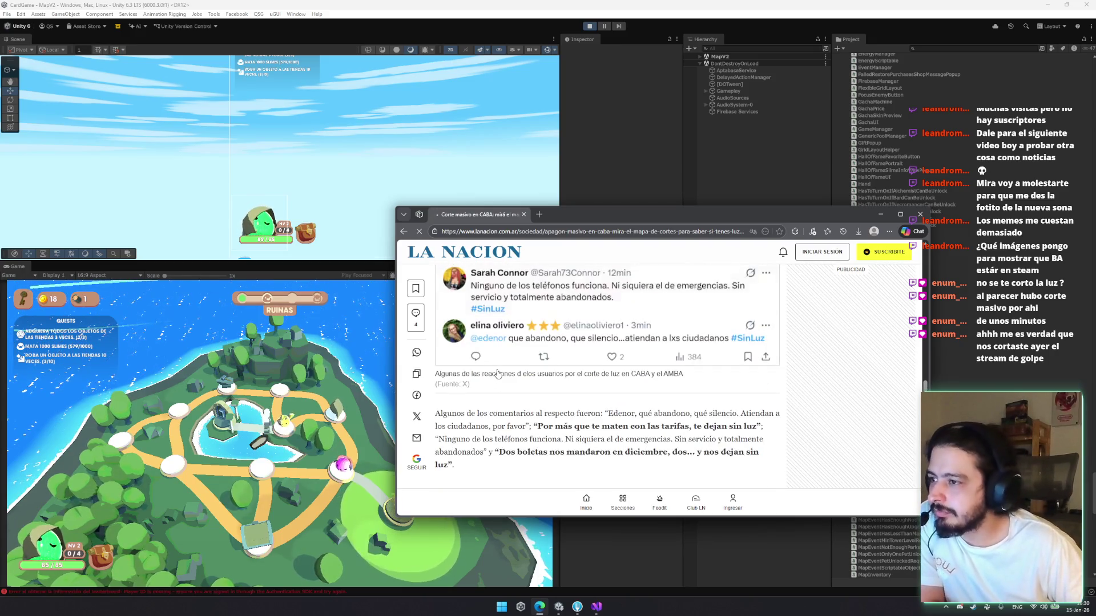
{"action": "scroll", "coordinate": [498, 373], "scroll_direction": "down", "scroll_amount": 5}
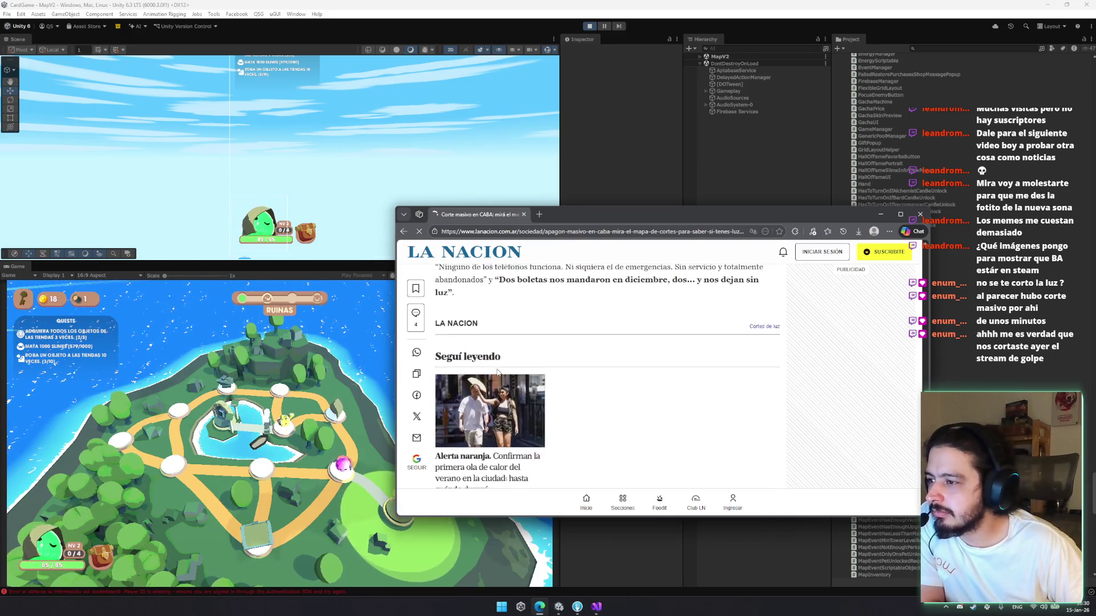
{"action": "left_click", "coordinate": [523, 214]}
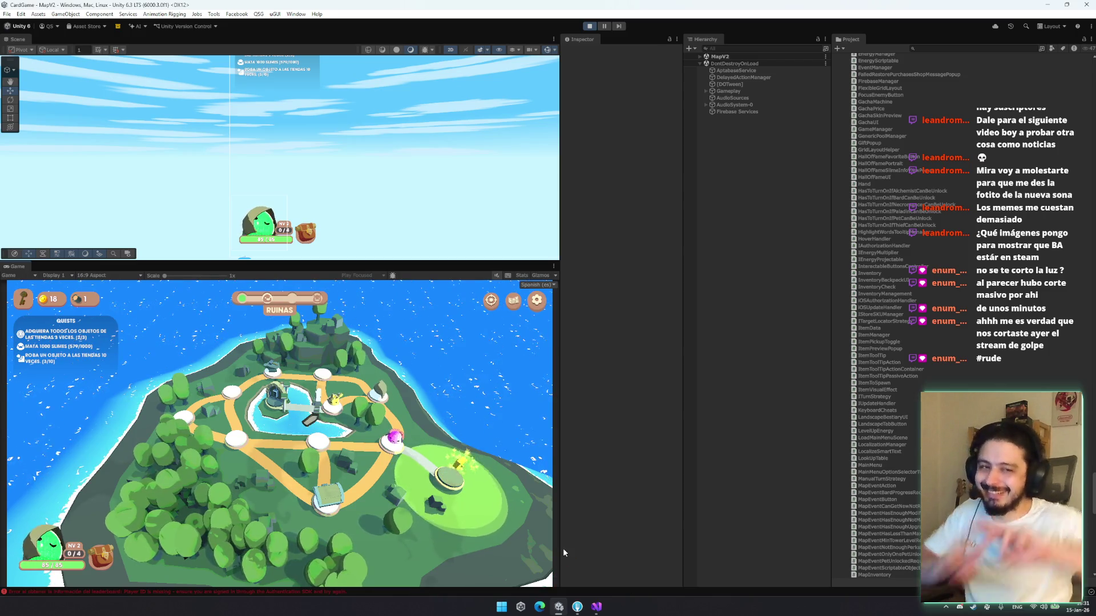
Nudge the island map left and open the Inventario panel beside the empty 3x3 chest grid
{"action": "left_click_drag", "start_coordinate": [389, 430], "coordinate": [353, 434]}
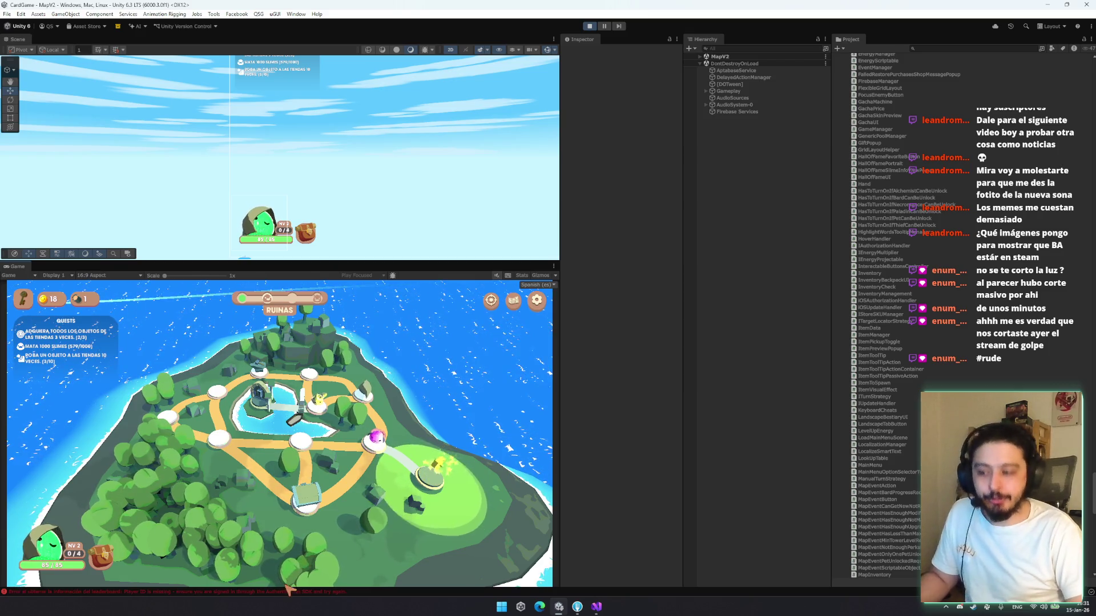
{"action": "key", "text": "i"}
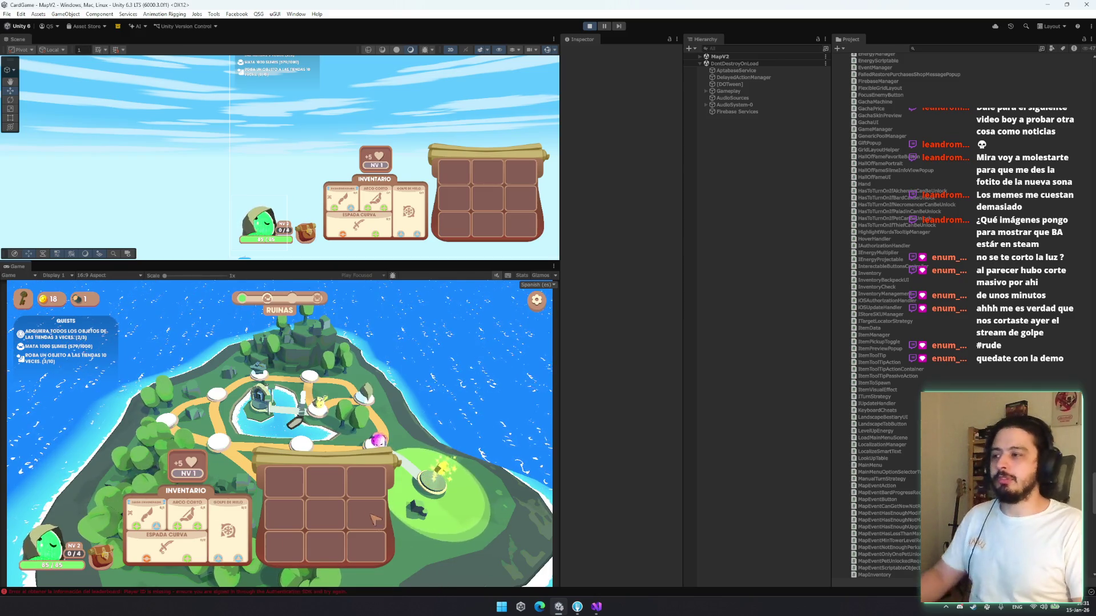
Move the Golpe de Hielo card into the chest and close the inventory
{"action": "mouse_move", "coordinate": [165, 547]}
{"action": "left_mouse_down"}
{"action": "mouse_move", "coordinate": [269, 547]}
{"action": "mouse_move", "coordinate": [171, 514]}
{"action": "left_mouse_up"}
{"action": "left_click", "coordinate": [228, 514]}
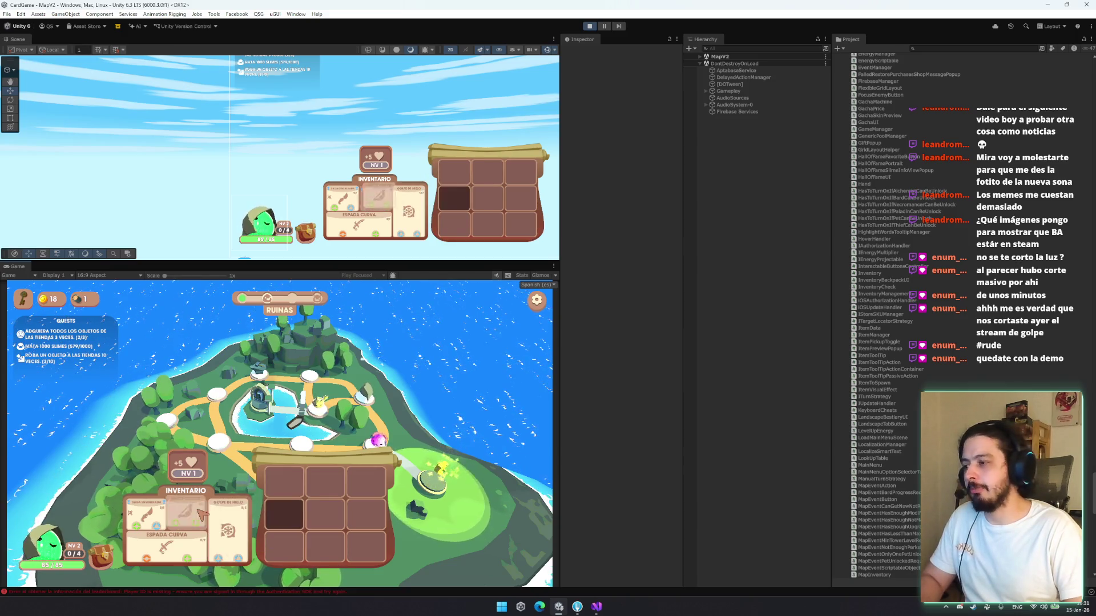
{"action": "key", "text": "Escape"}
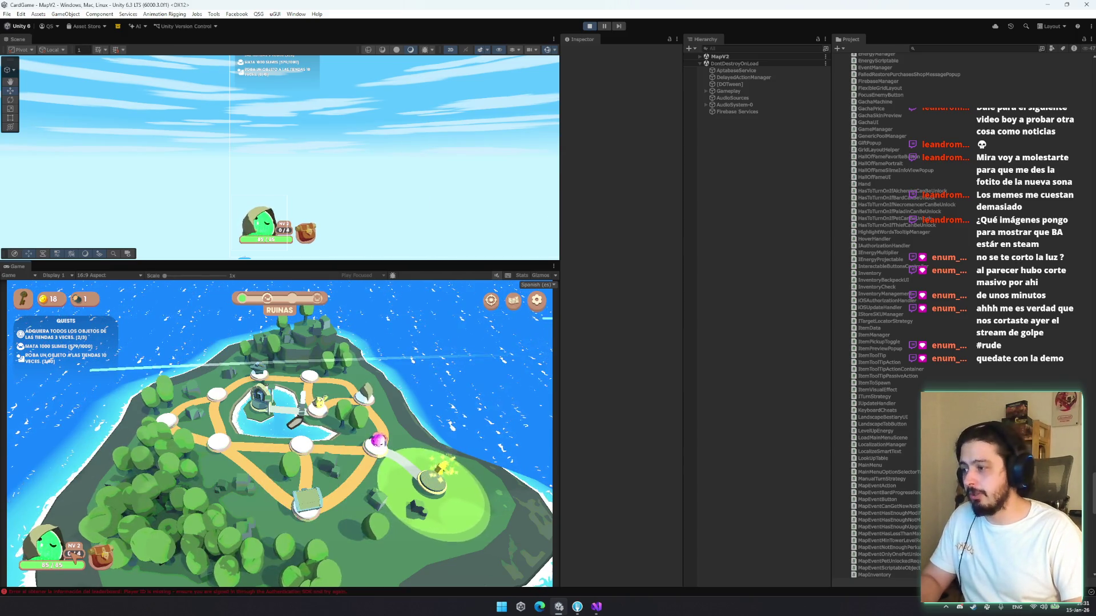
Review the Ladrón level 2 details, then pick the map node to fight at
{"action": "left_click", "coordinate": [73, 552]}
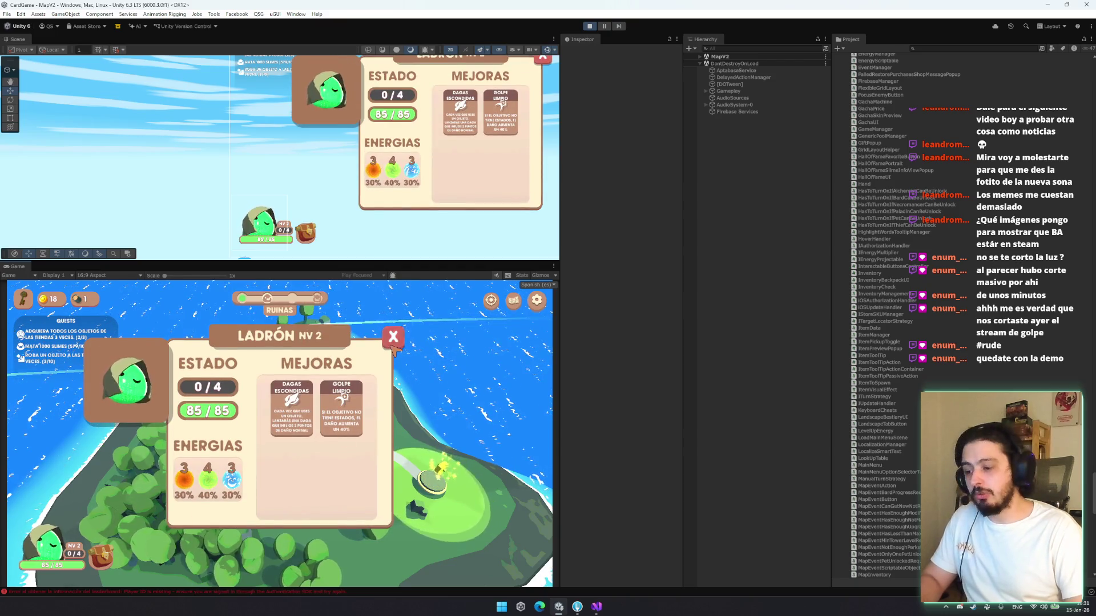
{"action": "left_click", "coordinate": [394, 338]}
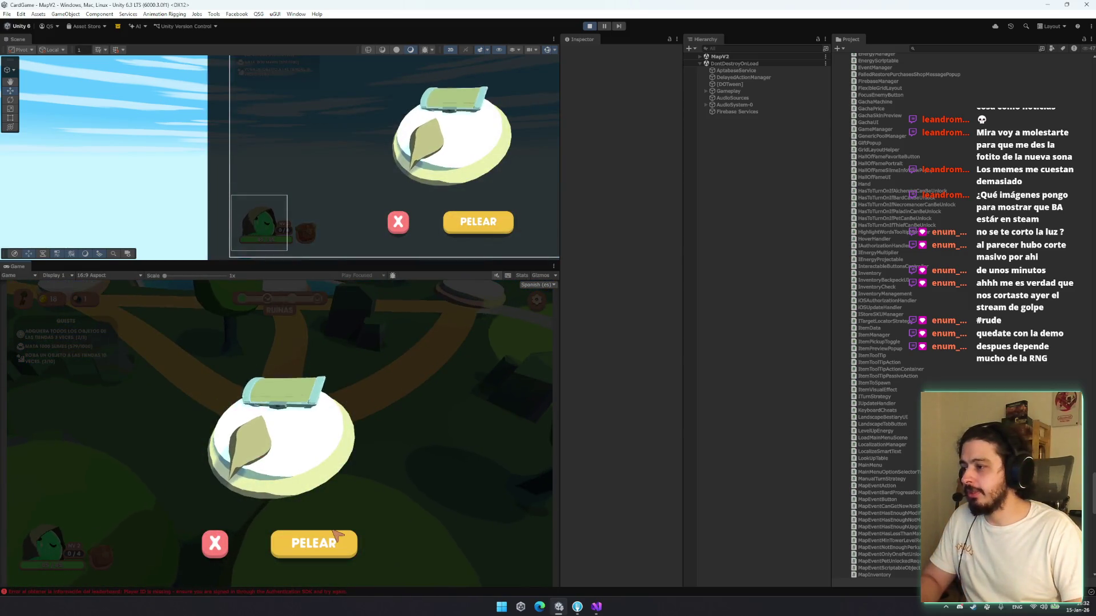
{"action": "left_click", "coordinate": [336, 533]}
Enter the encounter, win the battle, and leave the VICTORIA! screen back to the map
{"action": "left_click", "coordinate": [371, 454]}
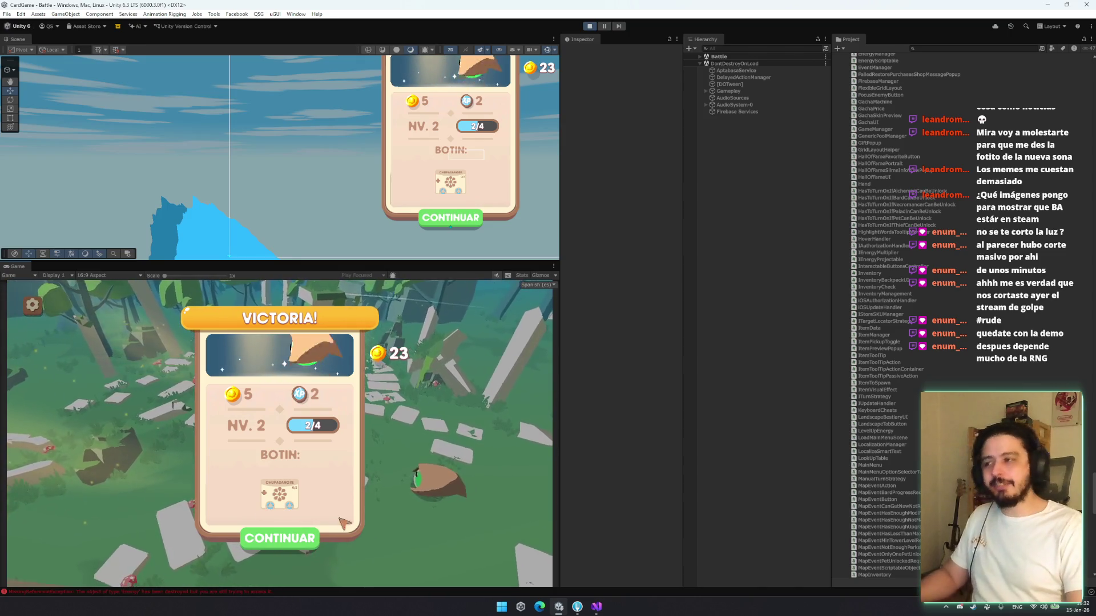
{"action": "left_click", "coordinate": [311, 526]}
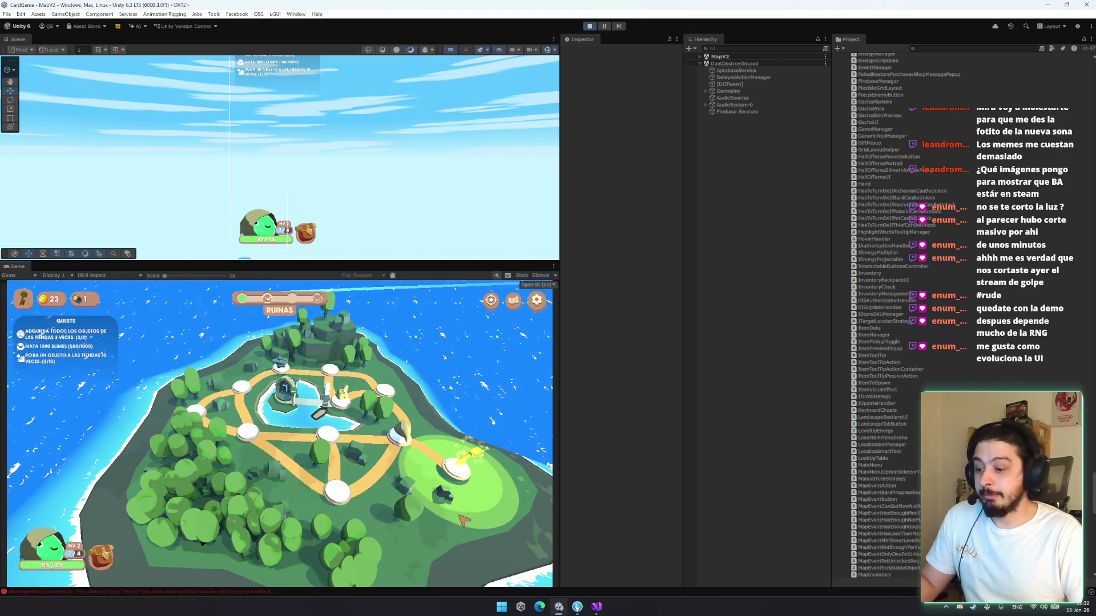
Pan and zoom around the Ruinas island map to test the new camera
{"action": "left_click_drag", "start_coordinate": [448, 497], "coordinate": [274, 455]}
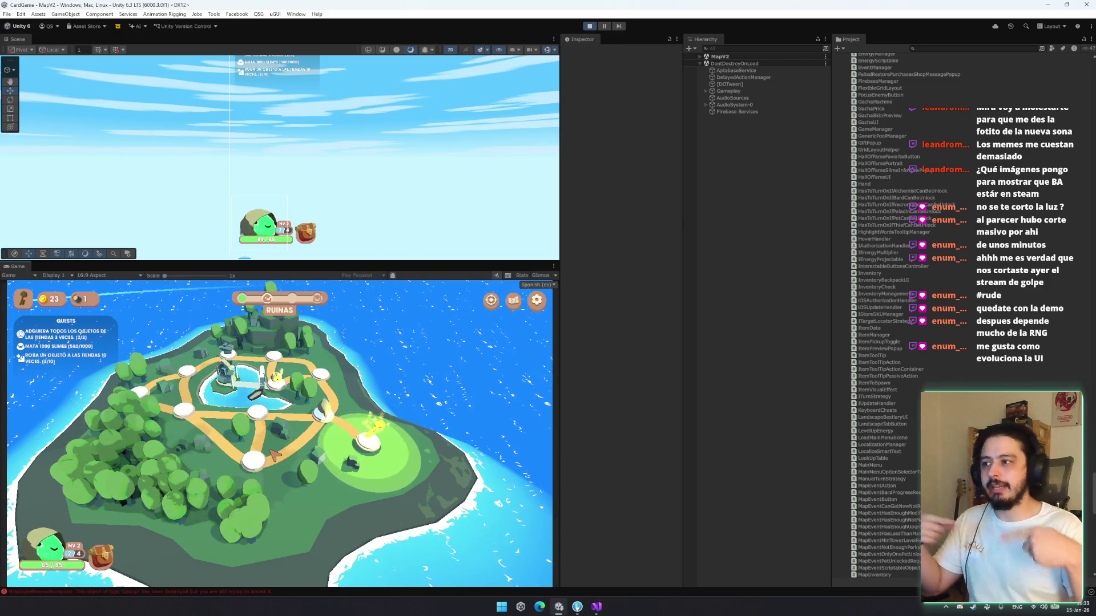
{"action": "scroll", "coordinate": [246, 498], "scroll_direction": "up", "scroll_amount": 2}
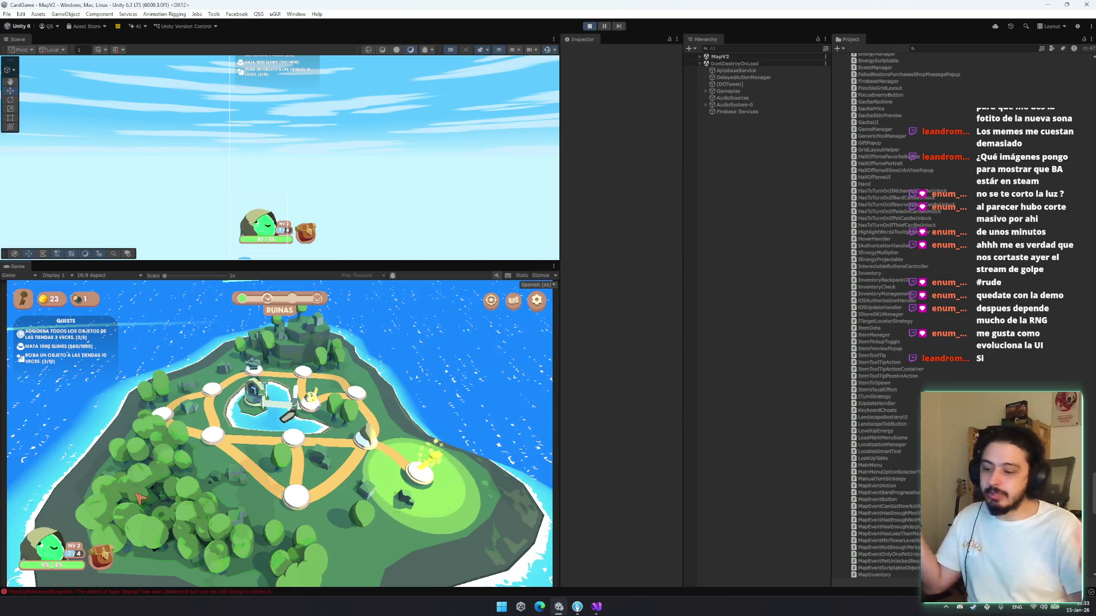
{"action": "scroll", "coordinate": [256, 485], "scroll_direction": "down", "scroll_amount": 2}
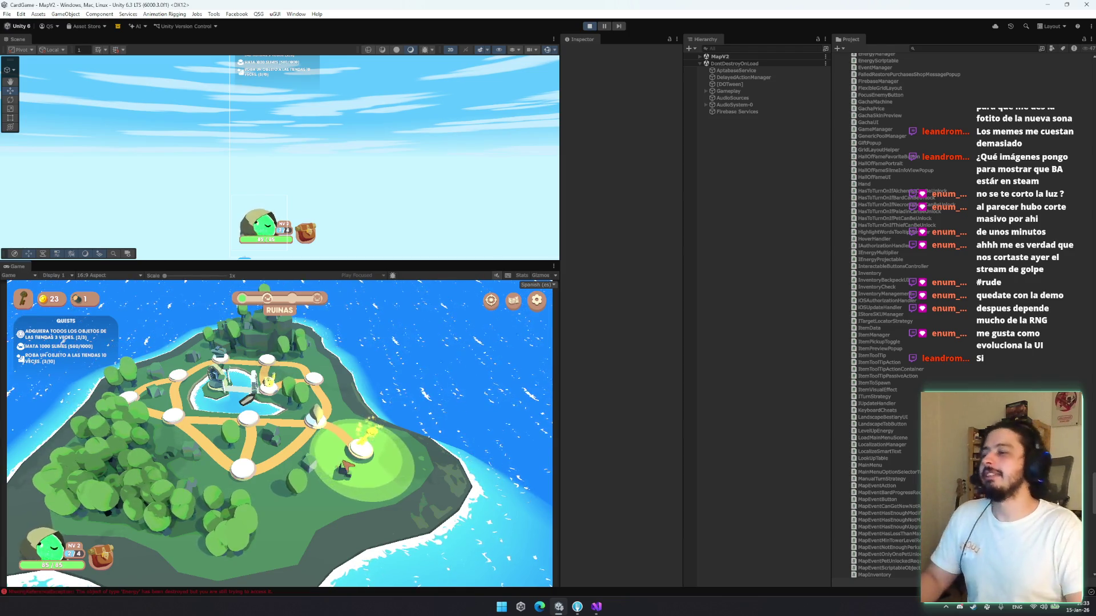
{"action": "left_click_drag", "start_coordinate": [343, 464], "coordinate": [294, 468]}
{"action": "left_click_drag", "start_coordinate": [200, 465], "coordinate": [369, 394]}
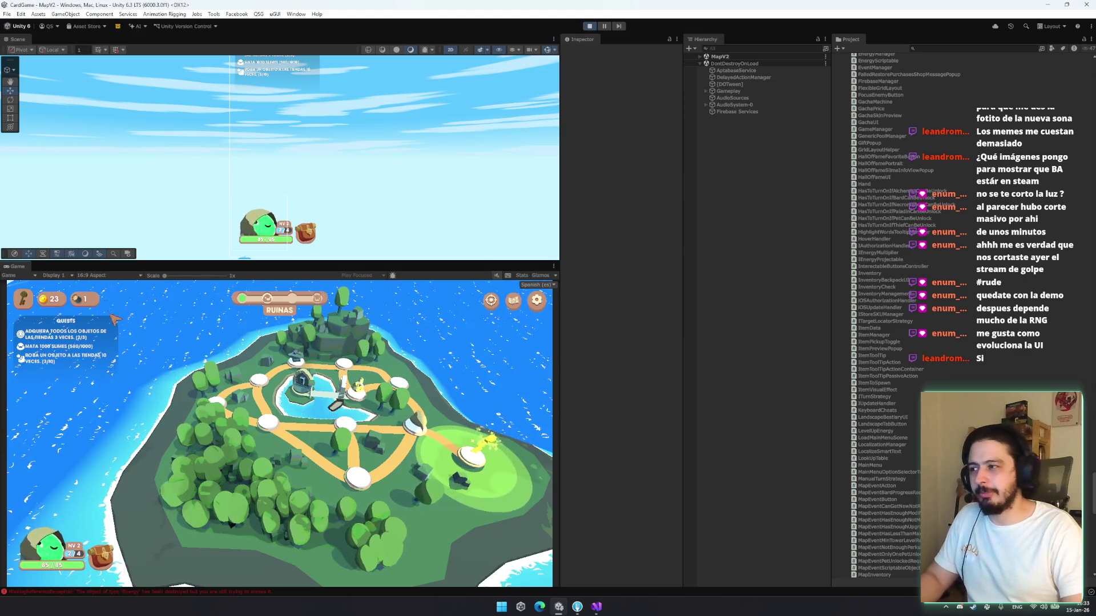
{"action": "left_click_drag", "start_coordinate": [382, 325], "coordinate": [189, 309]}
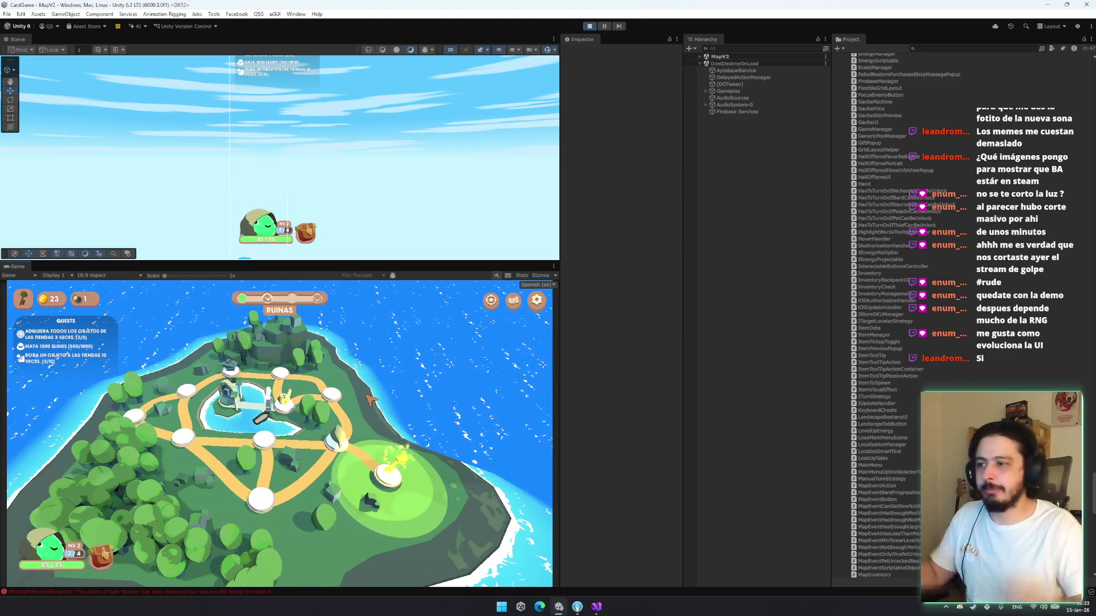
{"action": "left_click_drag", "start_coordinate": [370, 399], "coordinate": [422, 377]}
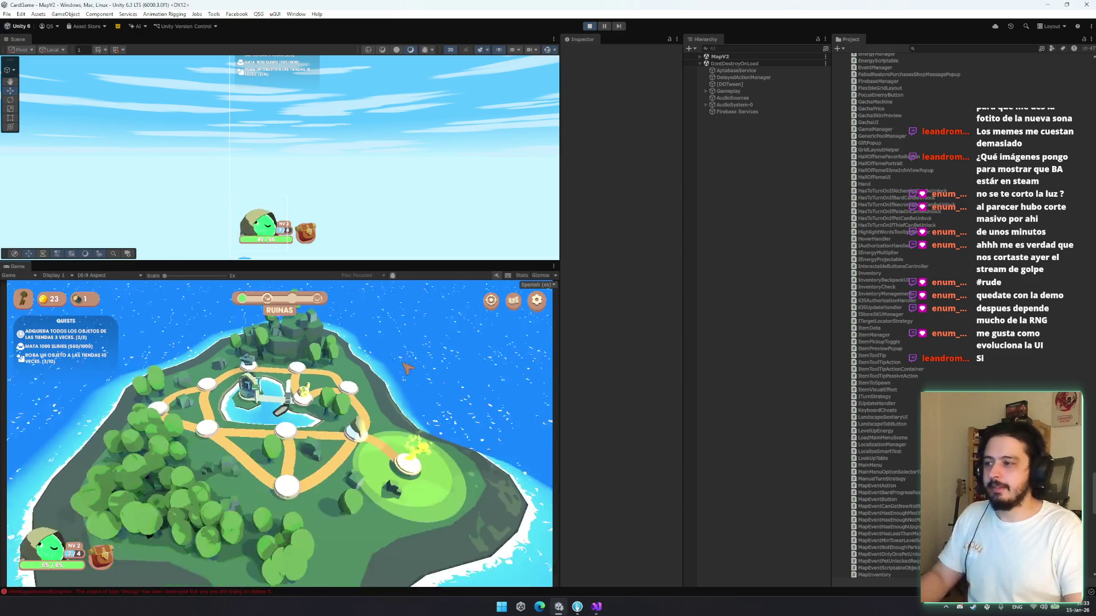
{"action": "scroll", "coordinate": [343, 342], "scroll_direction": "up", "scroll_amount": 3}
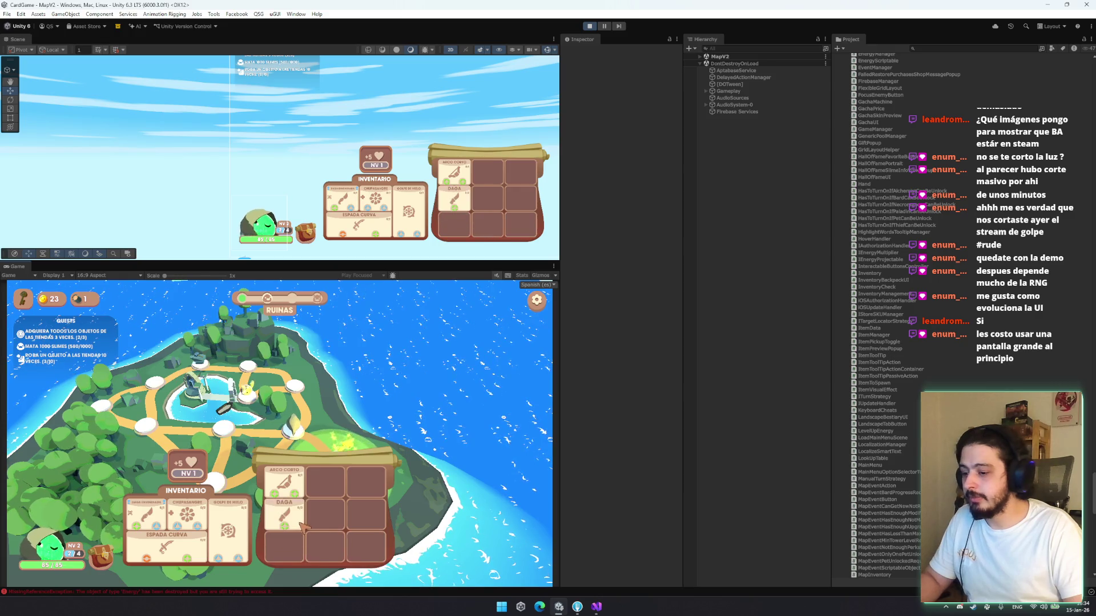
Close the inventory panels and toggle between the whole-island view and the close tilted view
{"action": "left_click", "coordinate": [106, 558]}
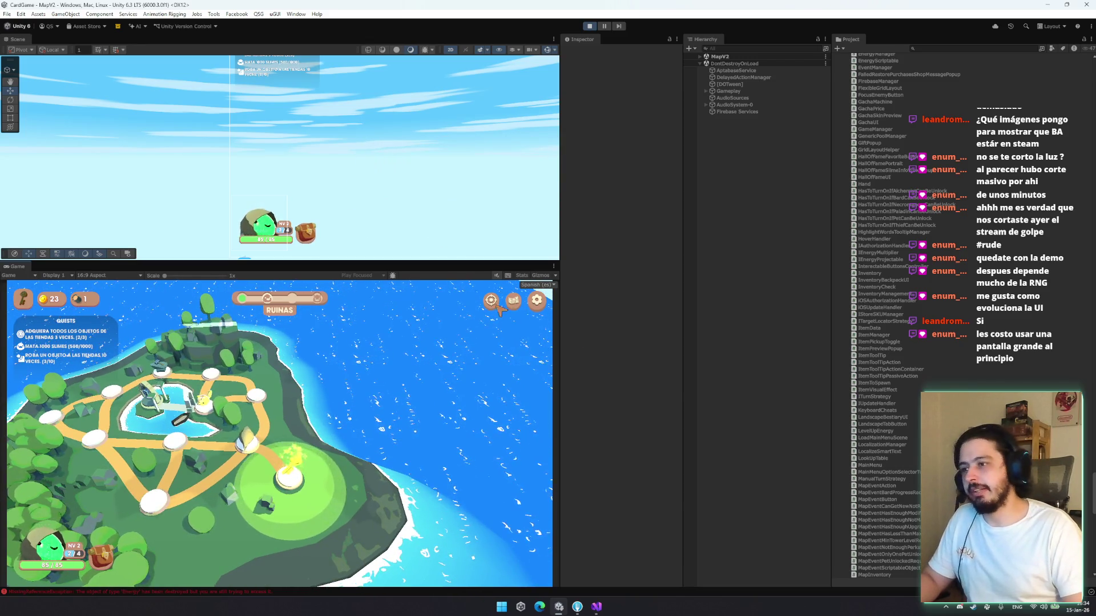
{"action": "scroll", "coordinate": [457, 399], "scroll_direction": "down", "scroll_amount": 5}
{"action": "scroll", "coordinate": [429, 450], "scroll_direction": "up", "scroll_amount": 5}
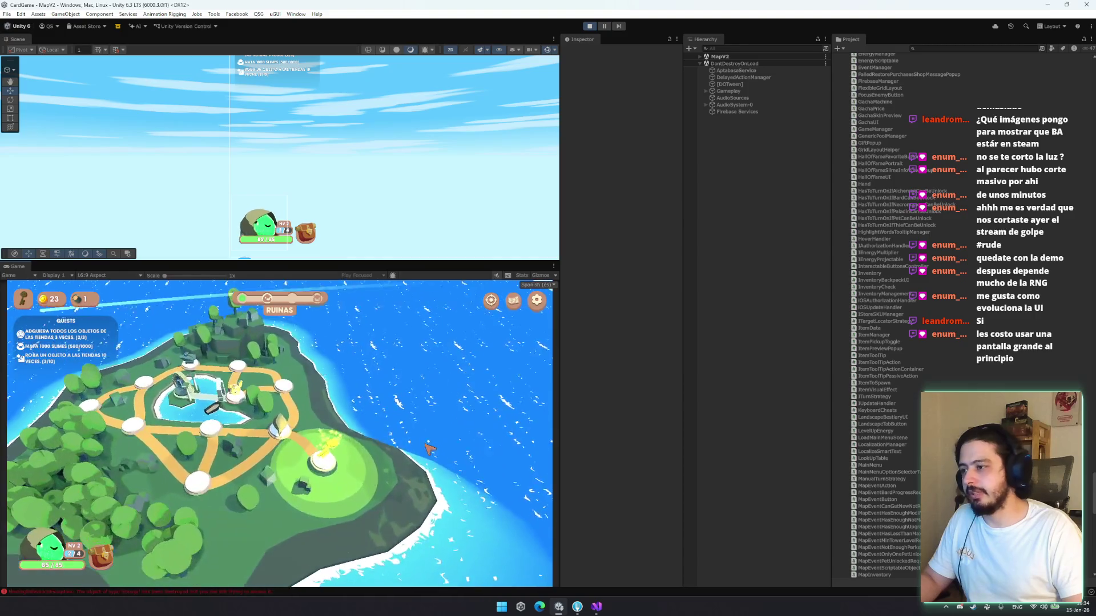
{"action": "scroll", "coordinate": [429, 449], "scroll_direction": "down", "scroll_amount": 5}
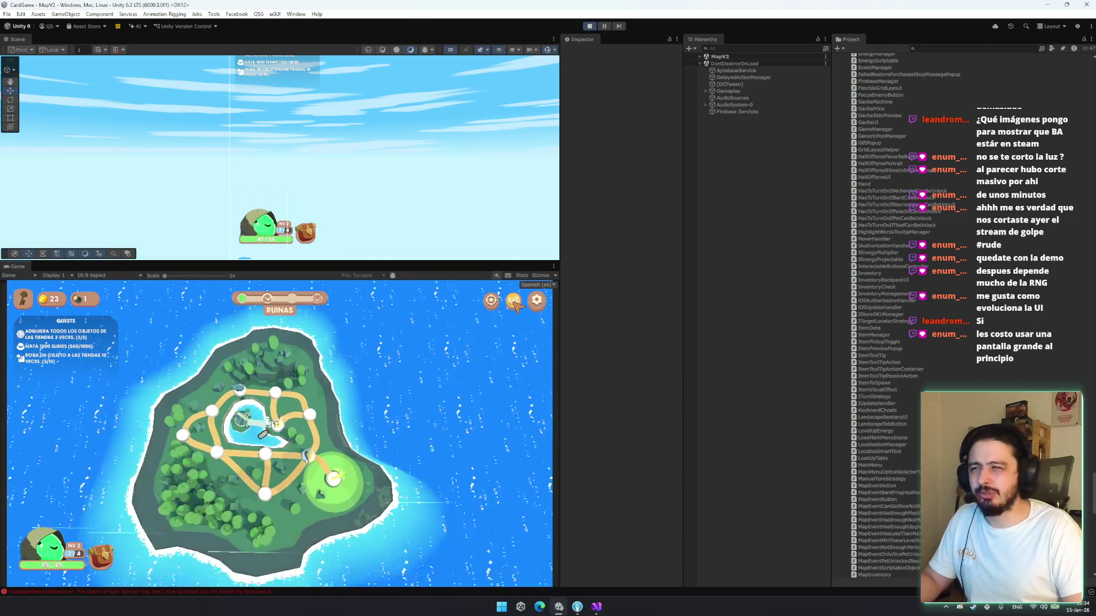
{"action": "left_click", "coordinate": [491, 301]}
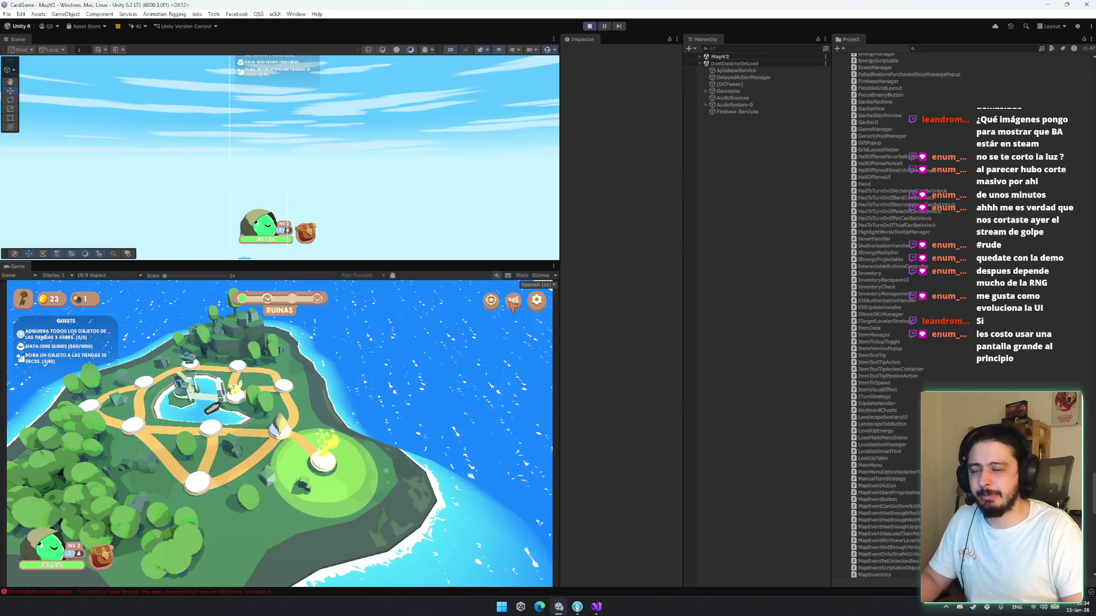
{"action": "left_click", "coordinate": [513, 302]}
{"action": "left_click", "coordinate": [491, 301]}
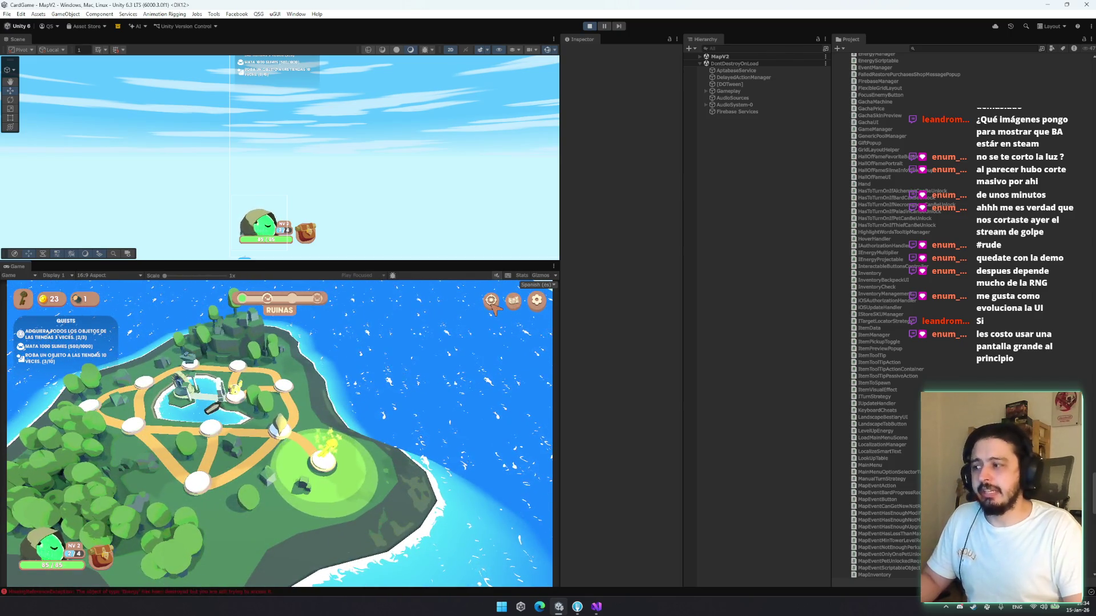
{"action": "scroll", "coordinate": [490, 343], "scroll_direction": "down", "scroll_amount": 2}
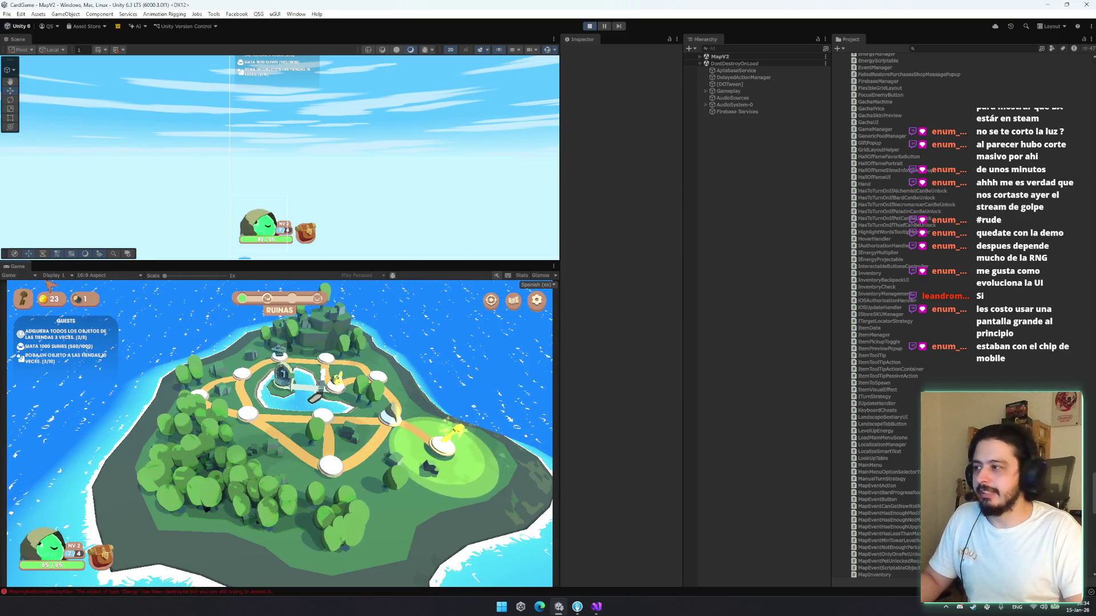
{"action": "right_click", "coordinate": [12, 273]}
Maximize the Game view and pan across the Ruinas island map
{"action": "left_click", "coordinate": [40, 279]}
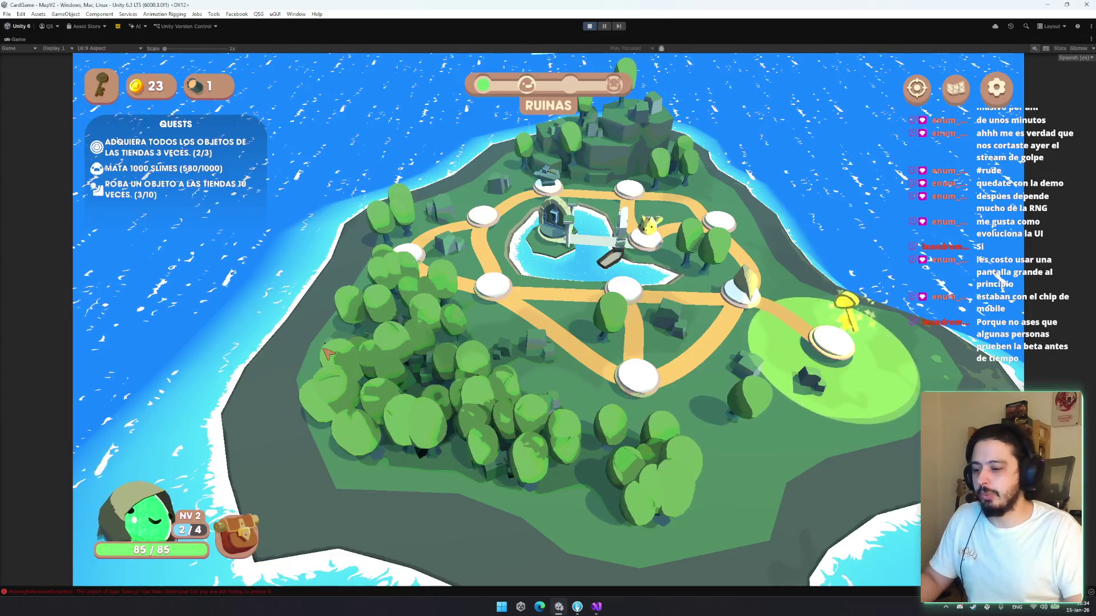
{"action": "left_click_drag", "start_coordinate": [580, 311], "coordinate": [508, 341]}
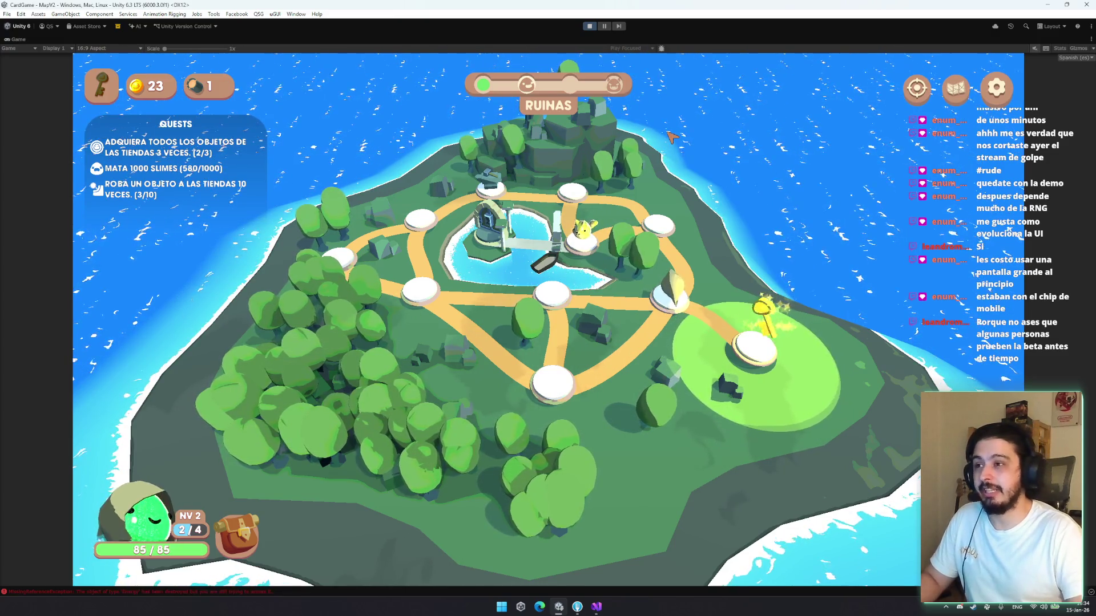
{"action": "left_click_drag", "start_coordinate": [671, 135], "coordinate": [478, 151]}
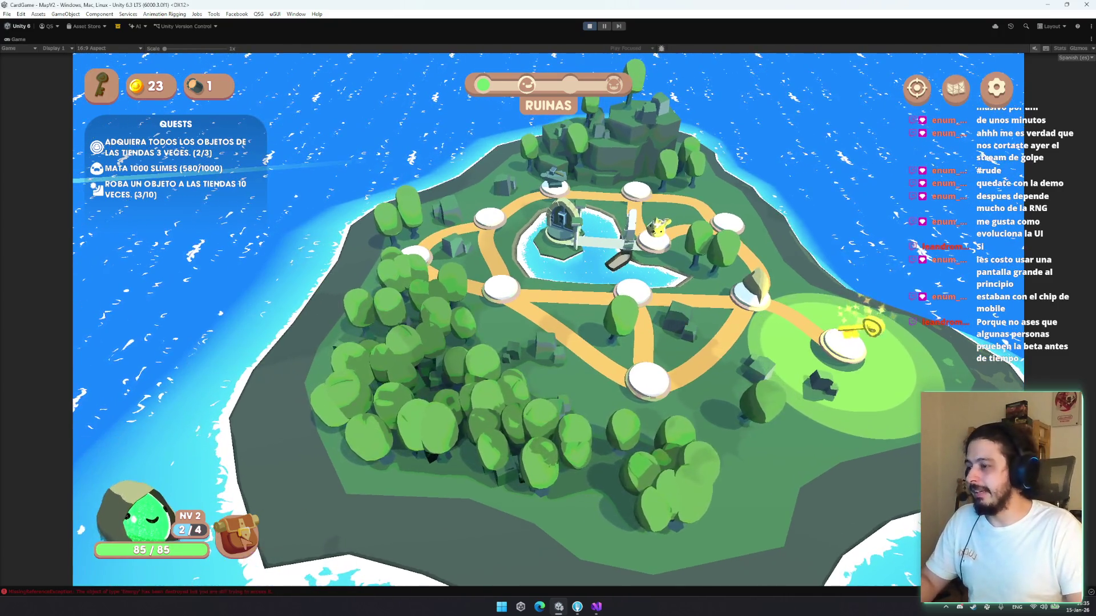
Put Golpe de Hielo in the inventory's right column, reshuffle Daga and Arco Corto, then close the inventory
{"action": "key", "text": "i"}
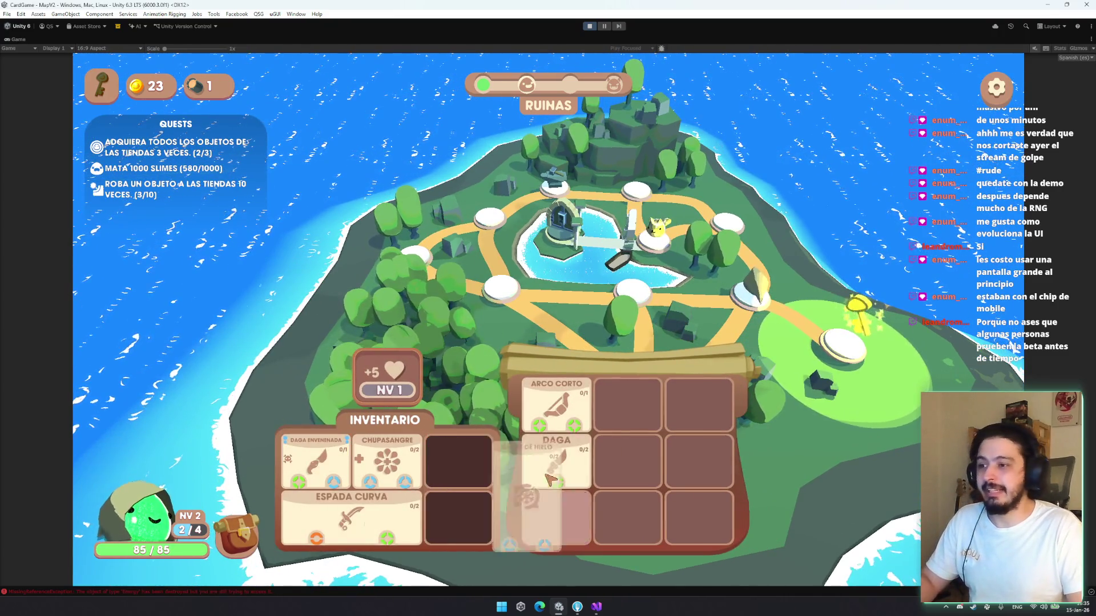
{"action": "left_click_drag", "start_coordinate": [524, 479], "coordinate": [519, 459]}
{"action": "left_click_drag", "start_coordinate": [565, 423], "coordinate": [577, 517]}
{"action": "left_click_drag", "start_coordinate": [628, 459], "coordinate": [458, 459]}
{"action": "mouse_move", "coordinate": [458, 514]}
{"action": "left_mouse_down"}
{"action": "mouse_move", "coordinate": [553, 498]}
{"action": "mouse_move", "coordinate": [476, 490]}
{"action": "left_mouse_up"}
{"action": "mouse_move", "coordinate": [562, 457]}
{"action": "left_mouse_down"}
{"action": "mouse_move", "coordinate": [462, 514]}
{"action": "mouse_move", "coordinate": [514, 485]}
{"action": "mouse_move", "coordinate": [468, 474]}
{"action": "mouse_move", "coordinate": [489, 472]}
{"action": "left_mouse_up"}
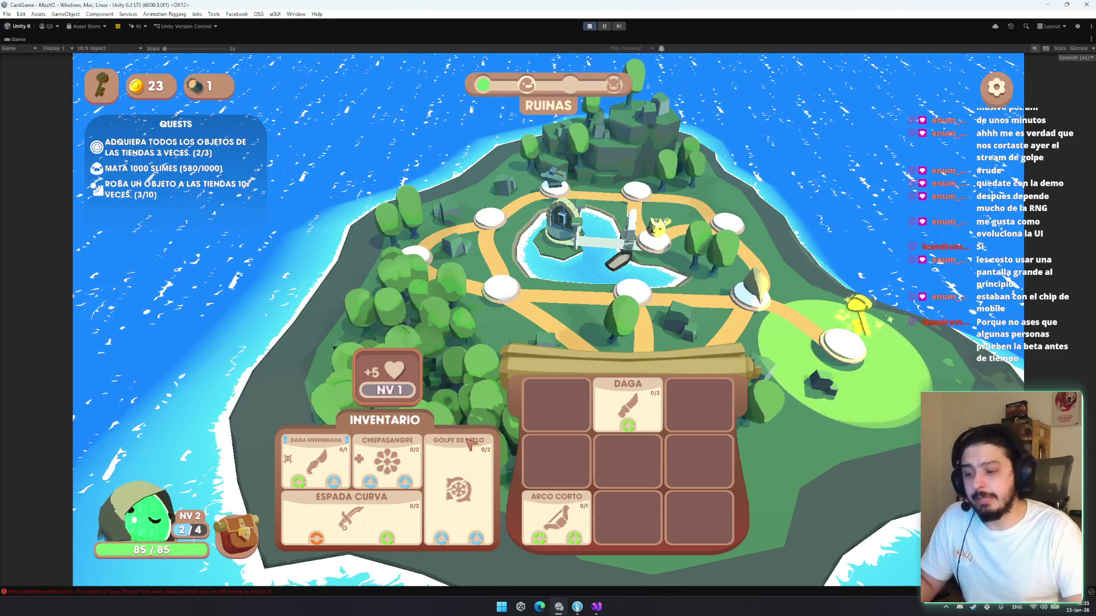
{"action": "left_click", "coordinate": [565, 477]}
{"action": "key", "text": "Escape"}
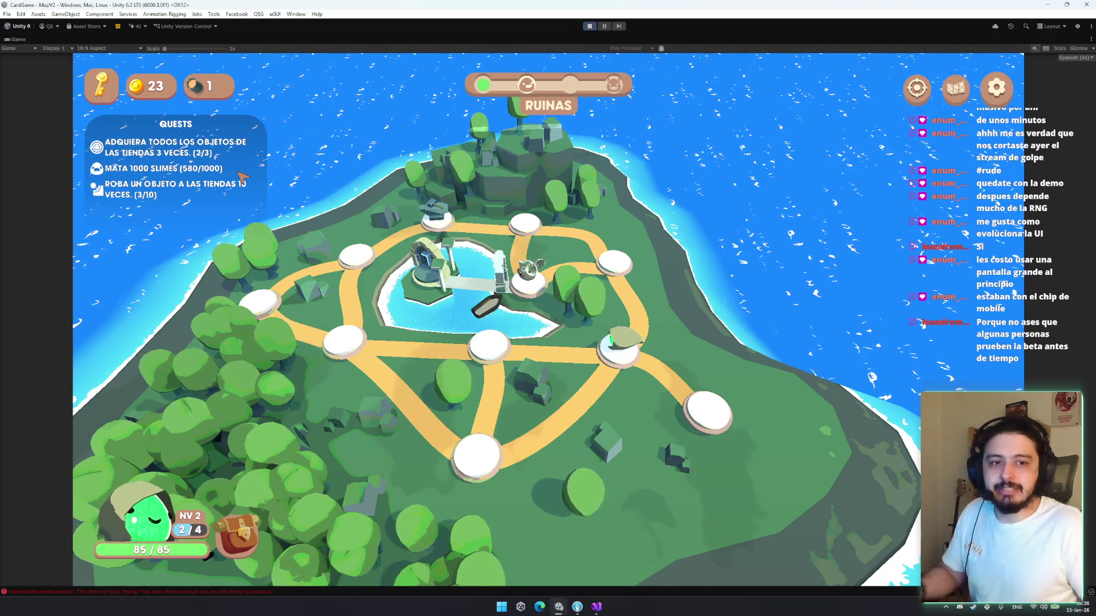
{"action": "scroll", "coordinate": [429, 184], "scroll_direction": "down", "scroll_amount": 3}
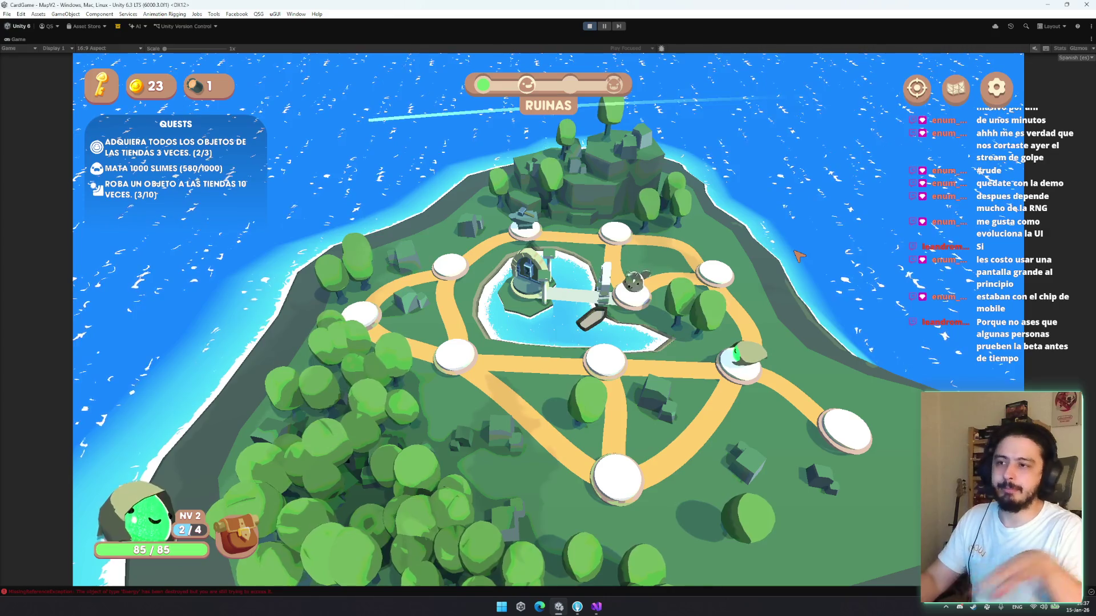
Pan the Ruinas island map and open the inventory, dismissing the Ladrón NV 2 panel
{"action": "mouse_move", "coordinate": [799, 256]}
{"action": "left_mouse_down"}
{"action": "mouse_move", "coordinate": [571, 308]}
{"action": "mouse_move", "coordinate": [324, 324]}
{"action": "mouse_move", "coordinate": [619, 336]}
{"action": "mouse_move", "coordinate": [406, 344]}
{"action": "left_mouse_up"}
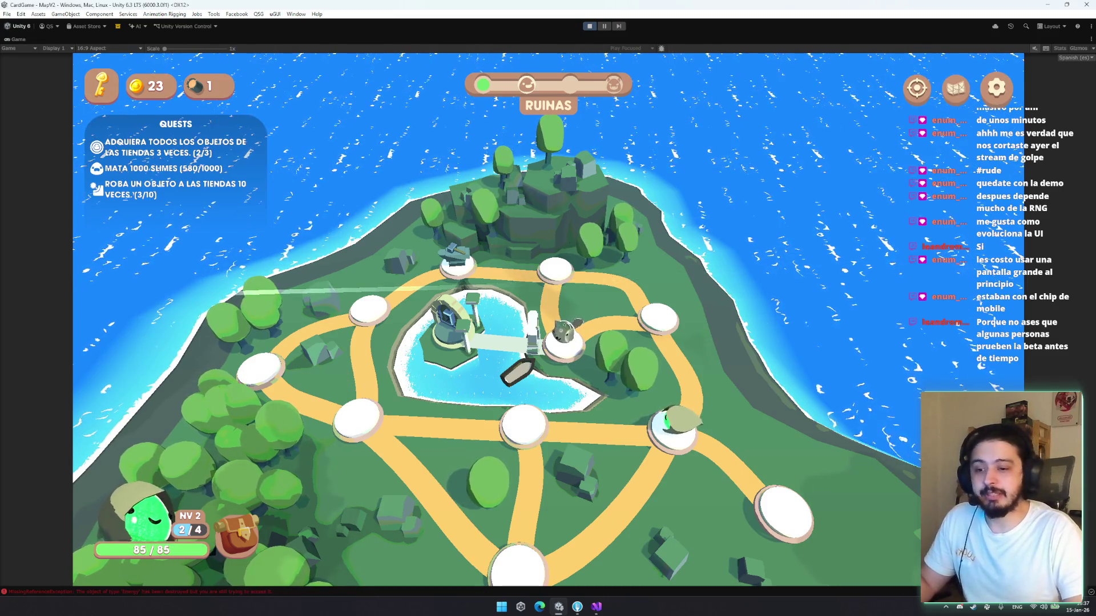
{"action": "mouse_move", "coordinate": [772, 408]}
{"action": "left_mouse_down"}
{"action": "mouse_move", "coordinate": [702, 342]}
{"action": "mouse_move", "coordinate": [628, 341]}
{"action": "mouse_move", "coordinate": [665, 341]}
{"action": "left_mouse_up"}
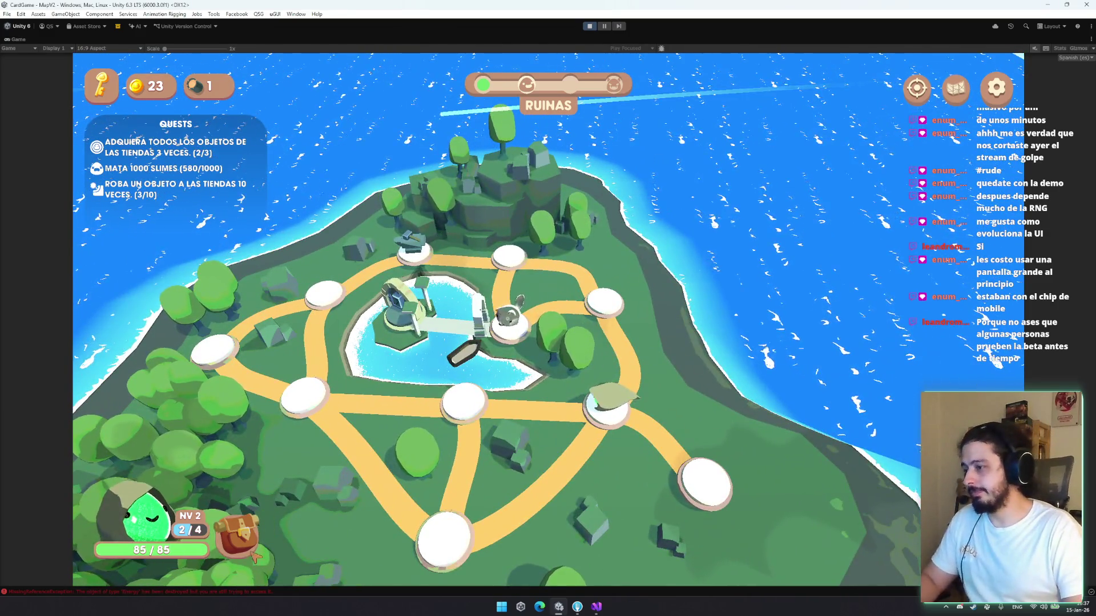
{"action": "left_click", "coordinate": [255, 558]}
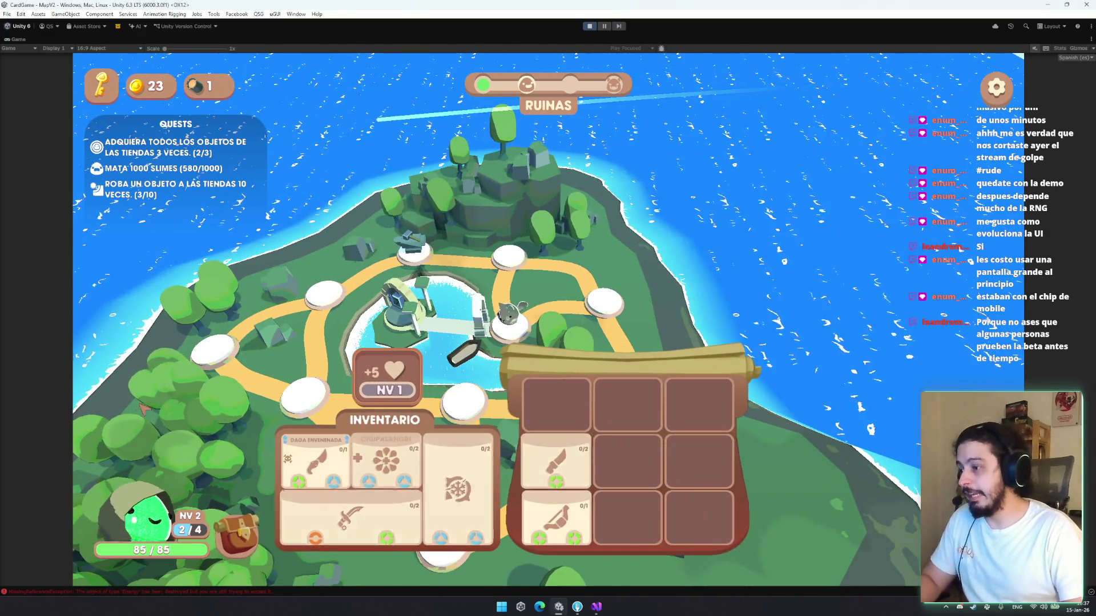
{"action": "left_click", "coordinate": [737, 168]}
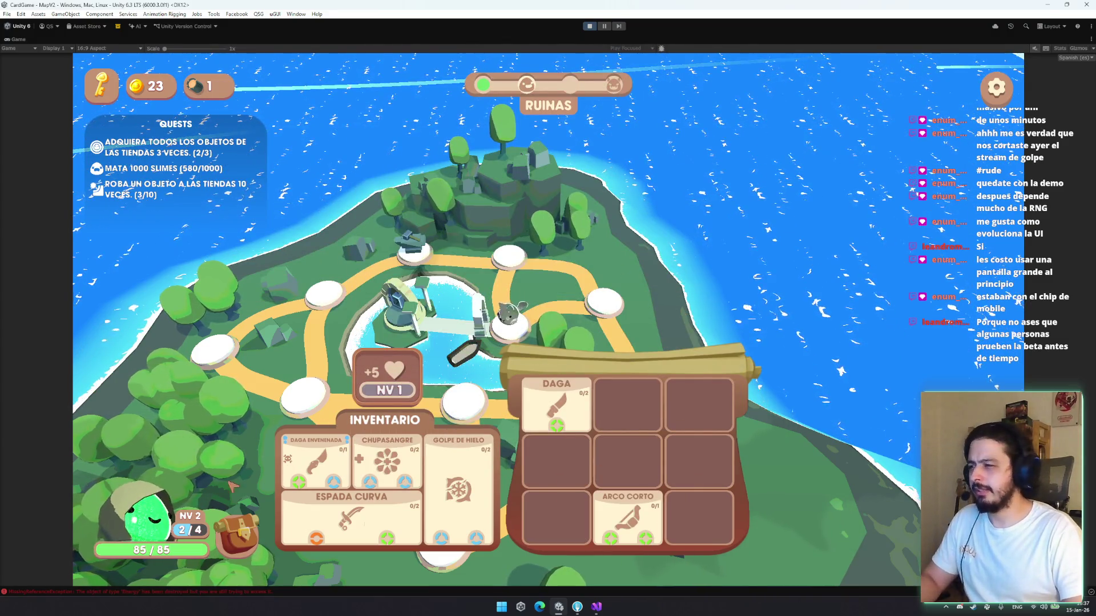
Close the inventory, open the game settings and choose SALIR to bring up the quit prompt
{"action": "key", "text": "Escape"}
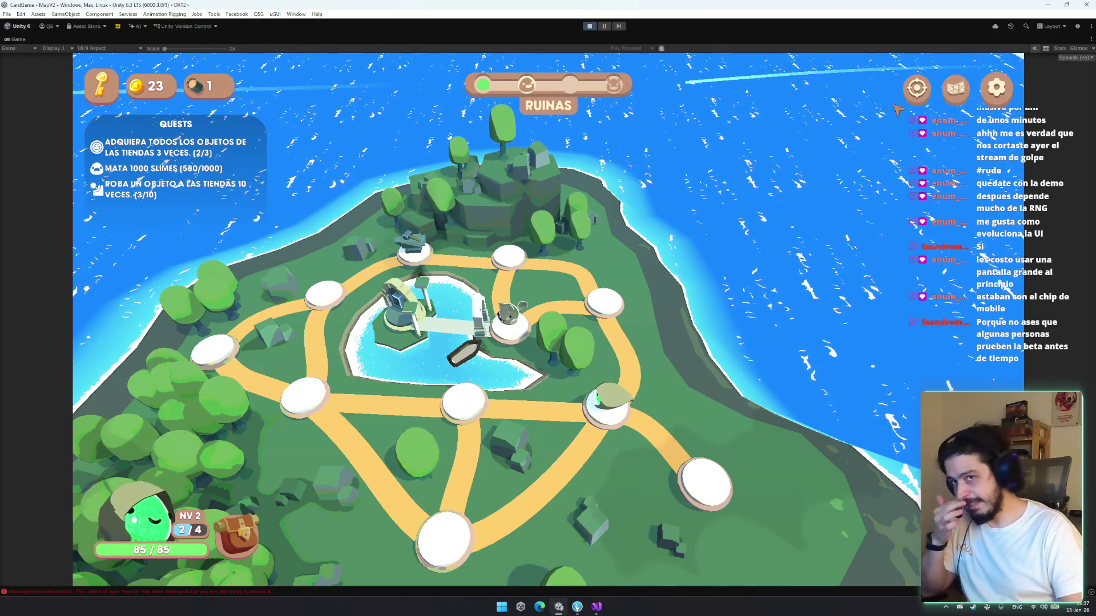
{"action": "key", "text": "Escape"}
{"action": "left_click", "coordinate": [548, 501]}
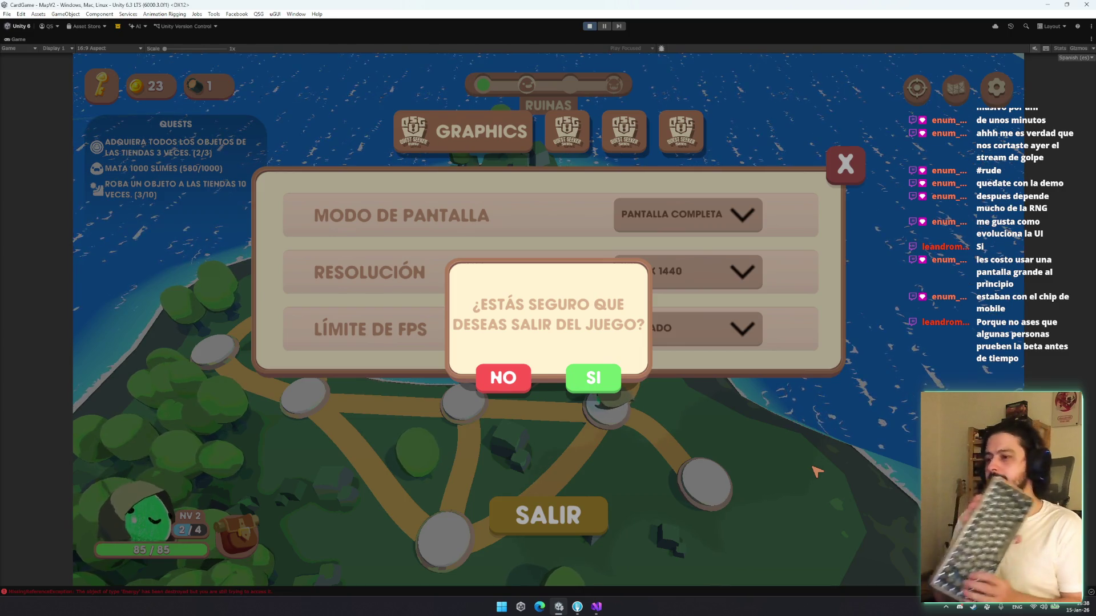
Cancel the exit confirmation and move to the JUGABILIDAD settings page
{"action": "key", "text": "Escape"}
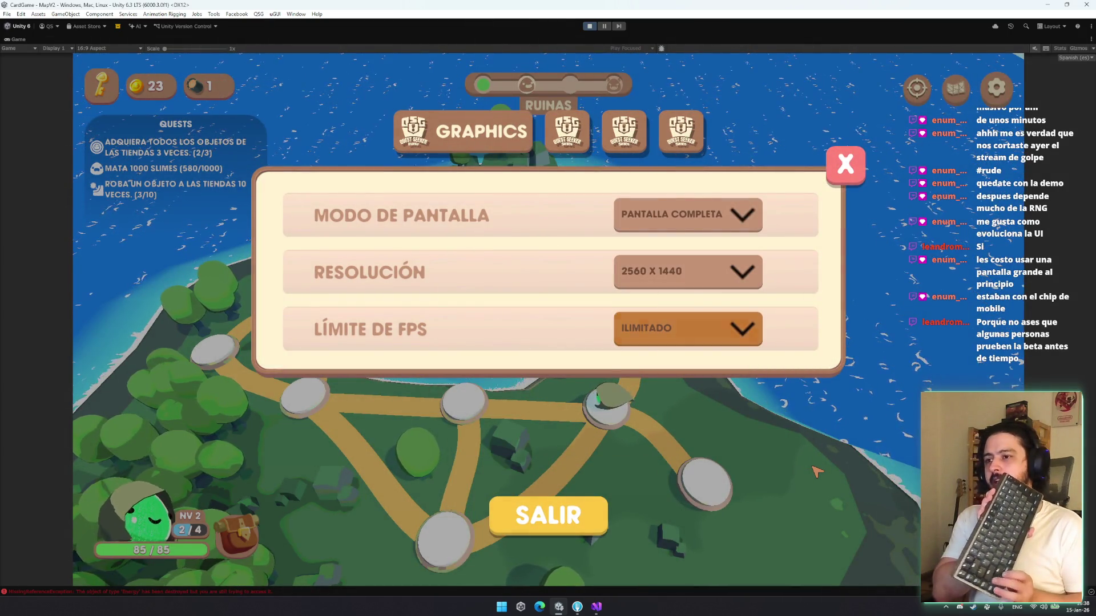
{"action": "key", "text": "Down"}
{"action": "key", "text": "Up"}
{"action": "key", "text": "Right"}
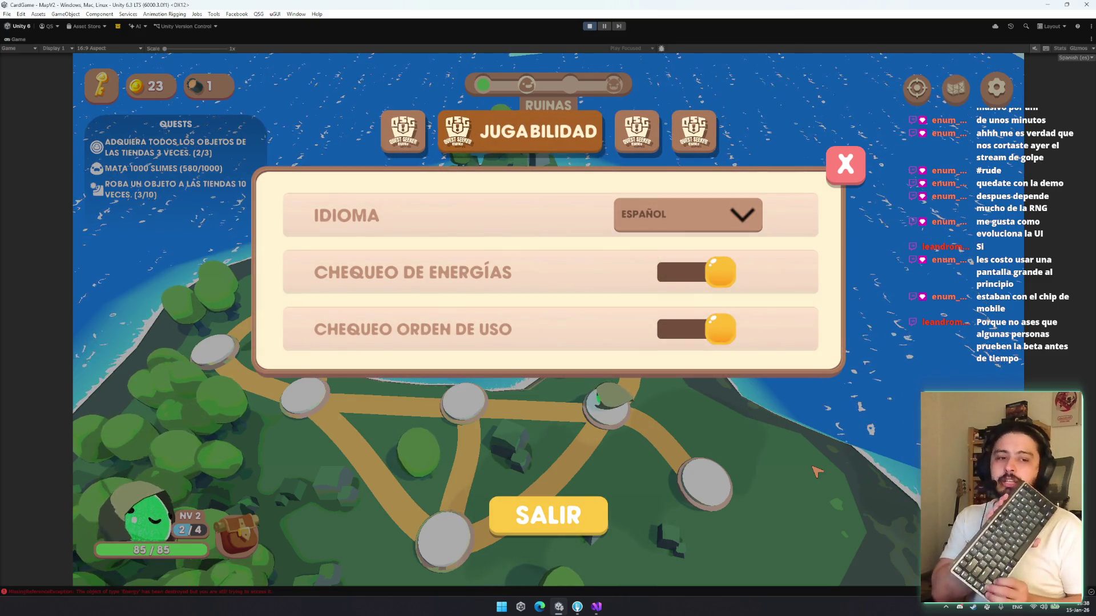
Cycle through the GRAPHICS and AUDIO settings pages, then close the settings panel
{"action": "key", "text": "Right"}
{"action": "key", "text": "Right"}
{"action": "key", "text": "Right"}
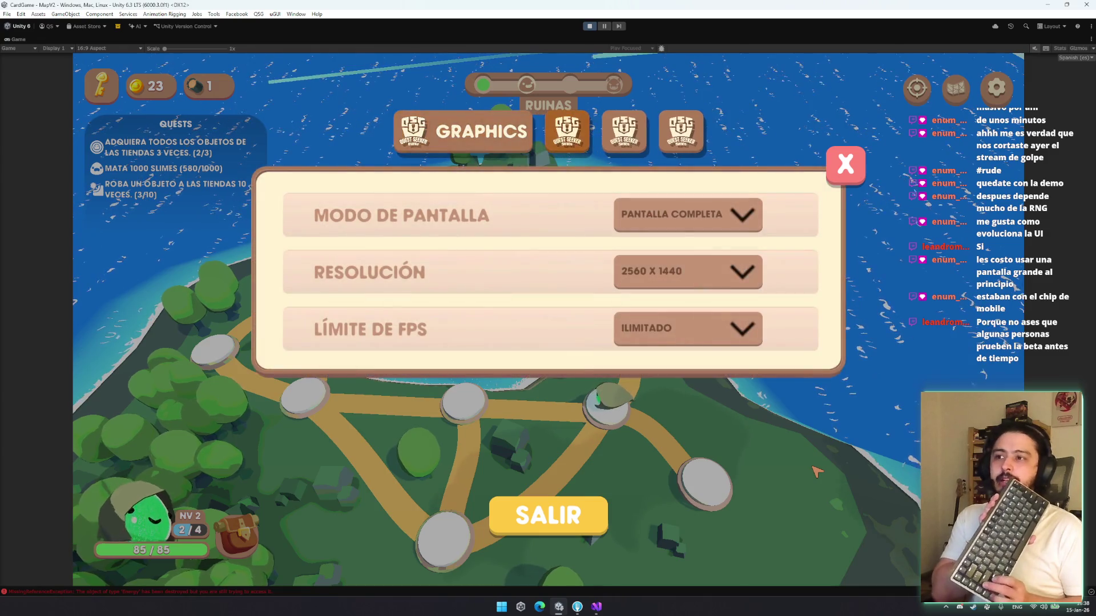
{"action": "key", "text": "Right"}
{"action": "key", "text": "Right"}
{"action": "key", "text": "Right"}
{"action": "key", "text": "Left"}
{"action": "key", "text": "Left"}
{"action": "key", "text": "Left"}
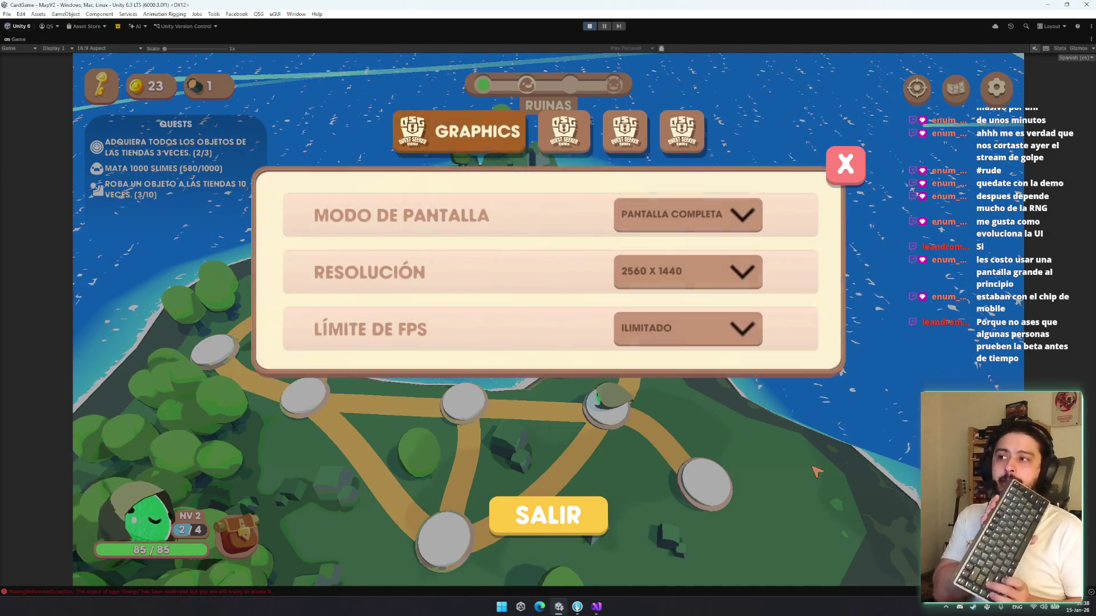
{"action": "key", "text": "Right"}
{"action": "key", "text": "Right"}
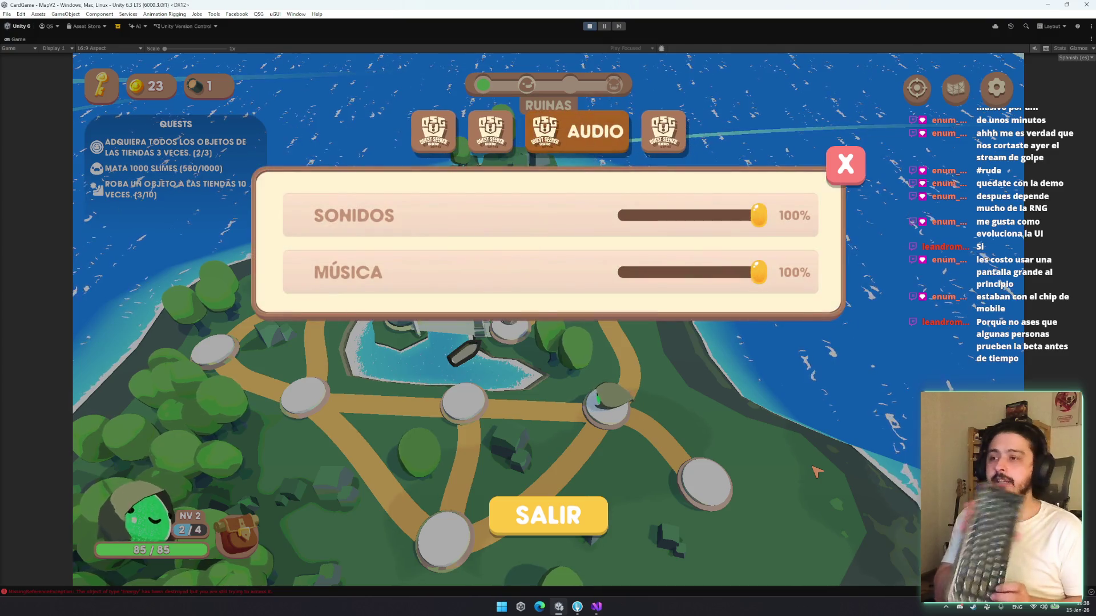
{"action": "key", "text": "Left"}
{"action": "key", "text": "Left"}
{"action": "key", "text": "Right"}
{"action": "key", "text": "Right"}
{"action": "key", "text": "Right"}
{"action": "key", "text": "Right"}
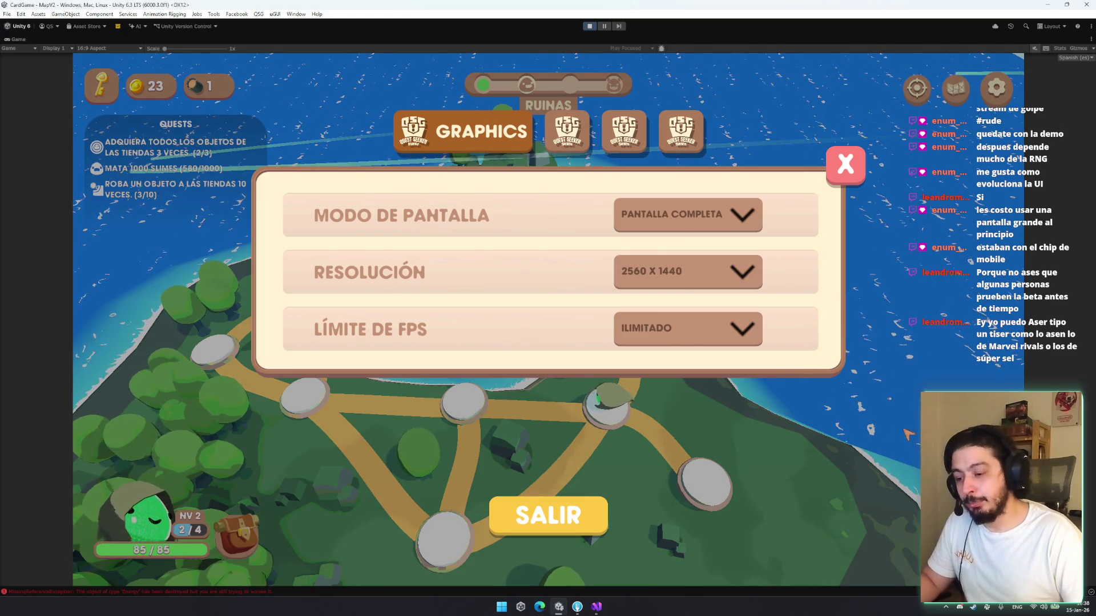
{"action": "left_click", "coordinate": [856, 175]}
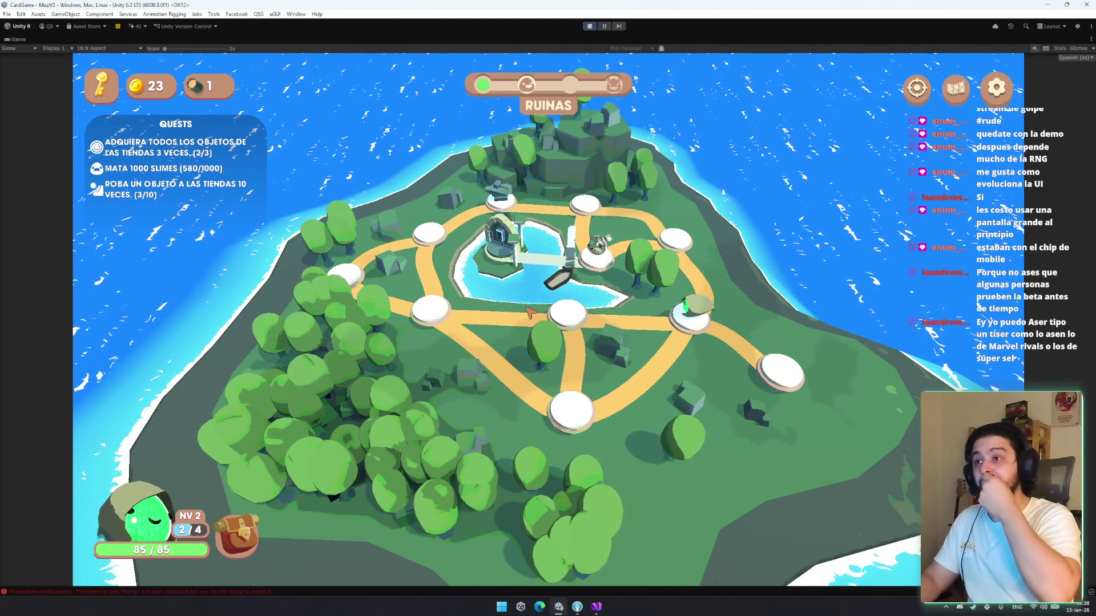
Pan around the Ruinas island map, reopen the game's Graphics settings, and bring up Windows search
{"action": "left_click_drag", "start_coordinate": [530, 312], "coordinate": [429, 417]}
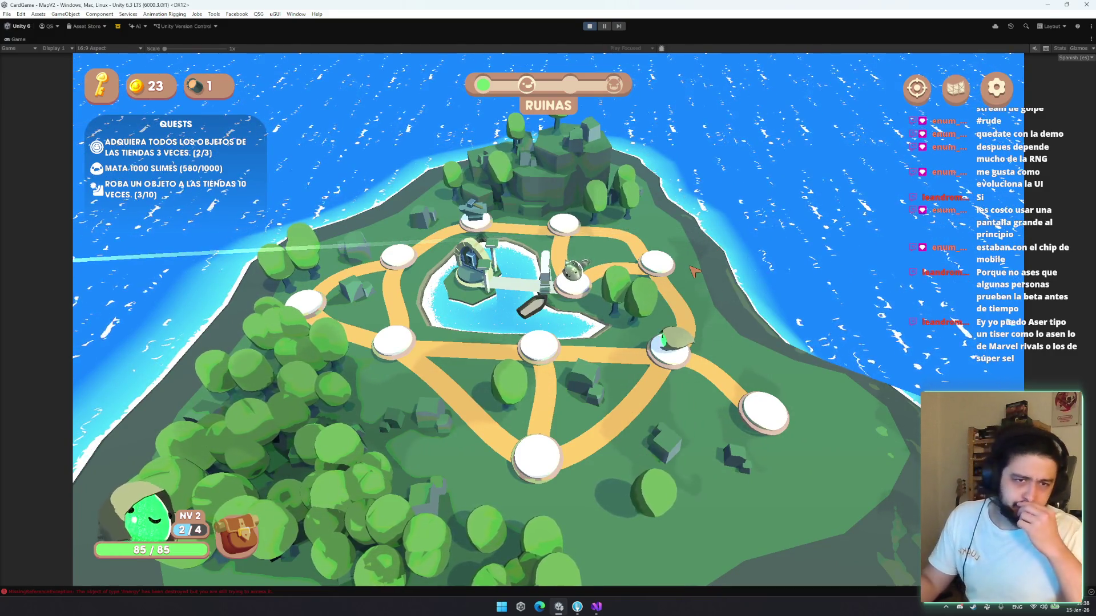
{"action": "left_click_drag", "start_coordinate": [695, 271], "coordinate": [657, 359]}
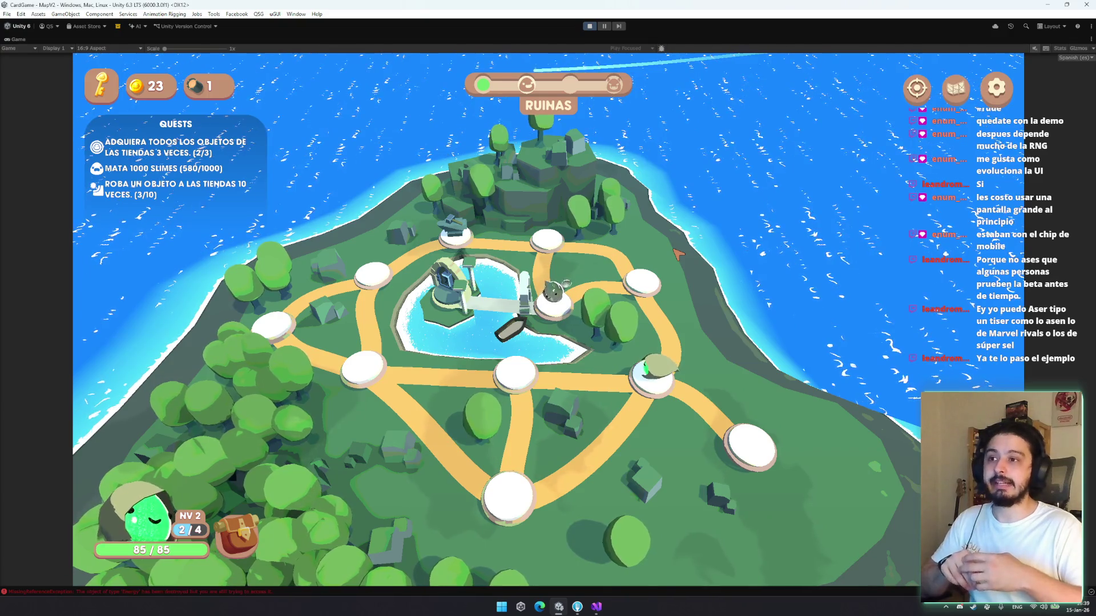
{"action": "left_click_drag", "start_coordinate": [678, 253], "coordinate": [571, 323]}
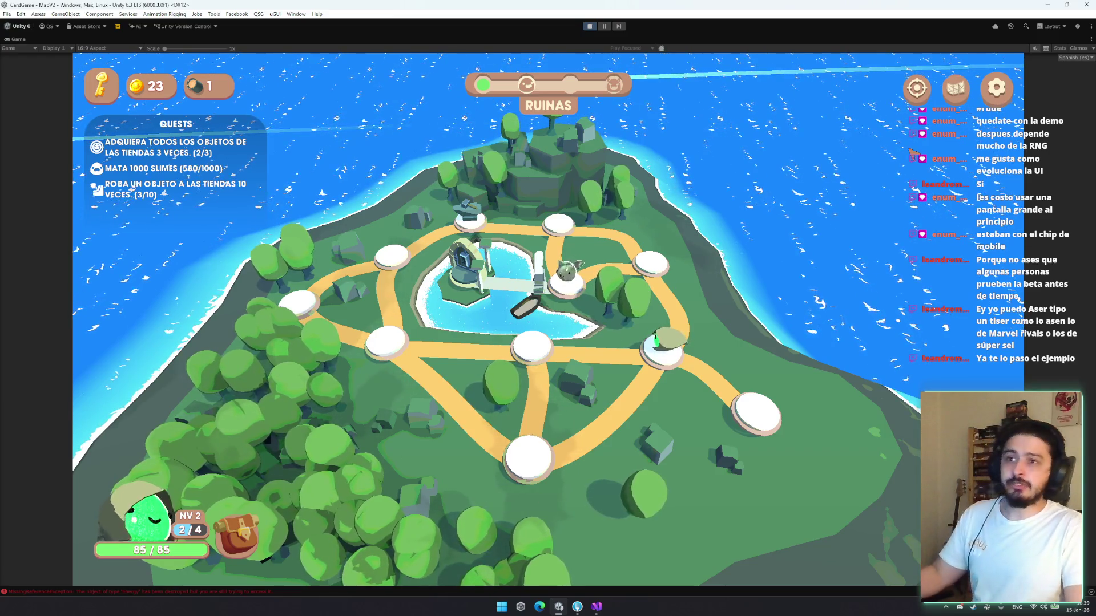
{"action": "key", "text": "Escape"}
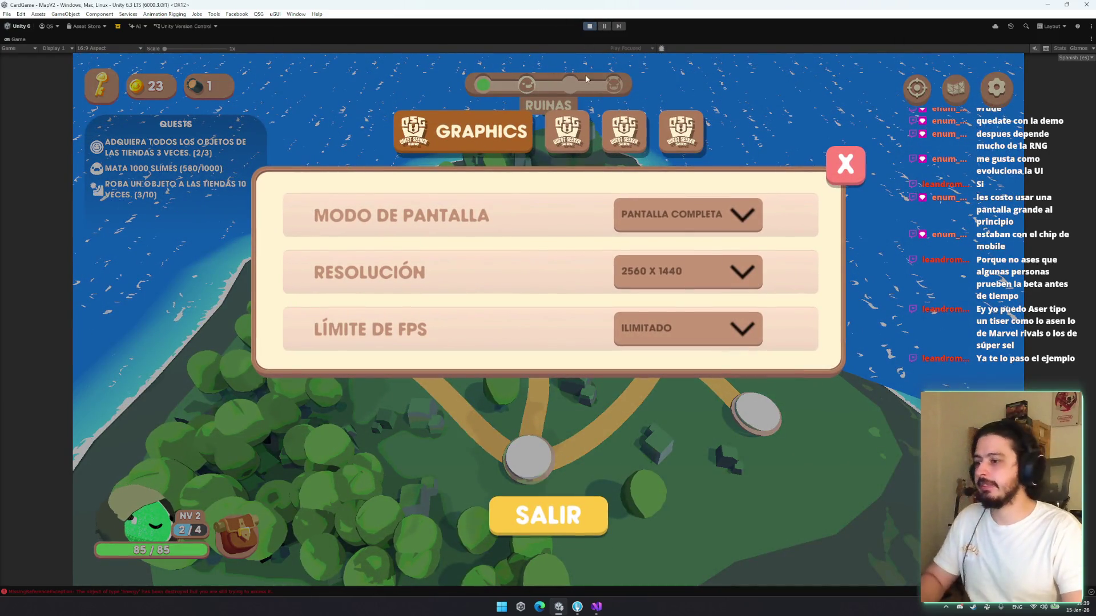
{"action": "key", "text": "super"}
Launch Fork and pull origin/main_steam into the local CardGame branch
{"action": "type", "text": "fork"}
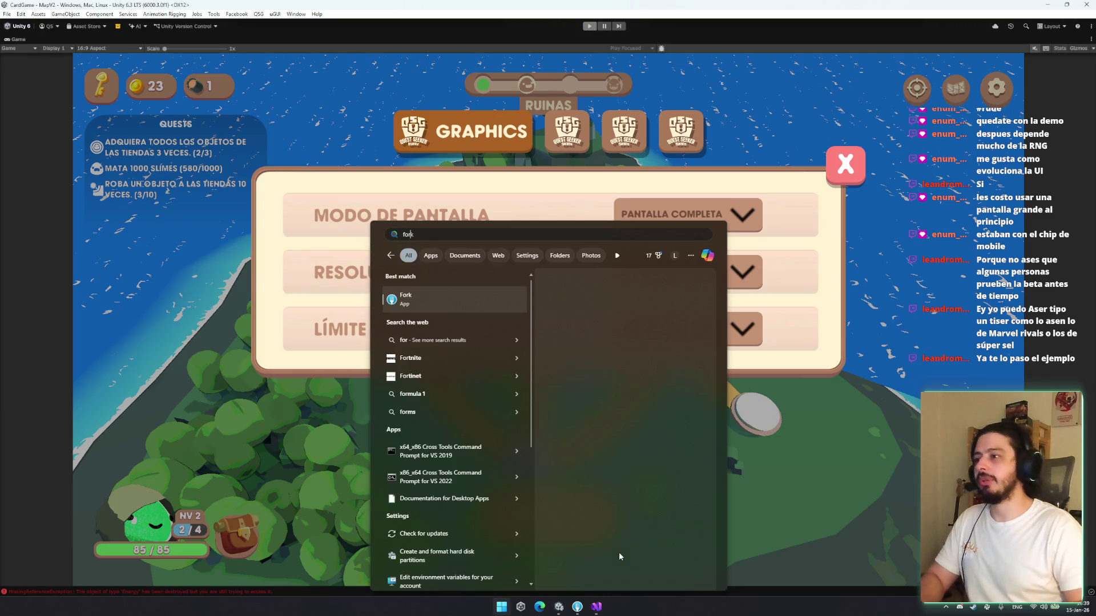
{"action": "key", "text": "Return"}
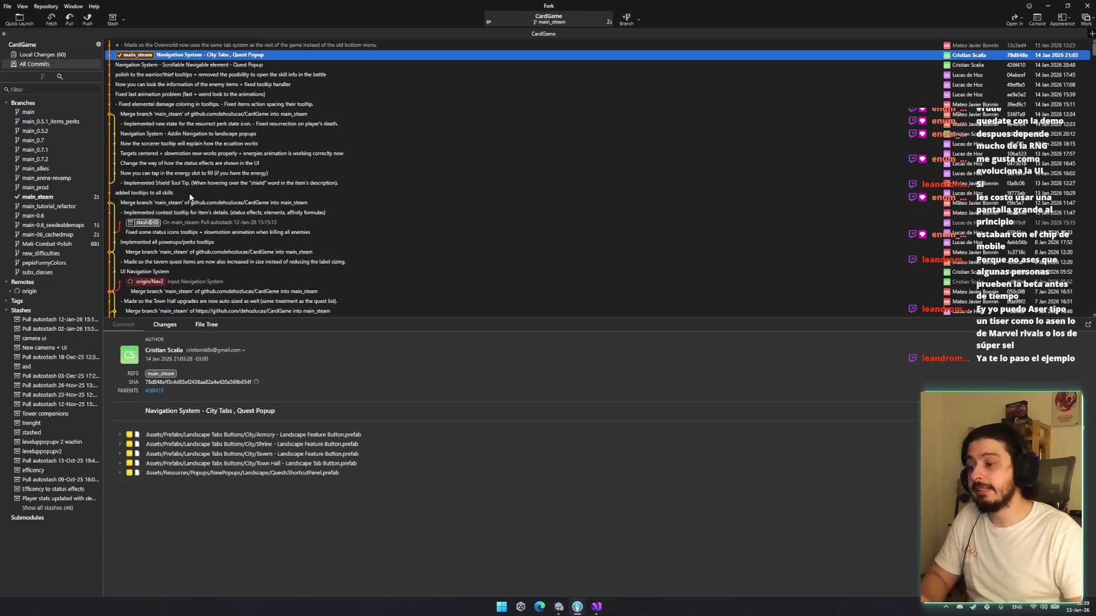
{"action": "left_click", "coordinate": [167, 50]}
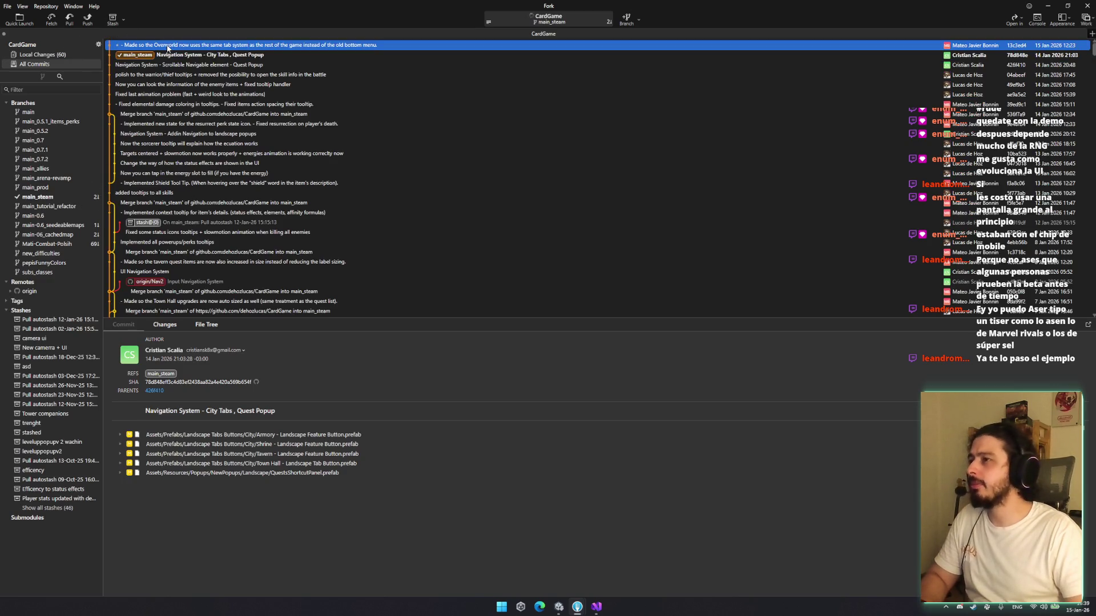
{"action": "left_click", "coordinate": [69, 19]}
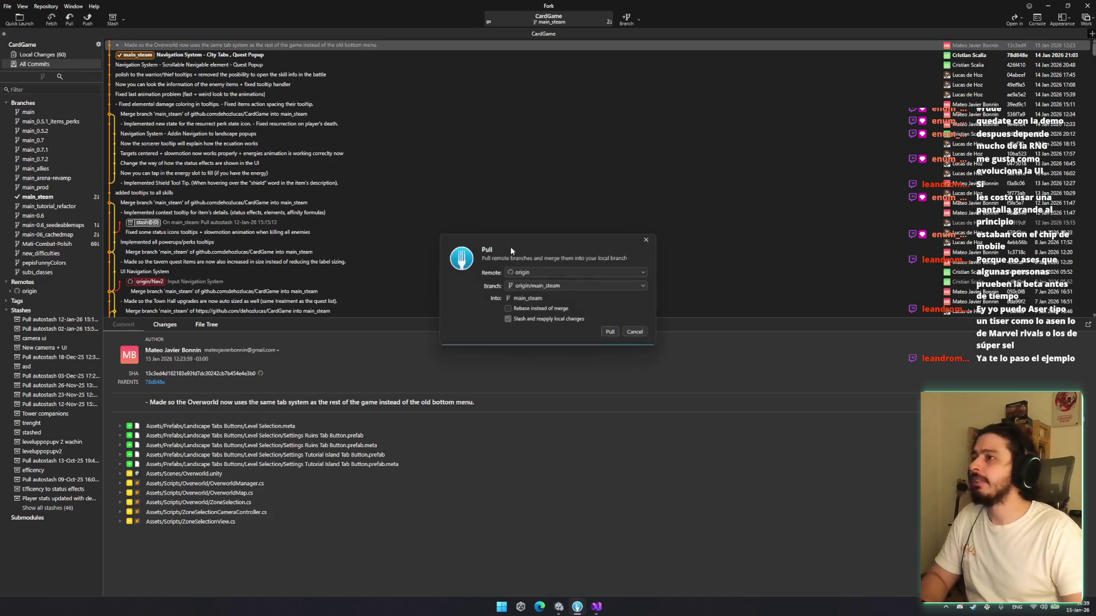
{"action": "left_click", "coordinate": [612, 334]}
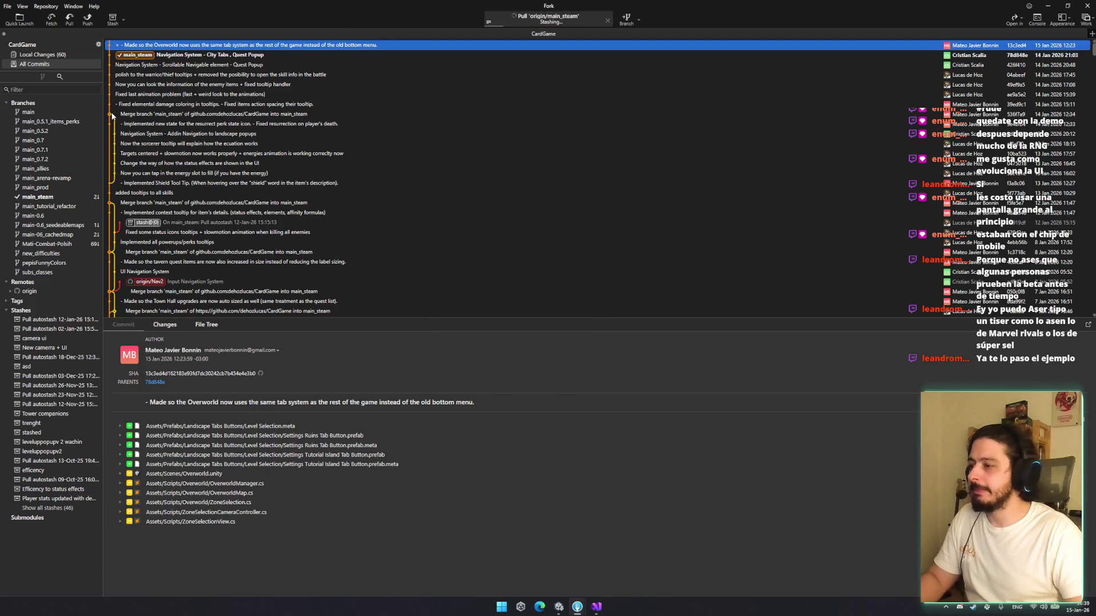
Stage the map widget files, MapV2.unity, the map scripts, MapInventory.cs and the container files
{"action": "left_click", "coordinate": [68, 55]}
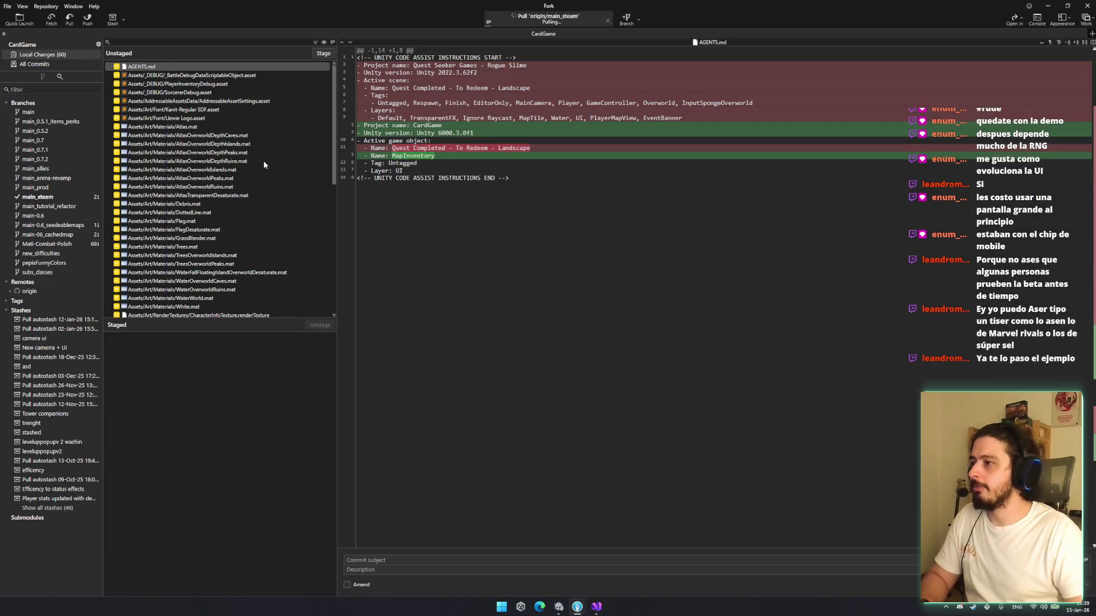
{"action": "scroll", "coordinate": [203, 201], "scroll_direction": "down", "scroll_amount": 10}
{"action": "left_click", "coordinate": [189, 74]}
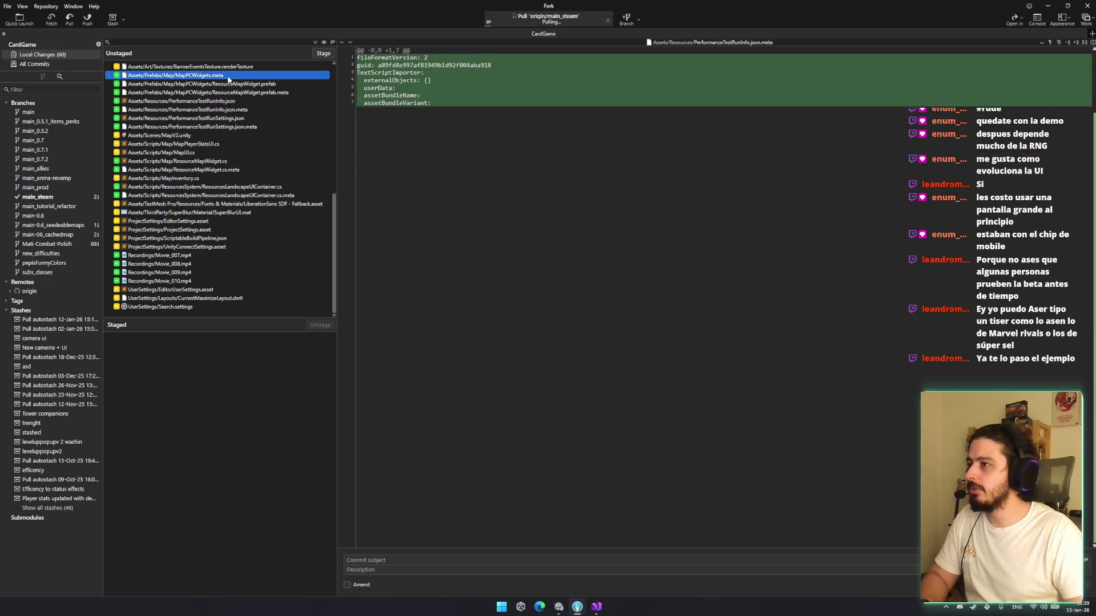
{"action": "key", "text": "shift+Down"}
{"action": "key", "text": "shift+Down"}
{"action": "key", "text": "shift+Down"}
{"action": "key", "text": "space"}
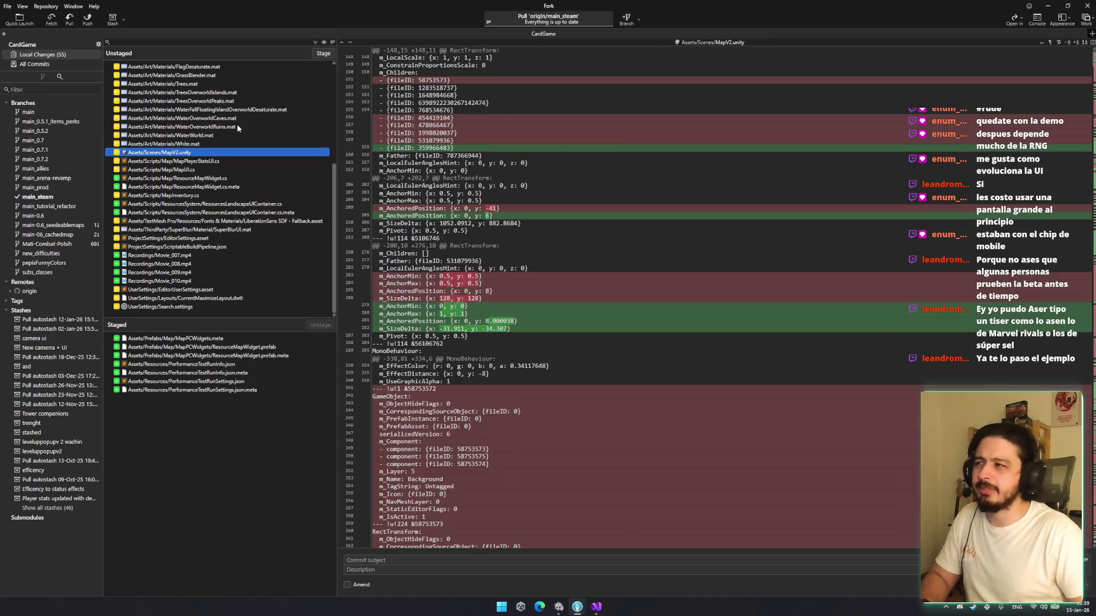
{"action": "key", "text": "shift+Down"}
{"action": "key", "text": "shift+Down"}
{"action": "key", "text": "shift+Down"}
{"action": "key", "text": "space"}
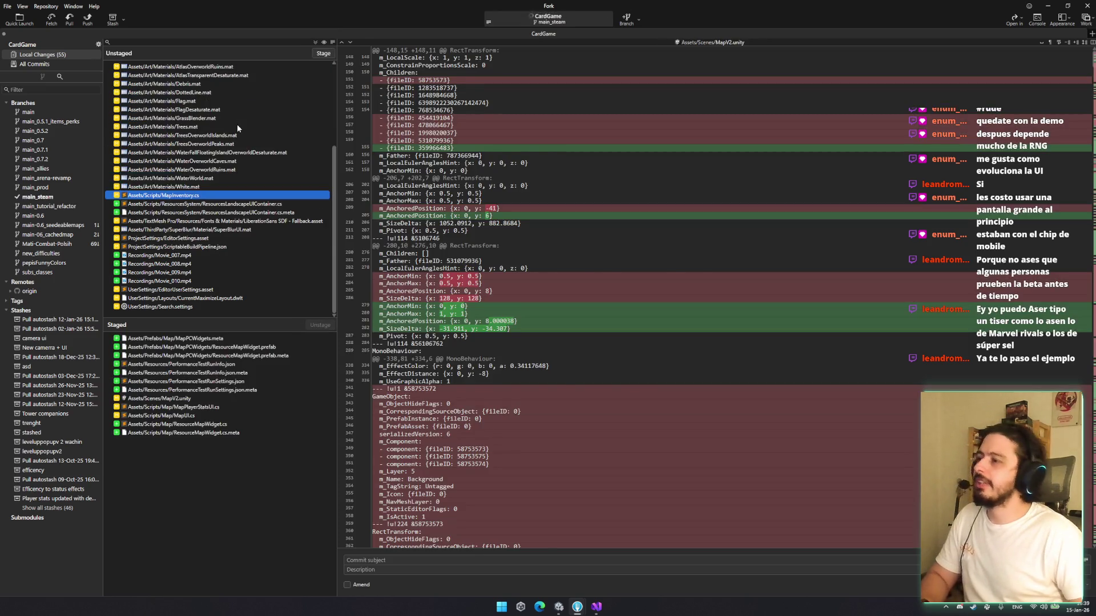
{"action": "key", "text": "shift+Down"}
{"action": "key", "text": "shift+Down"}
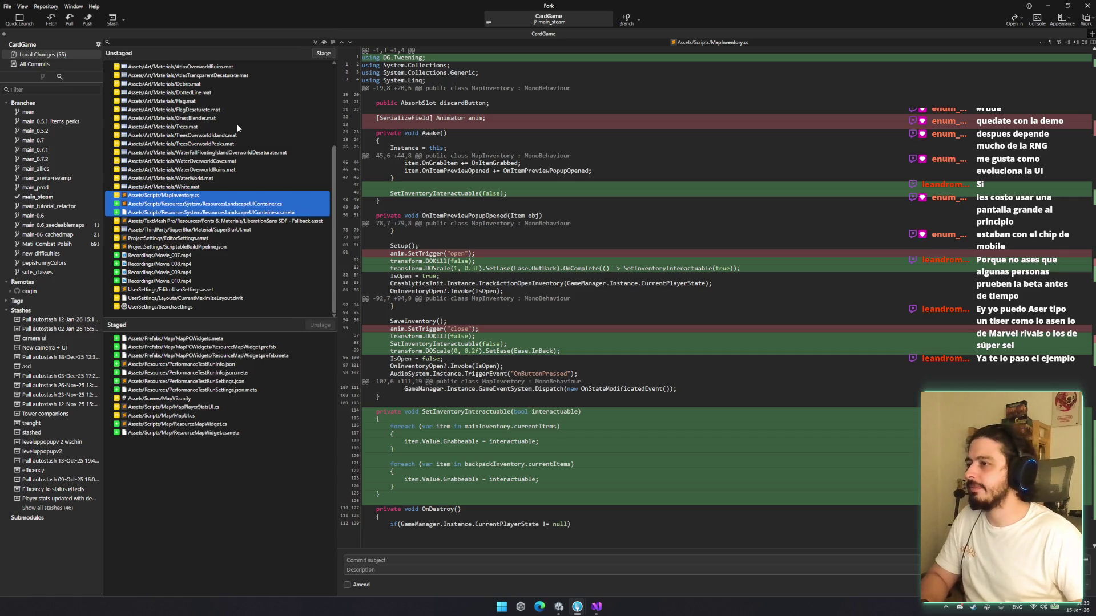
{"action": "key", "text": "space"}
Discard the four Movie recordings, Movie_007 through Movie_010
{"action": "key", "text": "Down"}
{"action": "key", "text": "Down"}
{"action": "key", "text": "Down"}
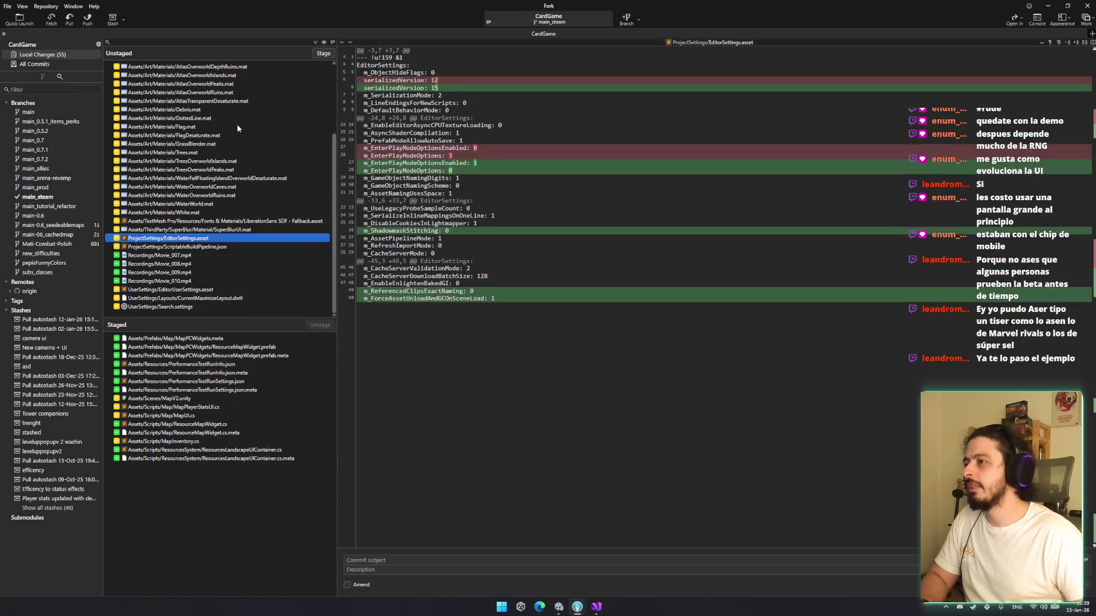
{"action": "key", "text": "Down"}
{"action": "key", "text": "shift+Down"}
{"action": "key", "text": "shift+Down"}
{"action": "key", "text": "shift+Down"}
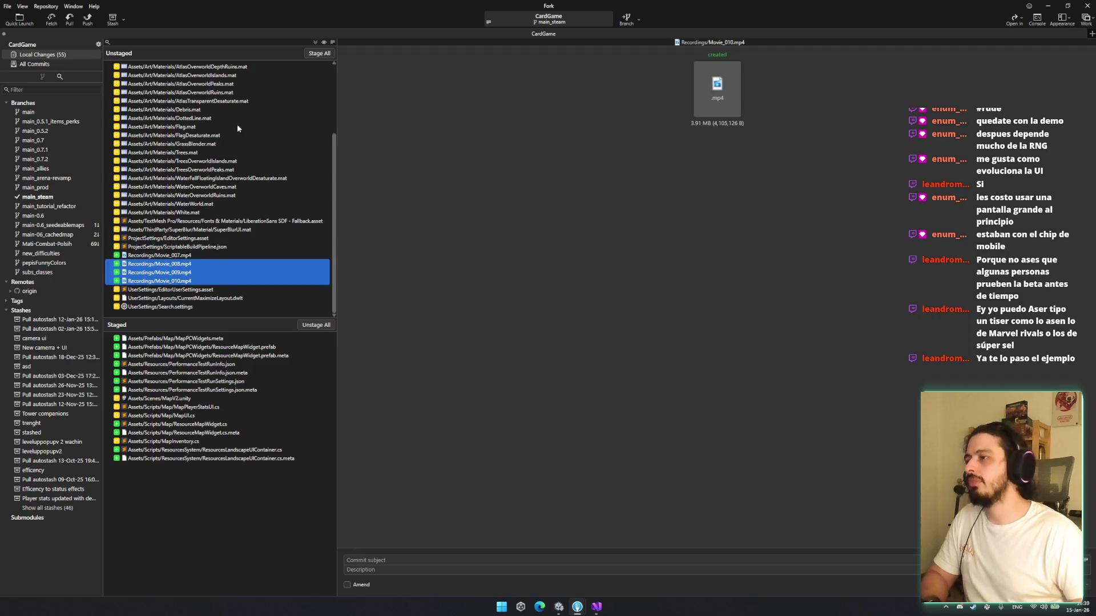
{"action": "key", "text": "Delete"}
{"action": "key", "text": "Return"}
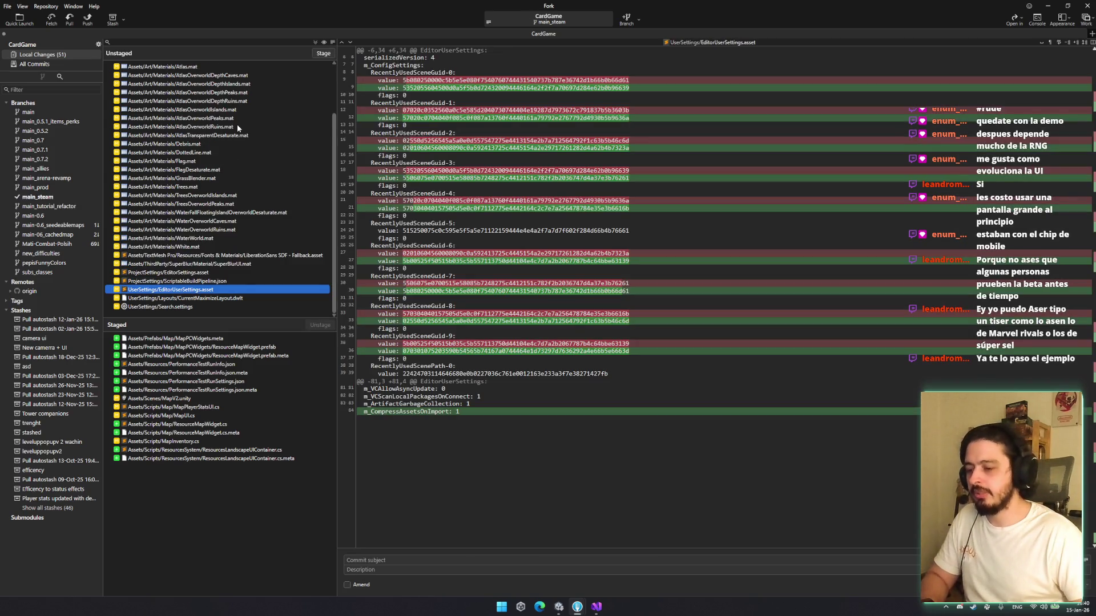
{"action": "key", "text": "Up"}
{"action": "key", "text": "Up"}
{"action": "key", "text": "Up"}
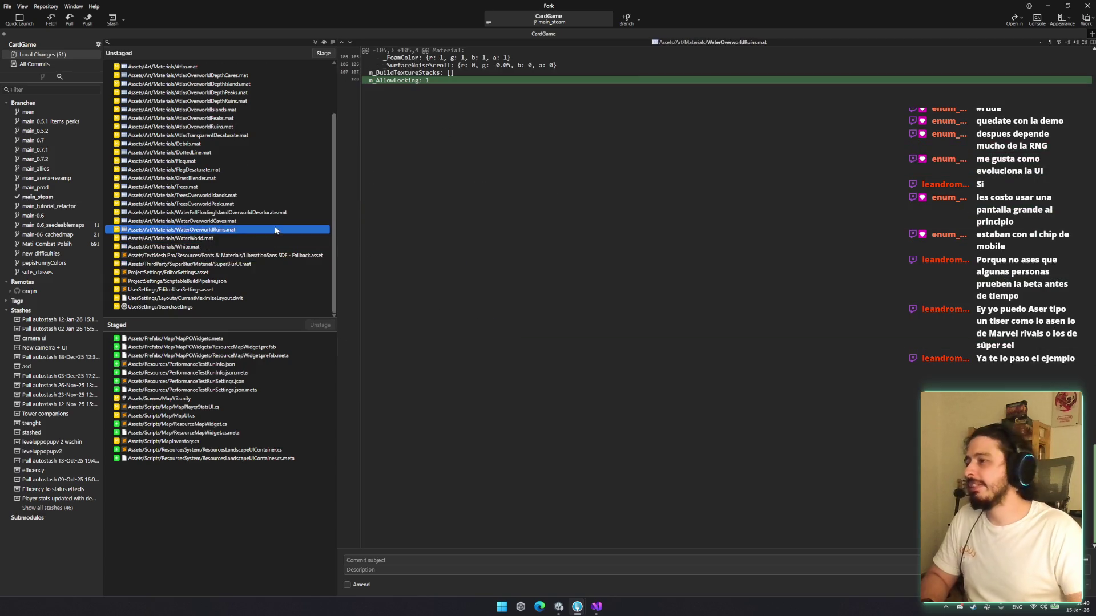
Commit the 15 staged files as 'New Map UI (SUPER NICE)' and bring up the Push dialog
{"action": "scroll", "coordinate": [272, 230], "scroll_direction": "up", "scroll_amount": 3}
{"action": "left_click", "coordinate": [409, 559]}
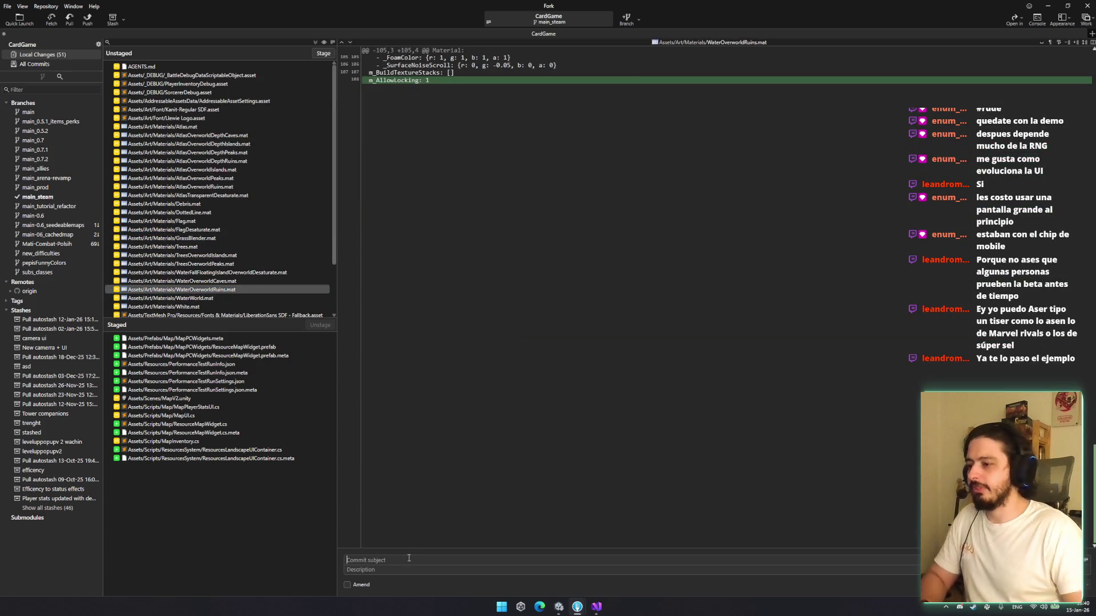
{"action": "type", "text": "ANew"}
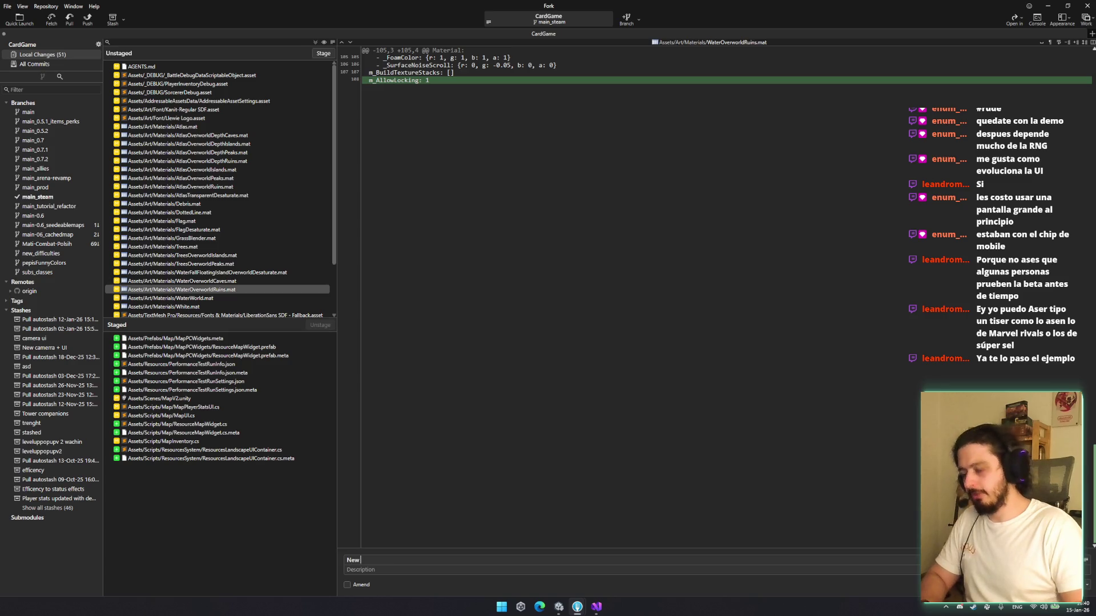
{"action": "type", "text": " Map UI (SUPER NICE"}
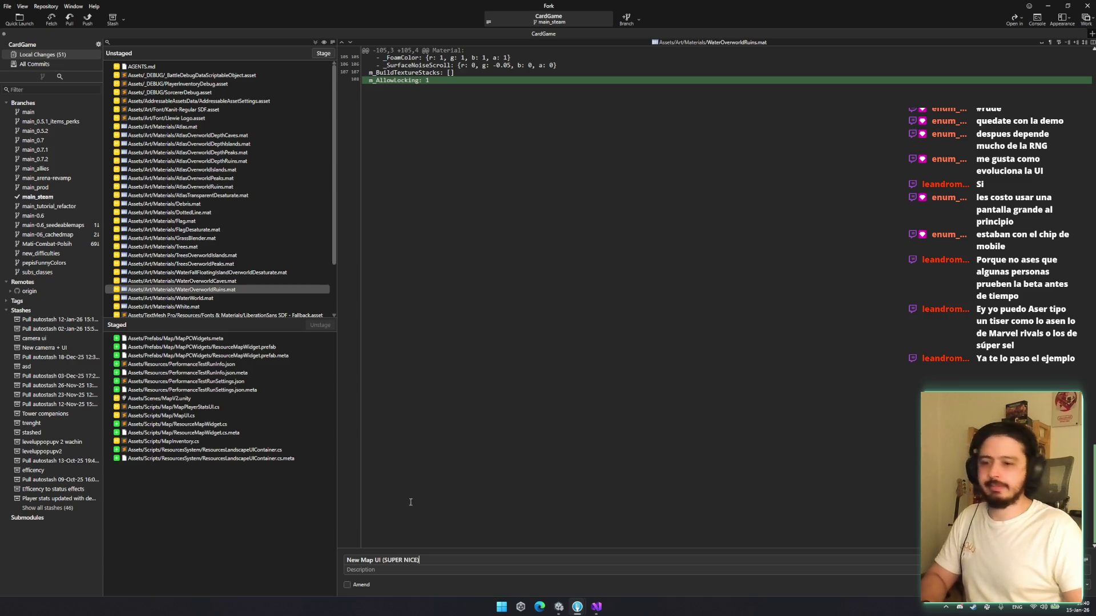
{"action": "key", "text": "ctrl+Return"}
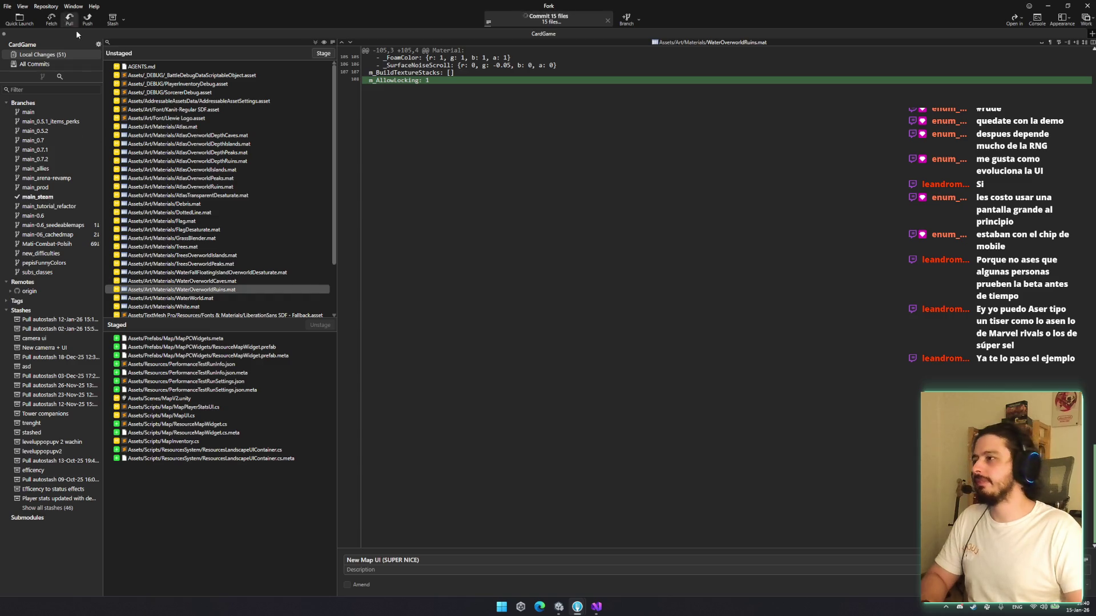
{"action": "left_click", "coordinate": [87, 19]}
Move the Push dialog aside, then minimize Fork to reveal the Unity editor's MapV2 scene
{"action": "mouse_move", "coordinate": [540, 254]}
{"action": "left_mouse_down"}
{"action": "mouse_move", "coordinate": [541, 152]}
{"action": "mouse_move", "coordinate": [409, 215]}
{"action": "mouse_move", "coordinate": [300, 169]}
{"action": "mouse_move", "coordinate": [684, 9]}
{"action": "mouse_move", "coordinate": [502, 31]}
{"action": "mouse_move", "coordinate": [431, 171]}
{"action": "mouse_move", "coordinate": [437, 201]}
{"action": "mouse_move", "coordinate": [347, 334]}
{"action": "mouse_move", "coordinate": [340, 443]}
{"action": "mouse_move", "coordinate": [467, 290]}
{"action": "mouse_move", "coordinate": [556, 343]}
{"action": "mouse_move", "coordinate": [514, 69]}
{"action": "mouse_move", "coordinate": [547, 36]}
{"action": "mouse_move", "coordinate": [337, 152]}
{"action": "mouse_move", "coordinate": [355, 161]}
{"action": "mouse_move", "coordinate": [157, 132]}
{"action": "mouse_move", "coordinate": [320, 214]}
{"action": "mouse_move", "coordinate": [598, 279]}
{"action": "mouse_move", "coordinate": [634, 277]}
{"action": "left_mouse_up"}
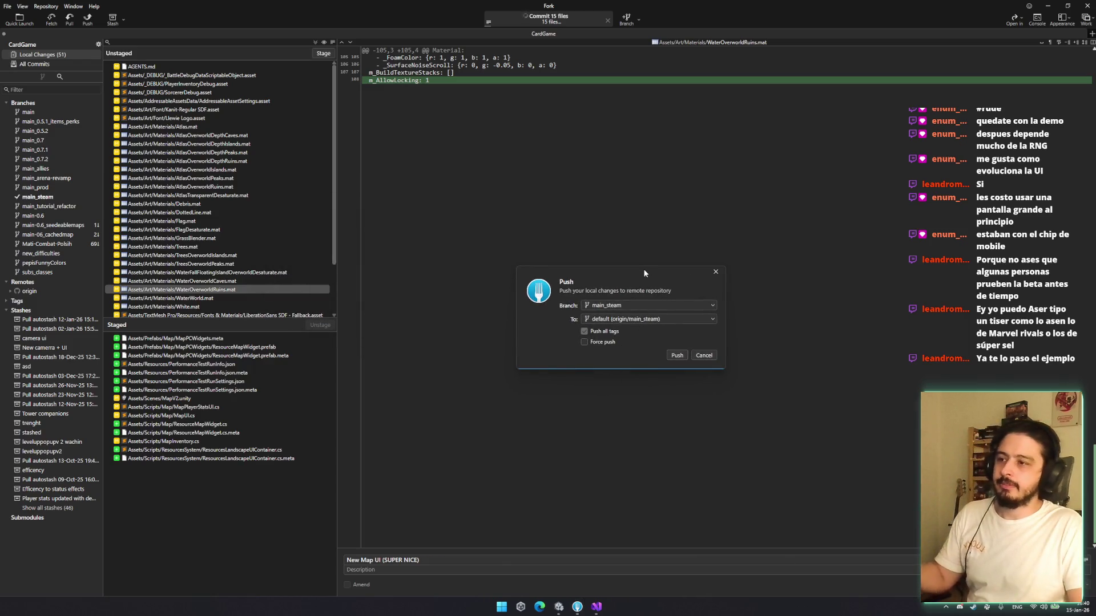
{"action": "mouse_move", "coordinate": [662, 288]}
{"action": "left_mouse_down"}
{"action": "mouse_move", "coordinate": [585, 289]}
{"action": "mouse_move", "coordinate": [473, 222]}
{"action": "left_mouse_up"}
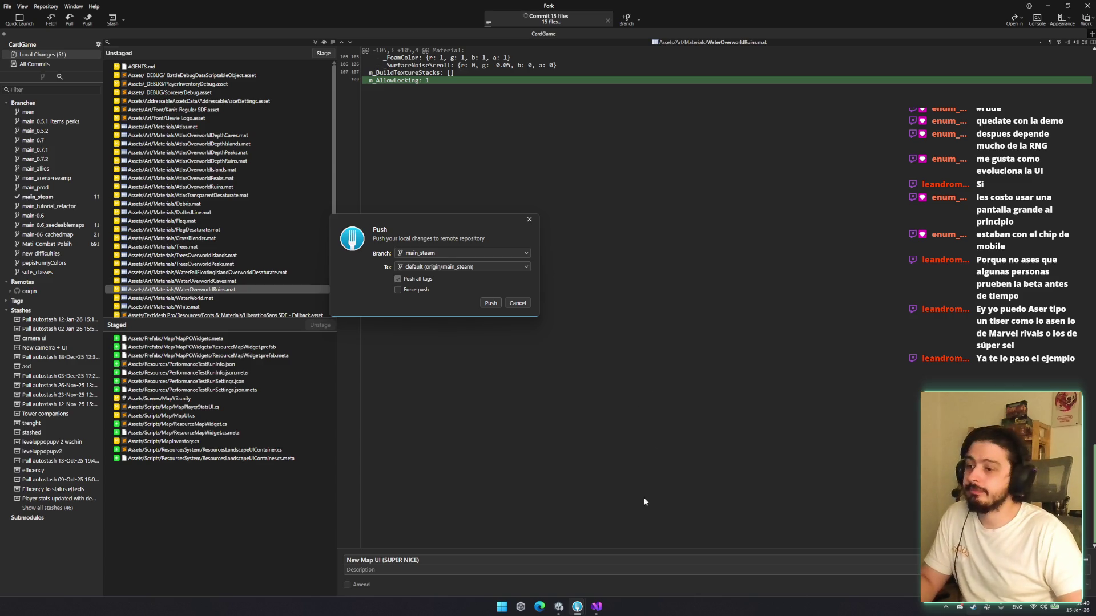
{"action": "left_click", "coordinate": [577, 606]}
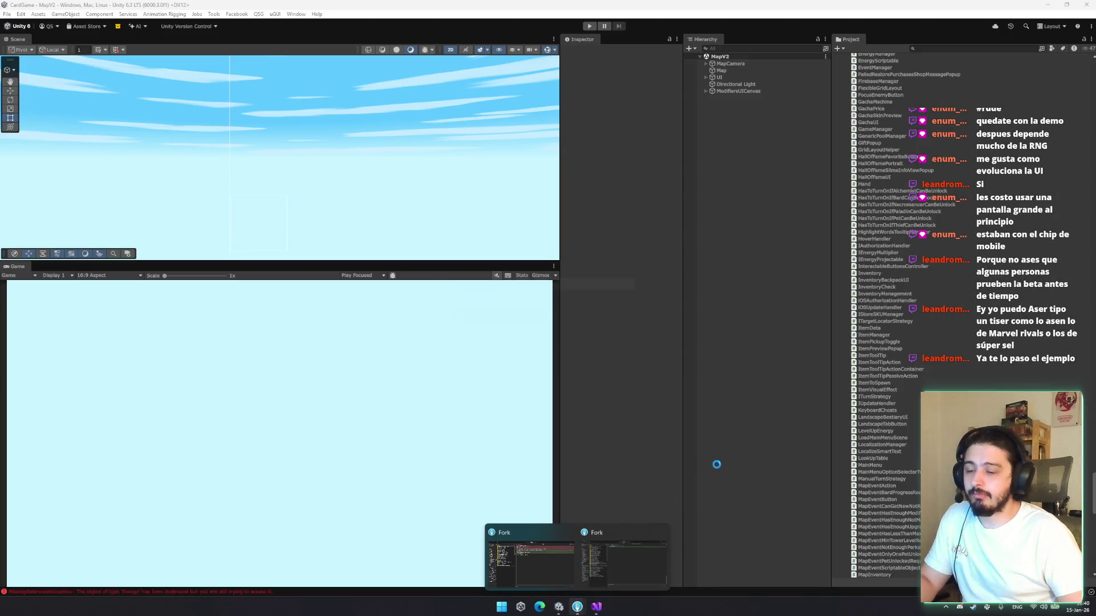
Restore Fork, push main_steam to origin/main_steam, and close Fork
{"action": "left_click", "coordinate": [550, 537]}
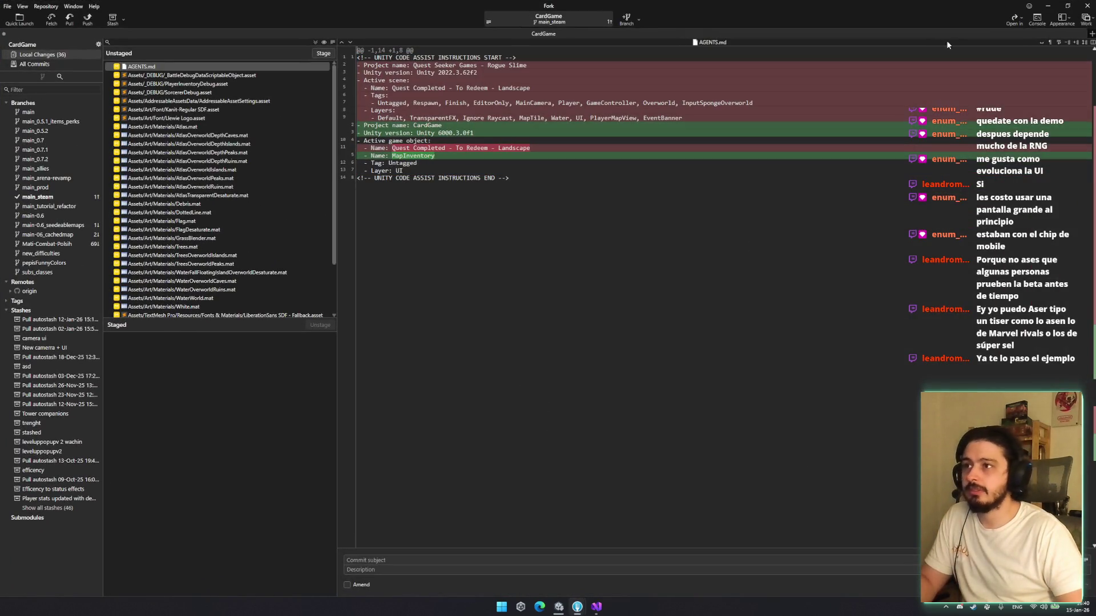
{"action": "left_click", "coordinate": [88, 18]}
{"action": "left_click", "coordinate": [595, 328]}
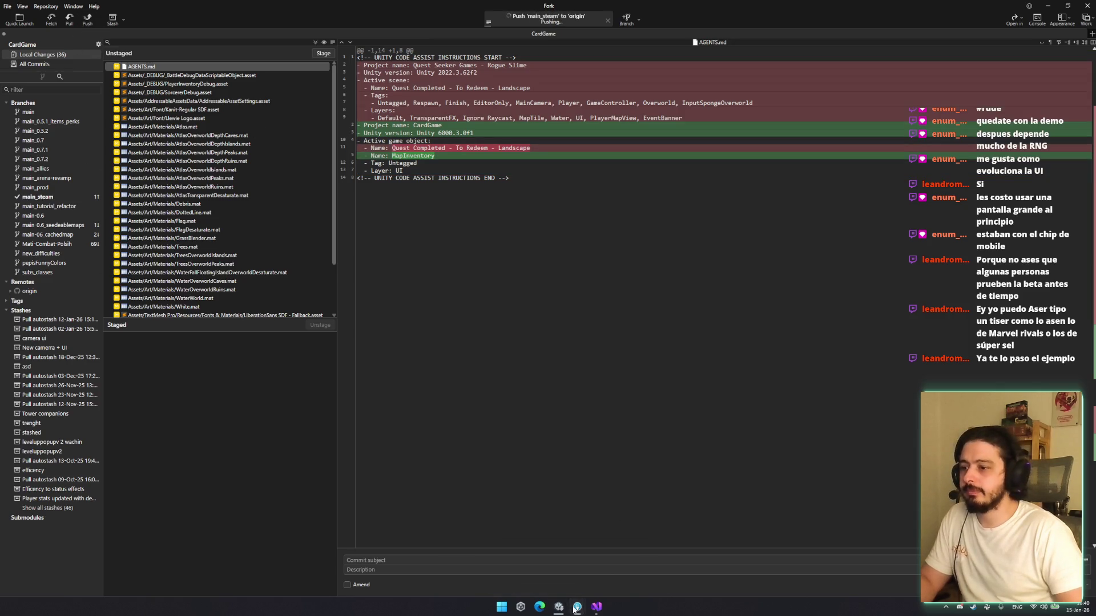
{"action": "key", "text": "Return"}
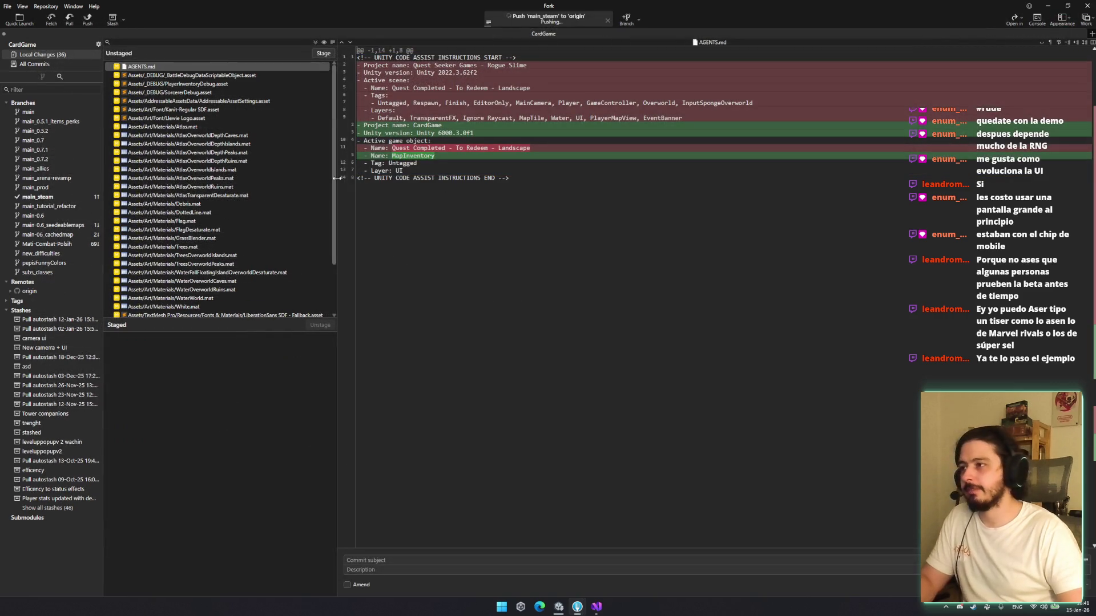
{"action": "scroll", "coordinate": [247, 249], "scroll_direction": "down", "scroll_amount": 3}
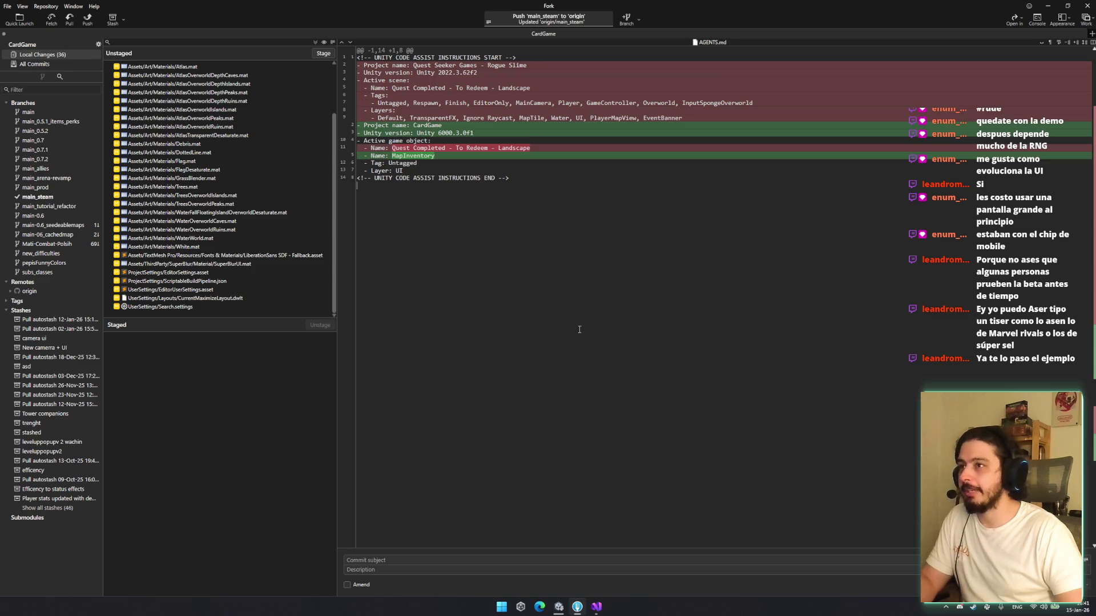
{"action": "left_click", "coordinate": [1086, 6]}
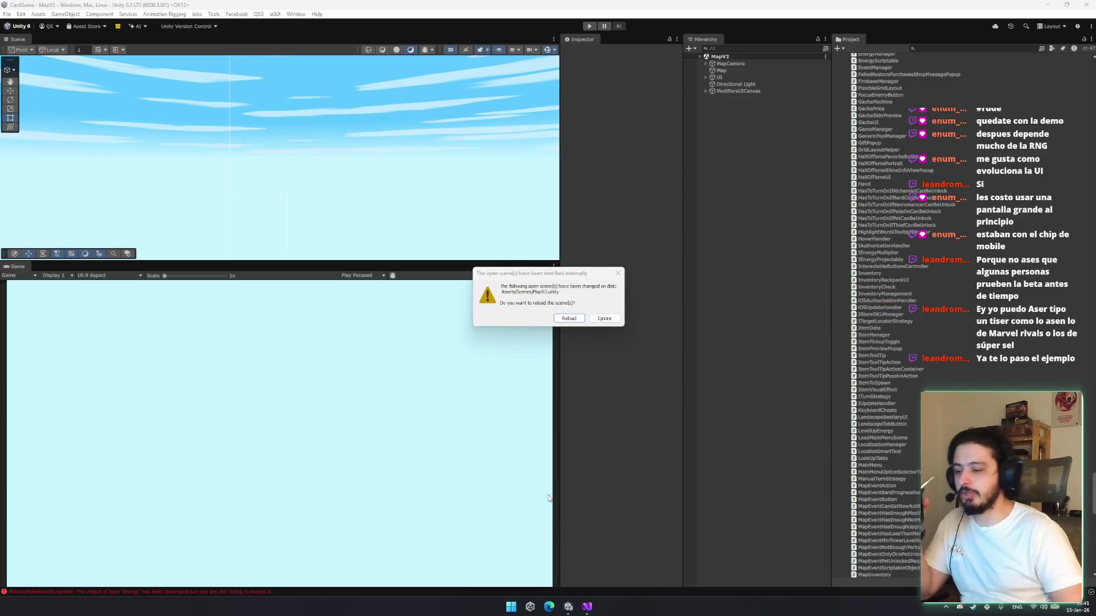
Reload the externally modified MapV2 scene and enter play mode to reach the Rogue Slime main menu
{"action": "left_click", "coordinate": [569, 318]}
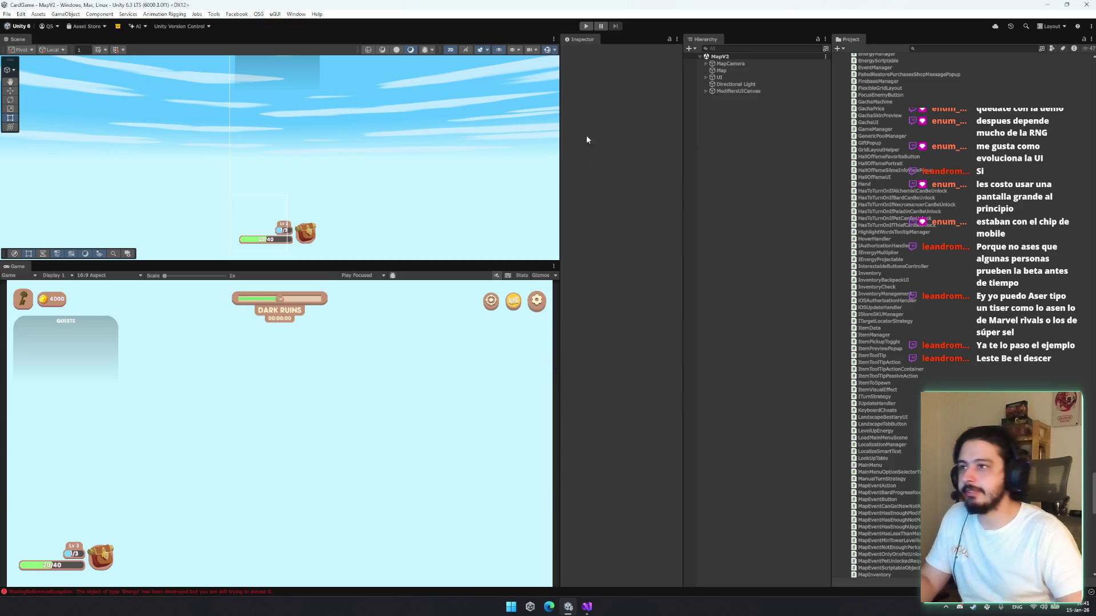
{"action": "left_click", "coordinate": [588, 30]}
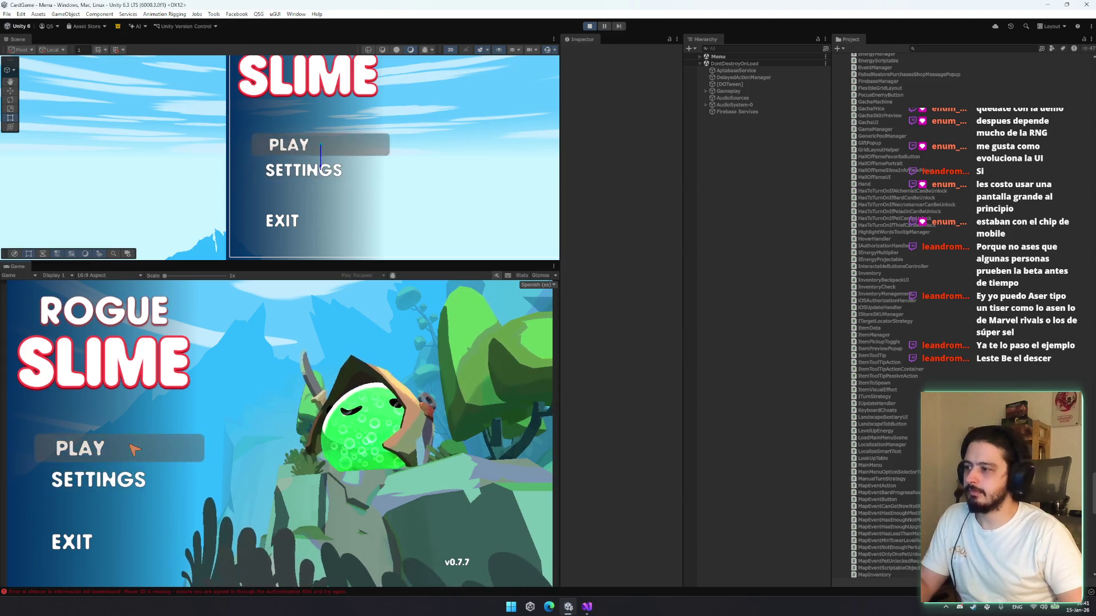
Start from the main menu, view the TABERNA reward cards, and begin a new game discarding progress
{"action": "left_click", "coordinate": [152, 444]}
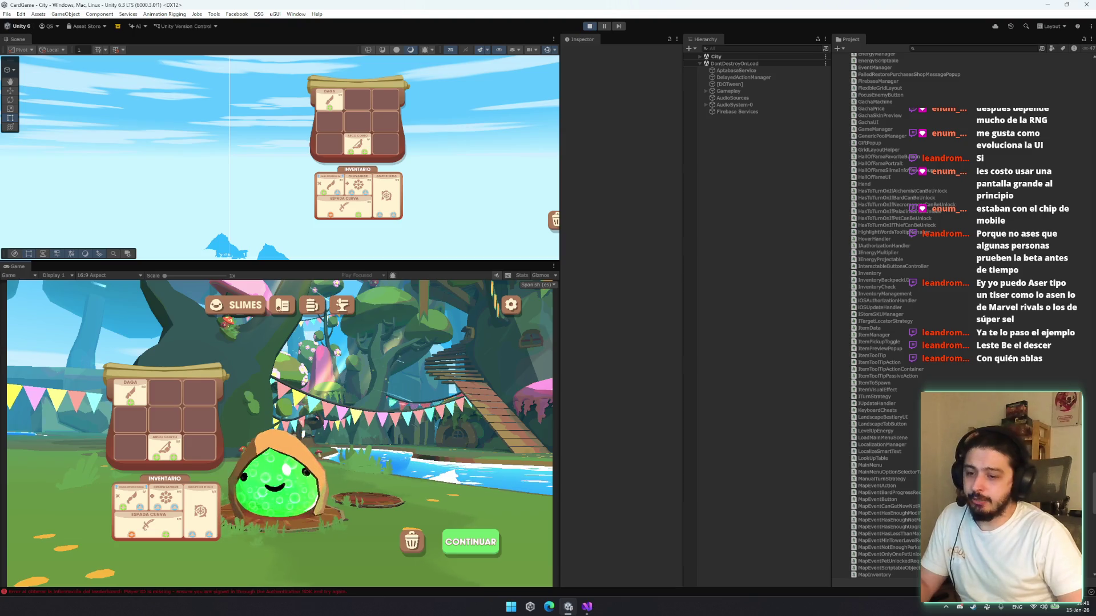
{"action": "left_click", "coordinate": [288, 308]}
{"action": "left_click", "coordinate": [337, 304]}
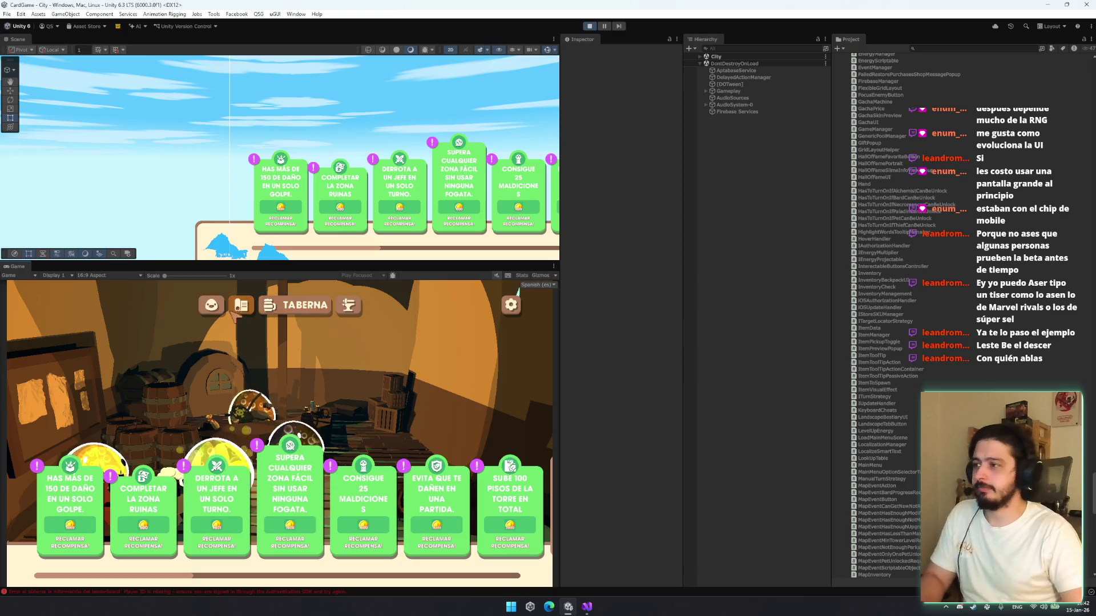
{"action": "left_click", "coordinate": [212, 305]}
{"action": "left_click", "coordinate": [411, 542]}
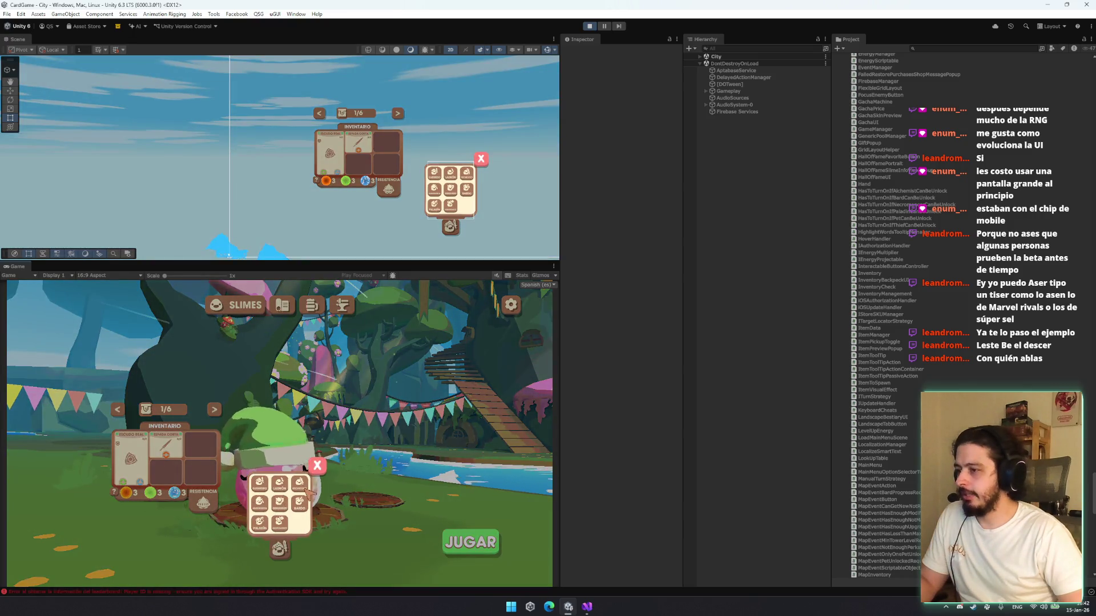
Choose the Hechicero class, start the run, and enter the Ruinas Oscuras level
{"action": "left_click", "coordinate": [308, 492]}
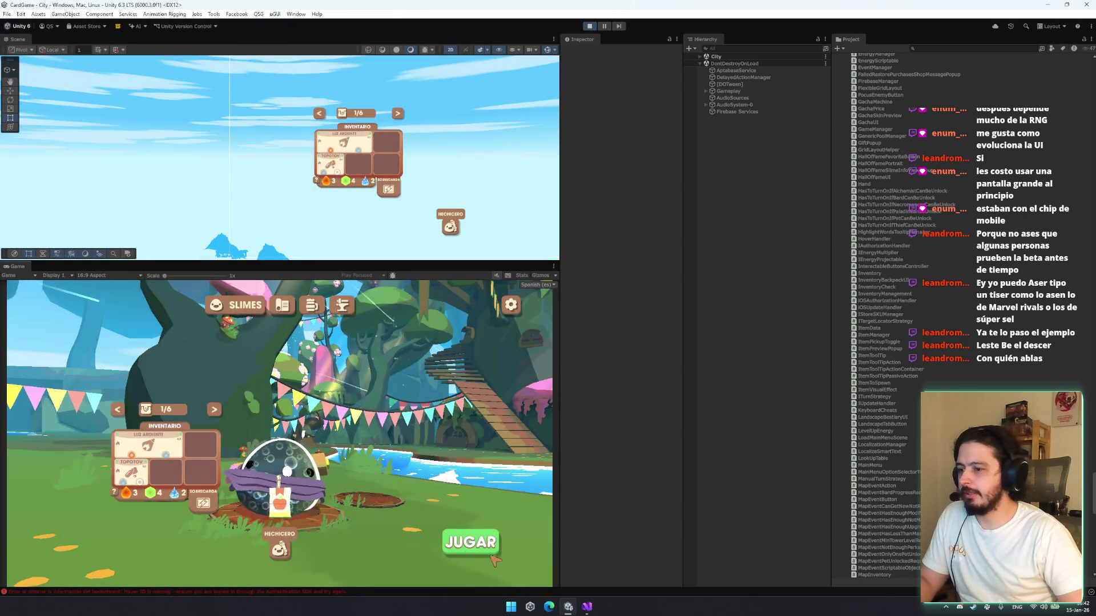
{"action": "left_click", "coordinate": [474, 540]}
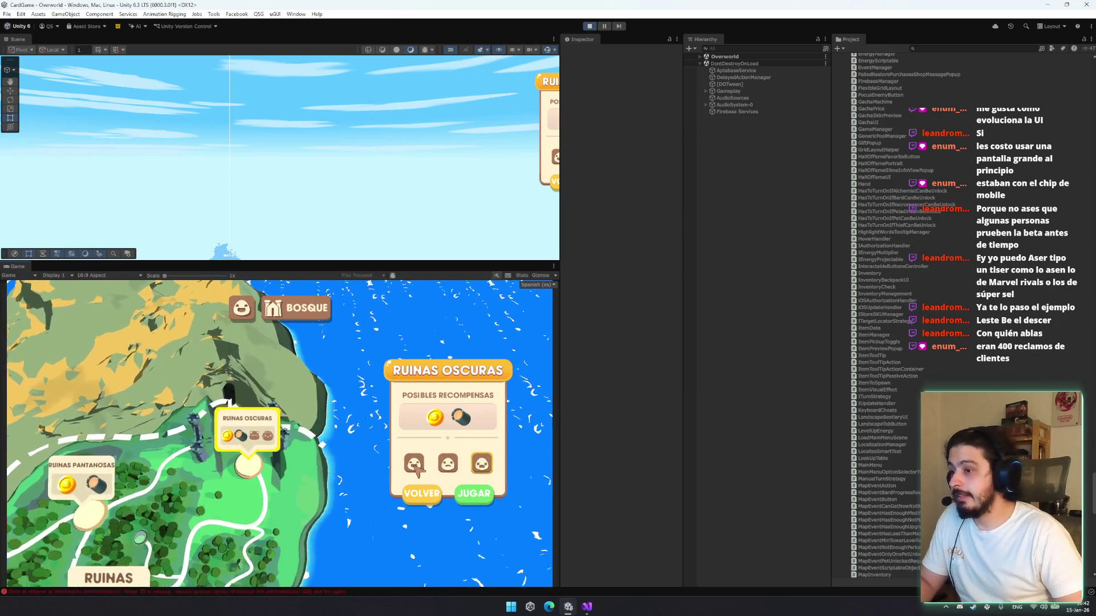
{"action": "left_click", "coordinate": [472, 494]}
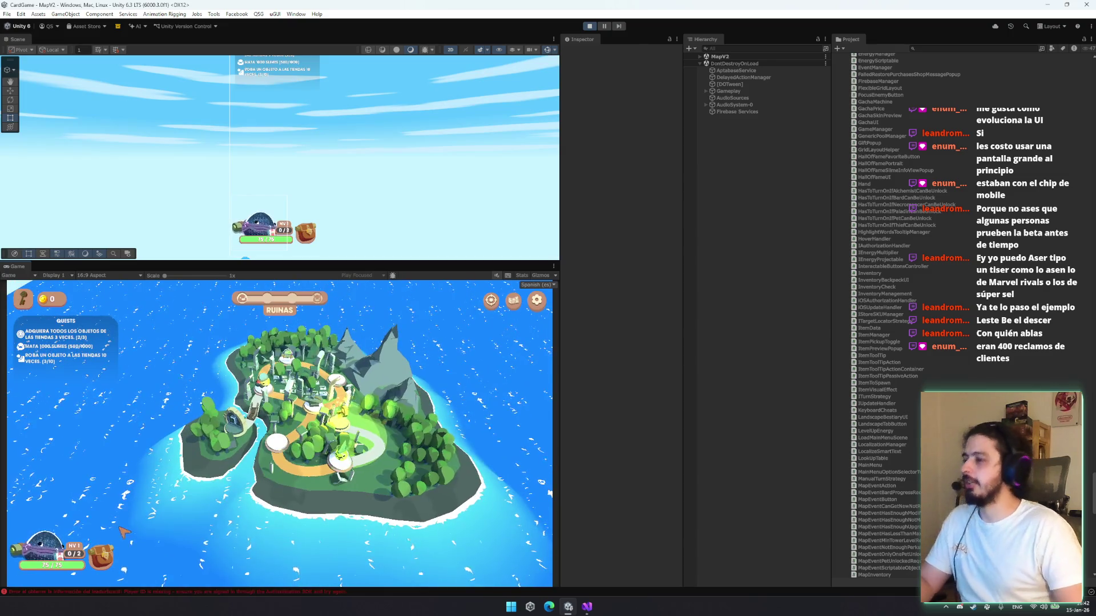
Move Topotov into the top-left inventory slot, then switch to the YouTube video browser window
{"action": "left_click", "coordinate": [113, 569]}
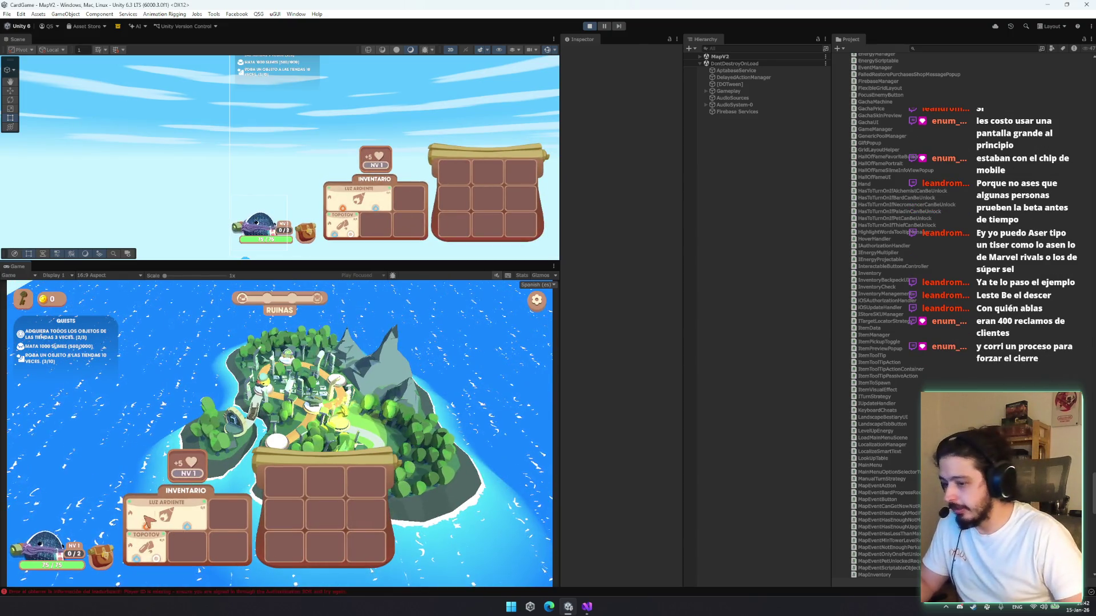
{"action": "left_click_drag", "start_coordinate": [145, 547], "coordinate": [148, 520]}
{"action": "left_click_drag", "start_coordinate": [207, 549], "coordinate": [160, 549]}
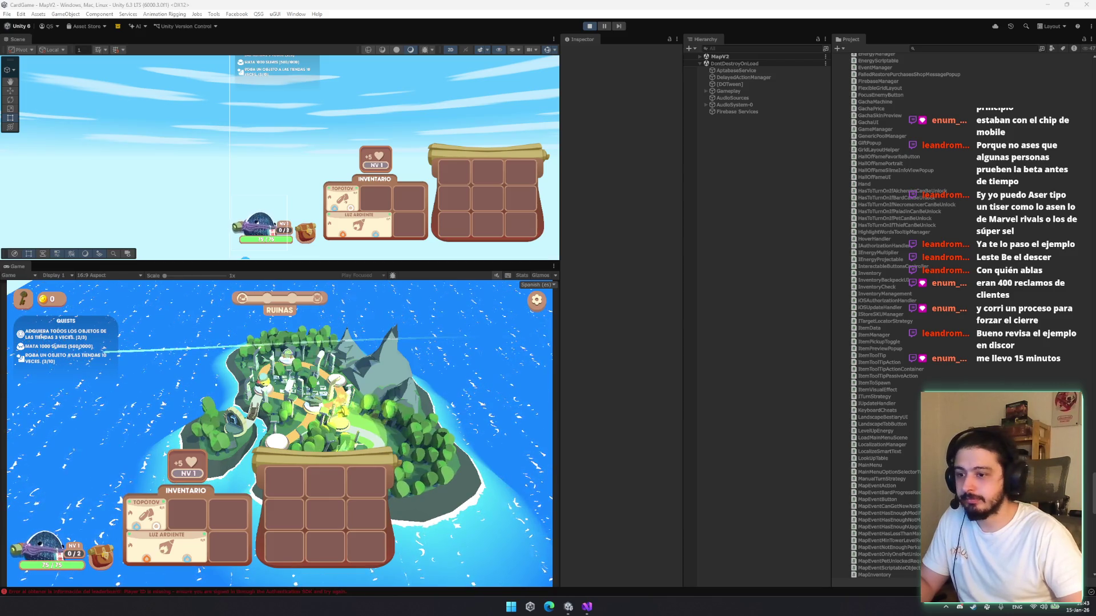
{"action": "key", "text": "alt+Tab"}
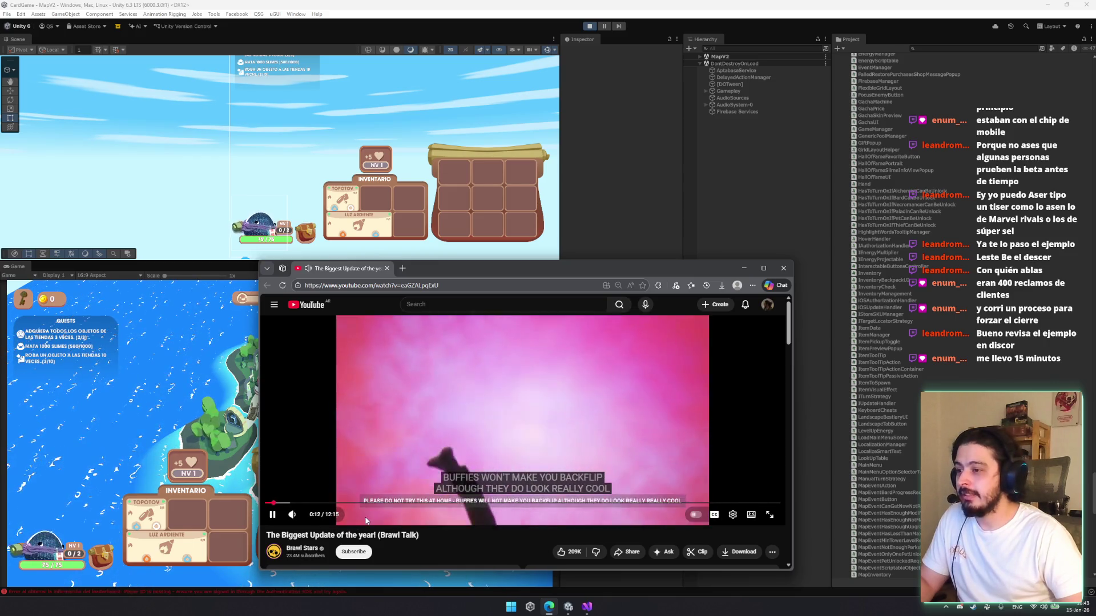
Skip the Brawl Stars update video ahead to about 0:27, pause it, and return to Unity
{"action": "left_click_drag", "start_coordinate": [283, 503], "coordinate": [290, 505]}
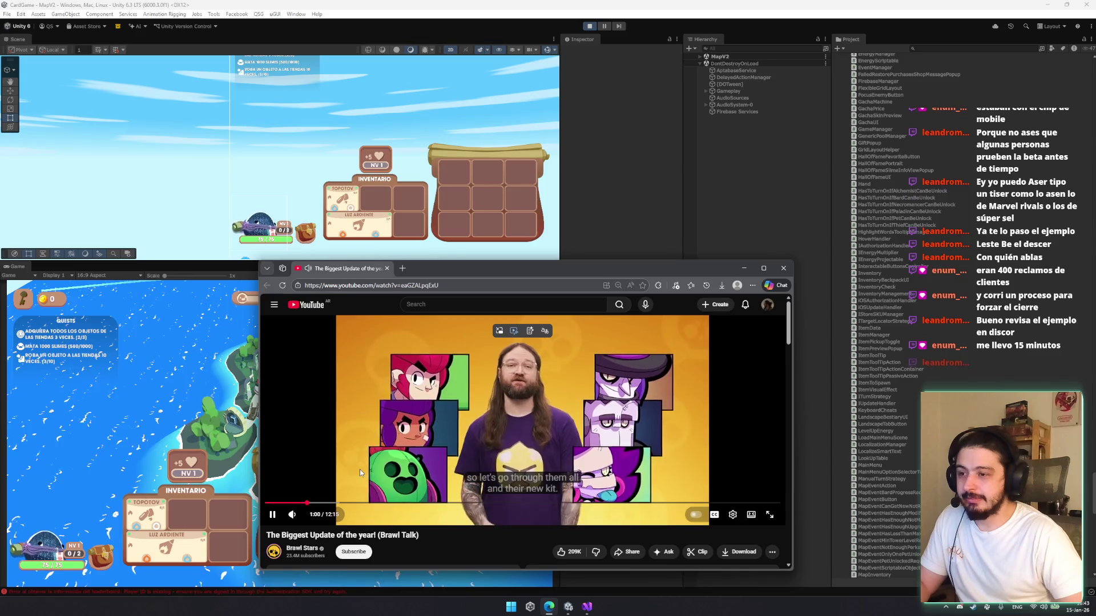
{"action": "left_click", "coordinate": [361, 400]}
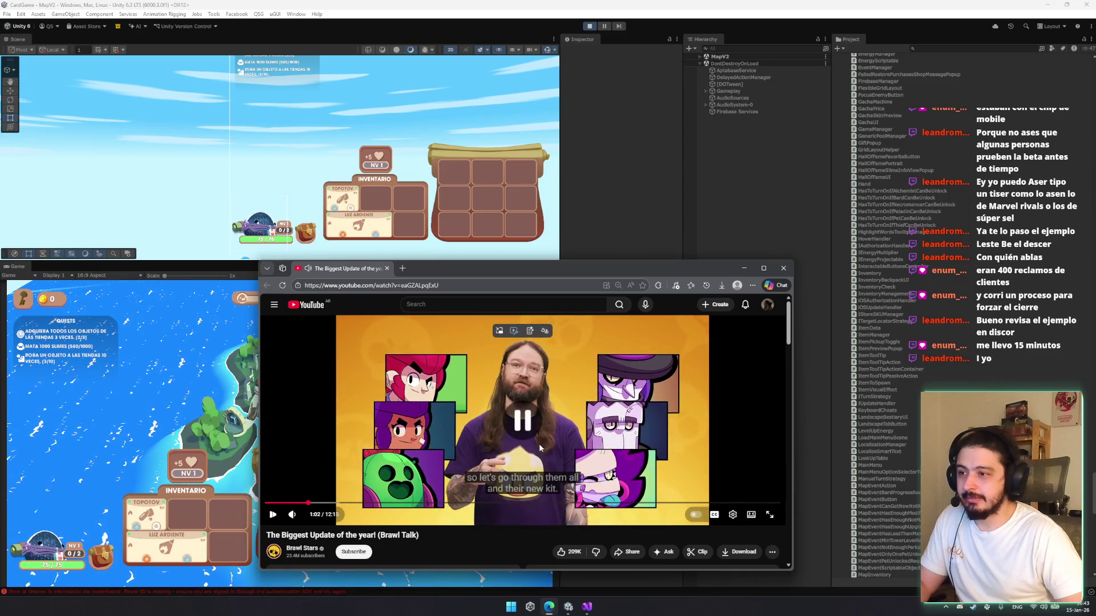
{"action": "key", "text": "alt+Tab"}
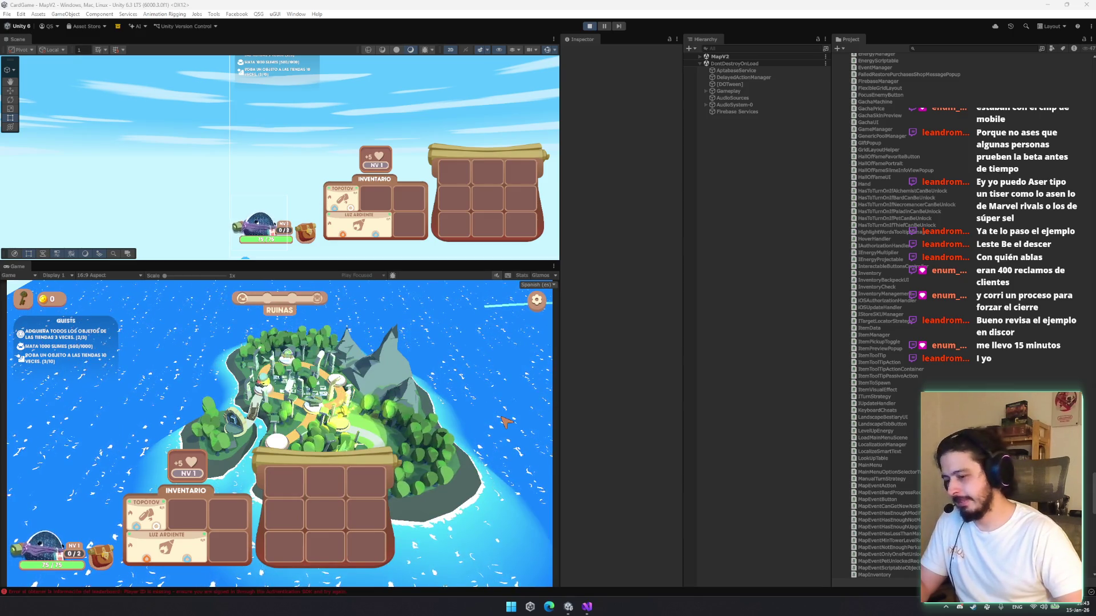
View the Hechicero character details, then close them and the inventory
{"action": "left_click", "coordinate": [77, 552]}
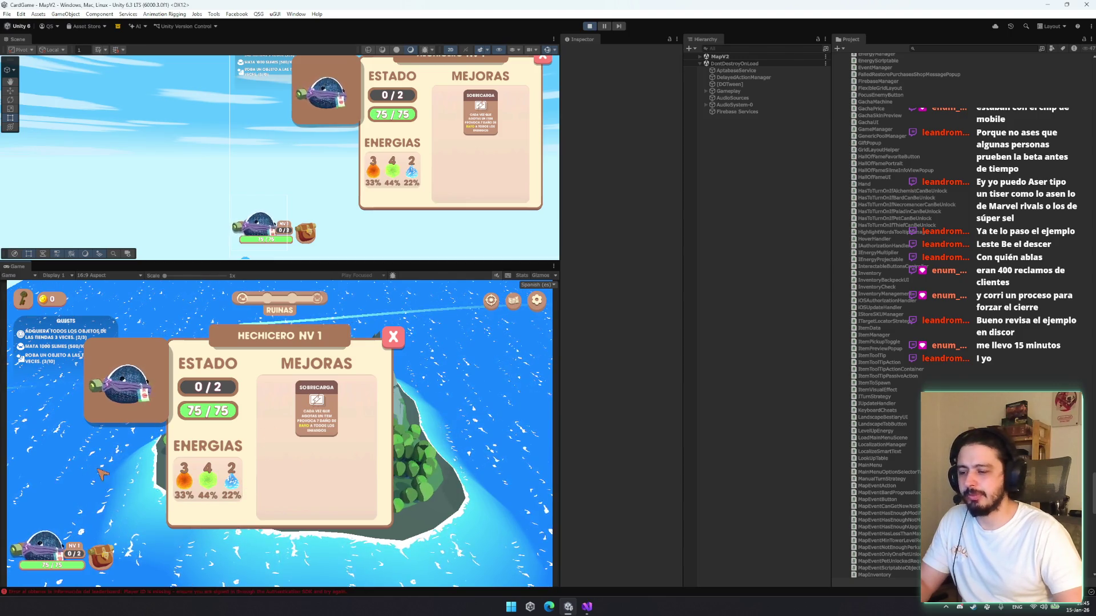
{"action": "left_click", "coordinate": [393, 338]}
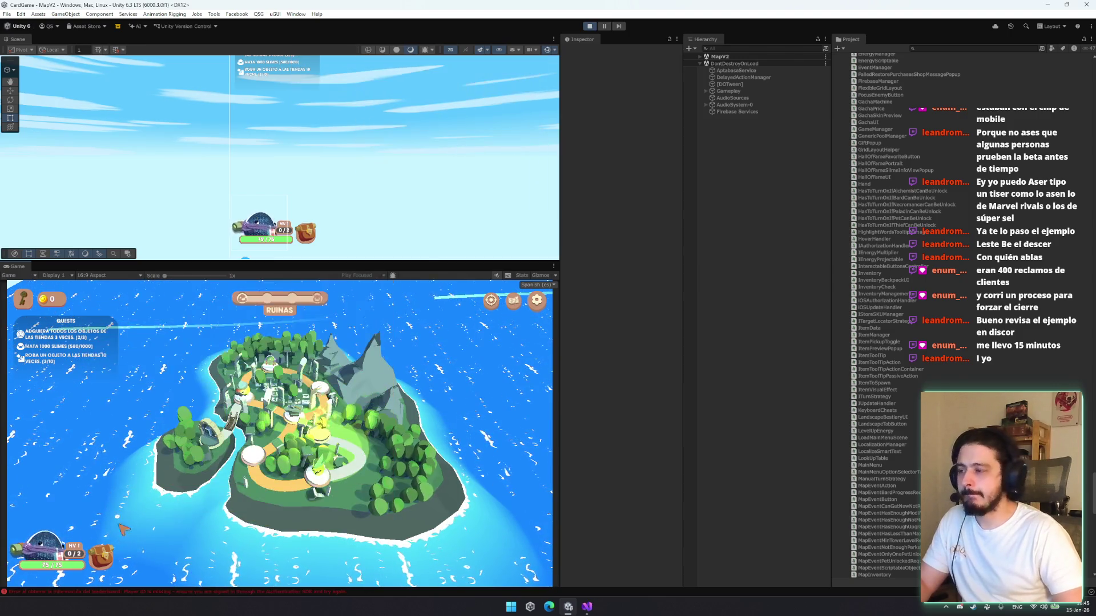
{"action": "left_click", "coordinate": [85, 438]}
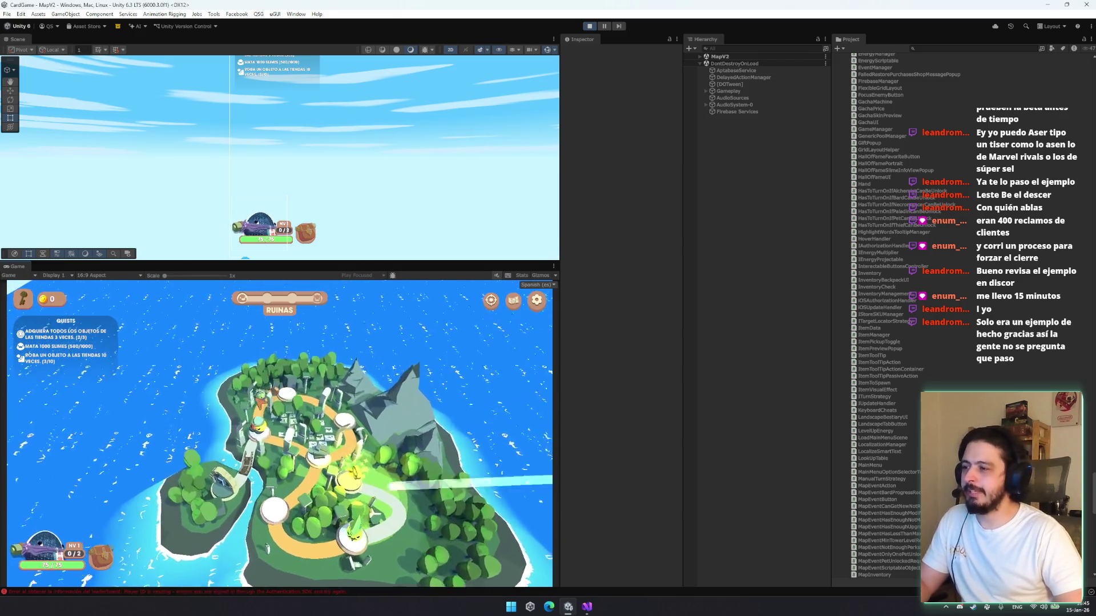
Test the Balob battle preview repeatedly, moving an inventory card out and back, then the node's encounter preview
{"action": "left_click", "coordinate": [260, 398]}
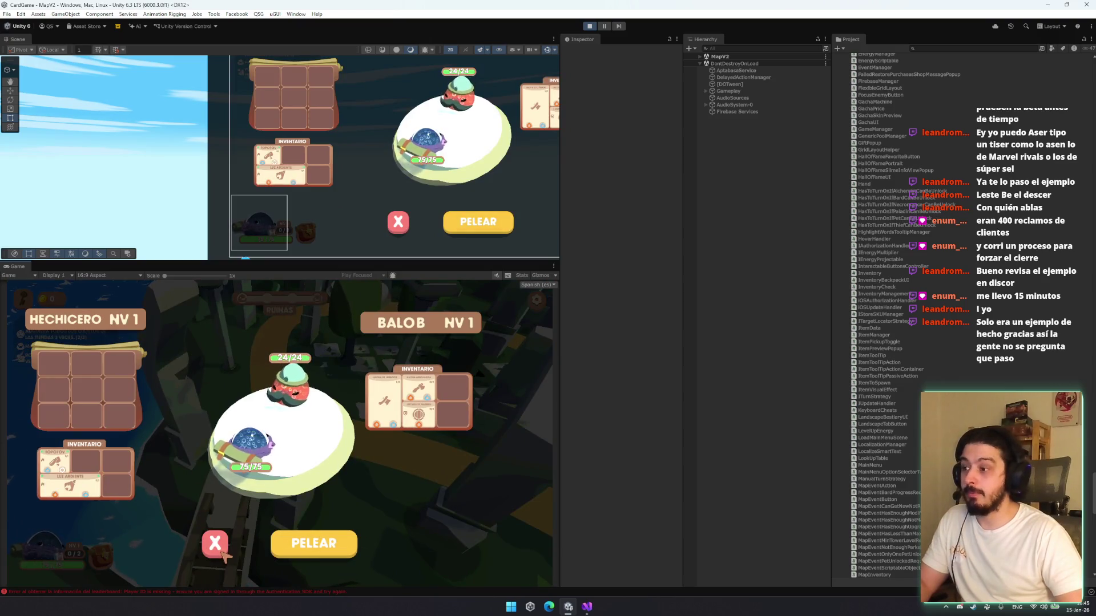
{"action": "left_click", "coordinate": [220, 549]}
{"action": "left_click", "coordinate": [294, 400]}
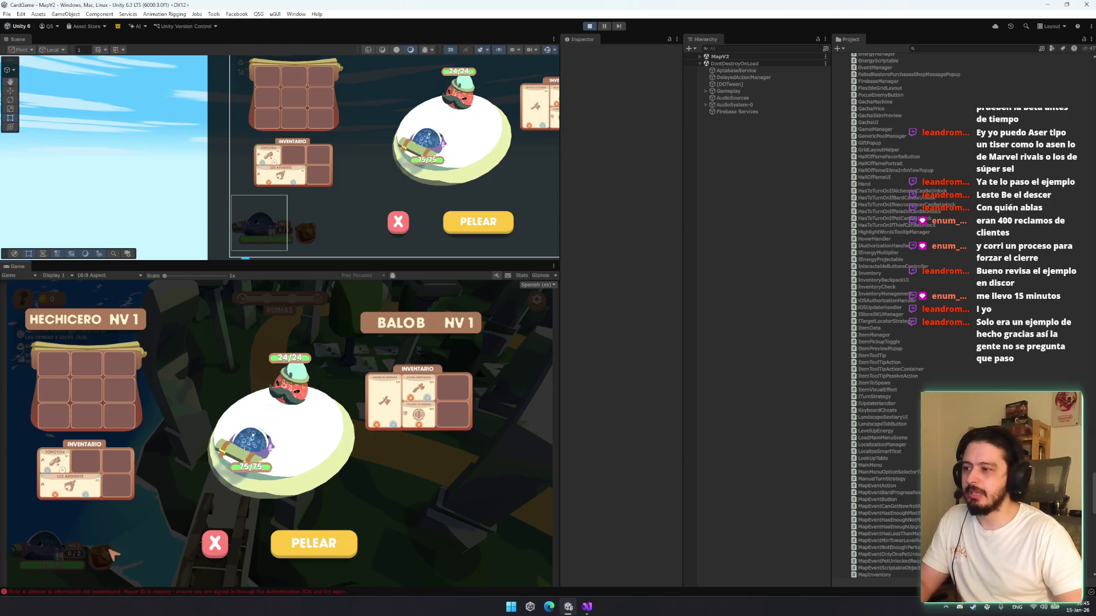
{"action": "left_click_drag", "start_coordinate": [54, 486], "coordinate": [57, 480]}
{"action": "left_click", "coordinate": [215, 543]}
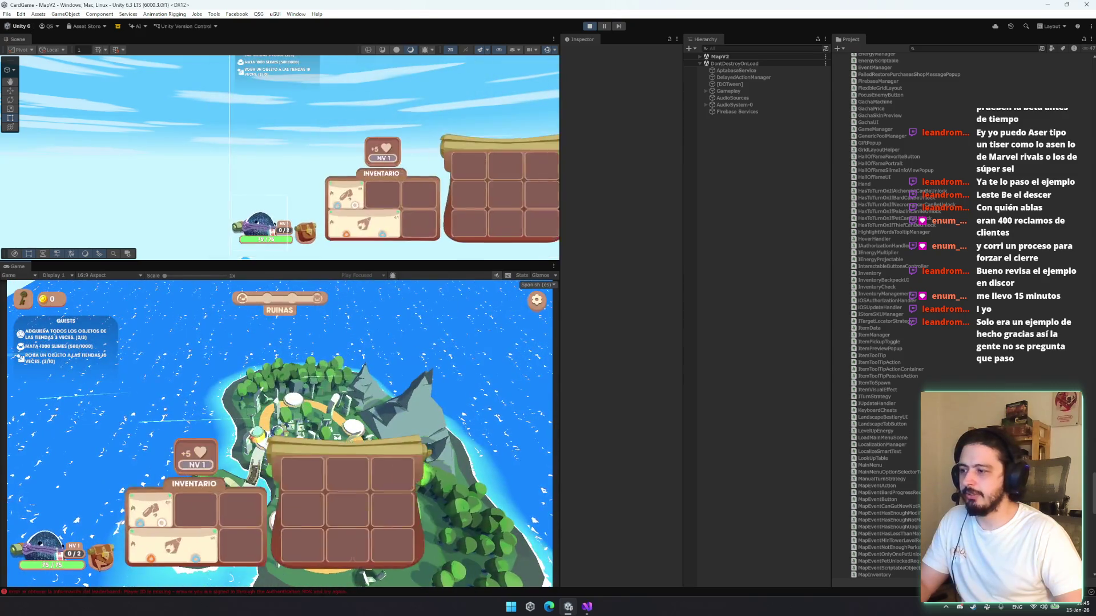
{"action": "left_click", "coordinate": [268, 449]}
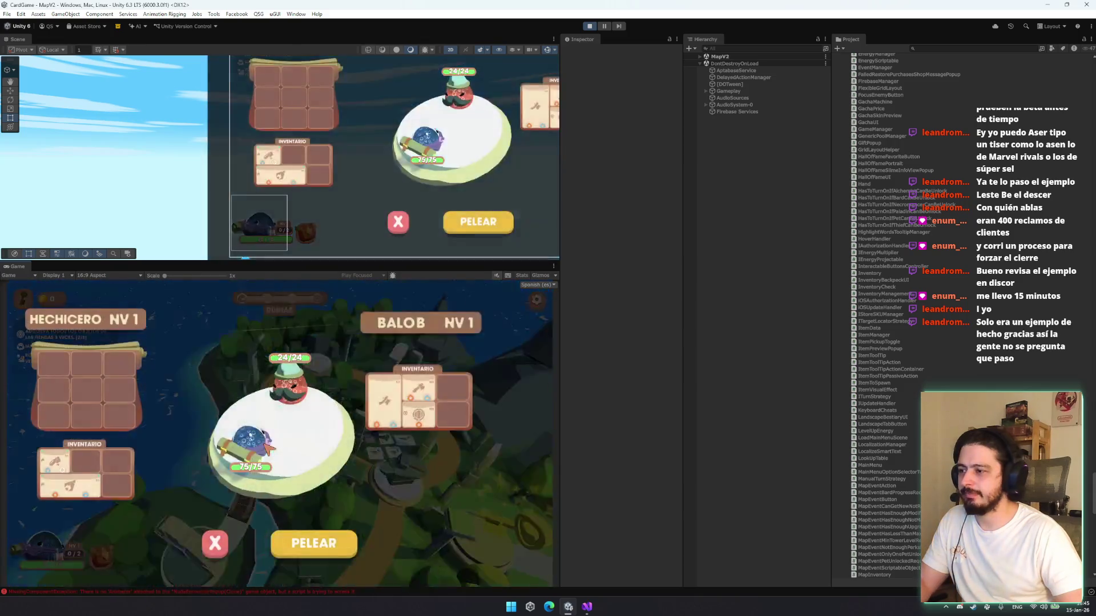
{"action": "left_click", "coordinate": [216, 547]}
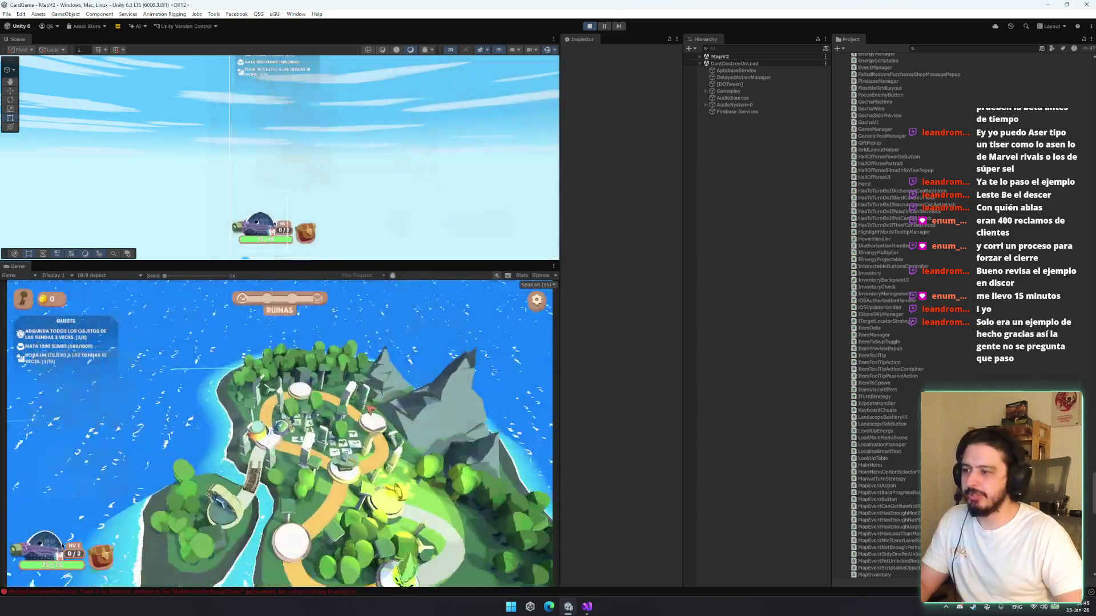
{"action": "left_click", "coordinate": [336, 481]}
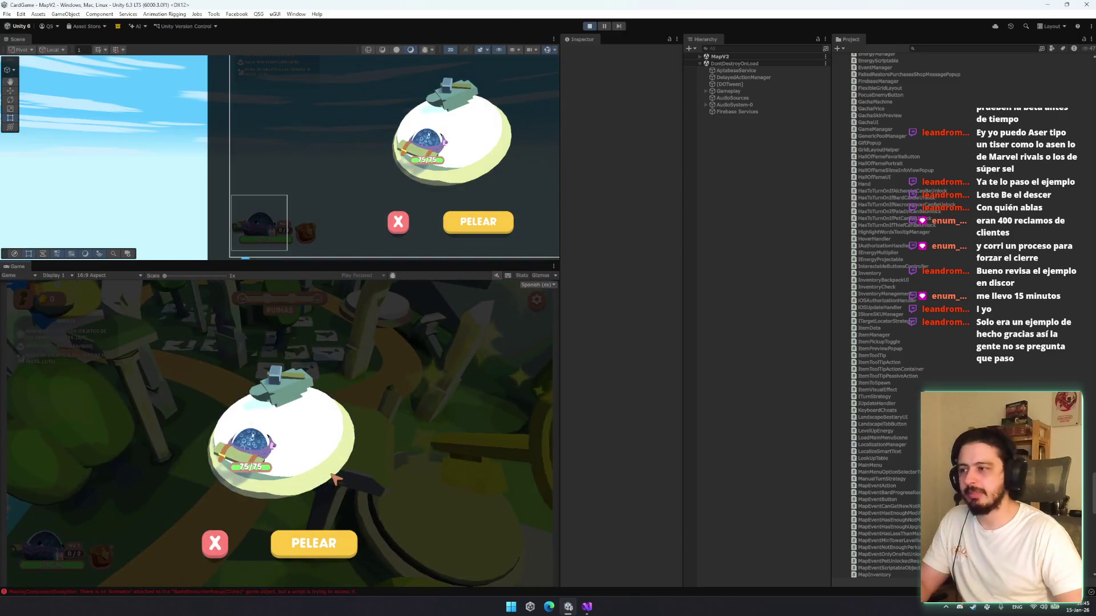
{"action": "left_click", "coordinate": [211, 554]}
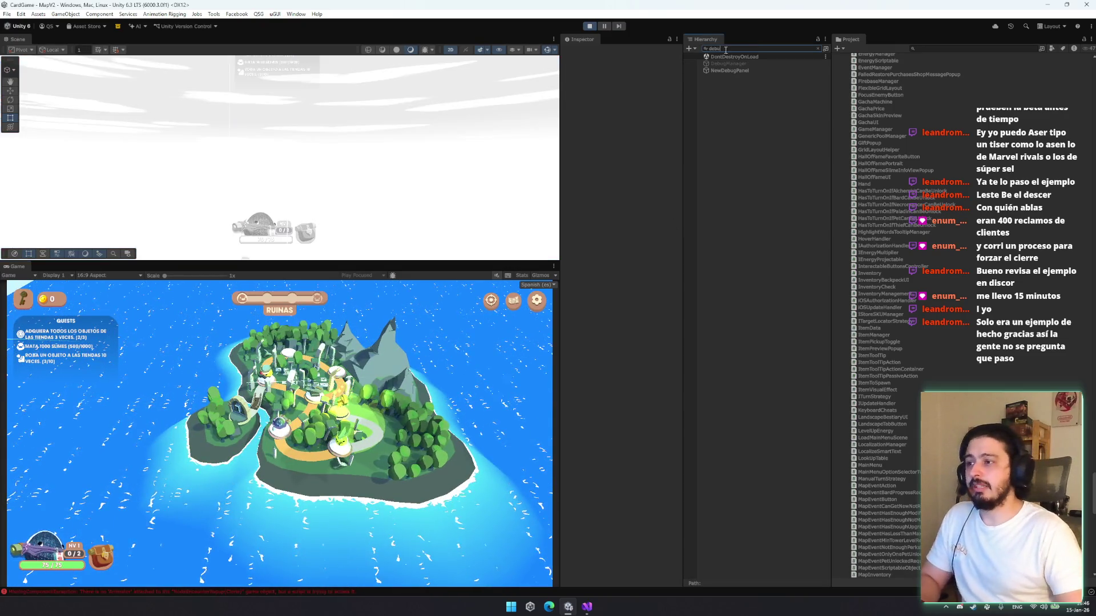
Use DebugManager's in-game DEBUG panel to switch the map to Ruins_Easy-1, then disable DebugManager
{"action": "left_click", "coordinate": [713, 63]}
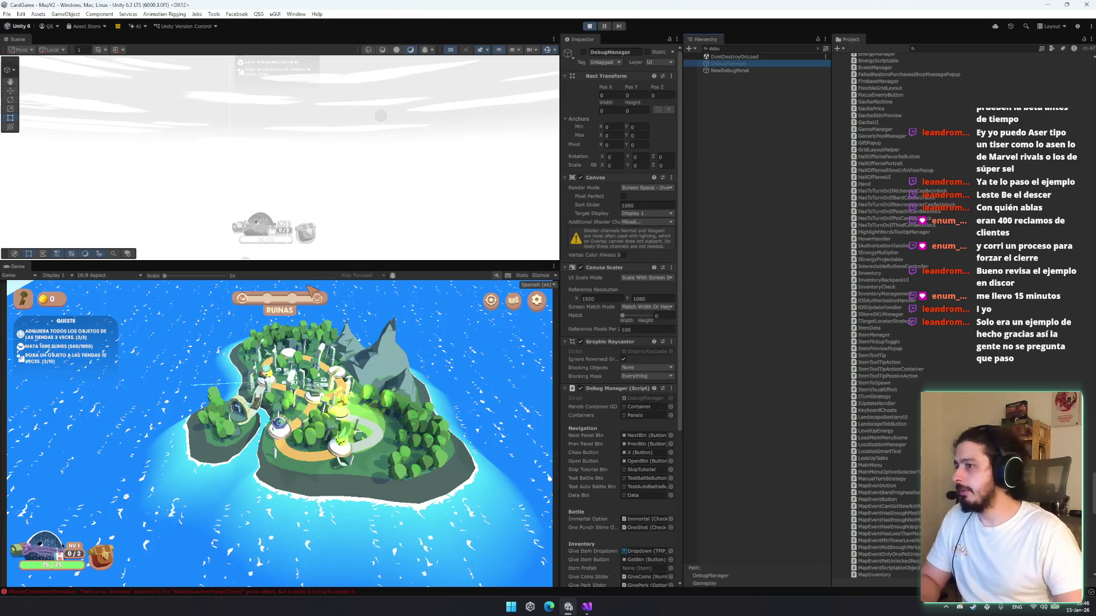
{"action": "left_click", "coordinate": [296, 308]}
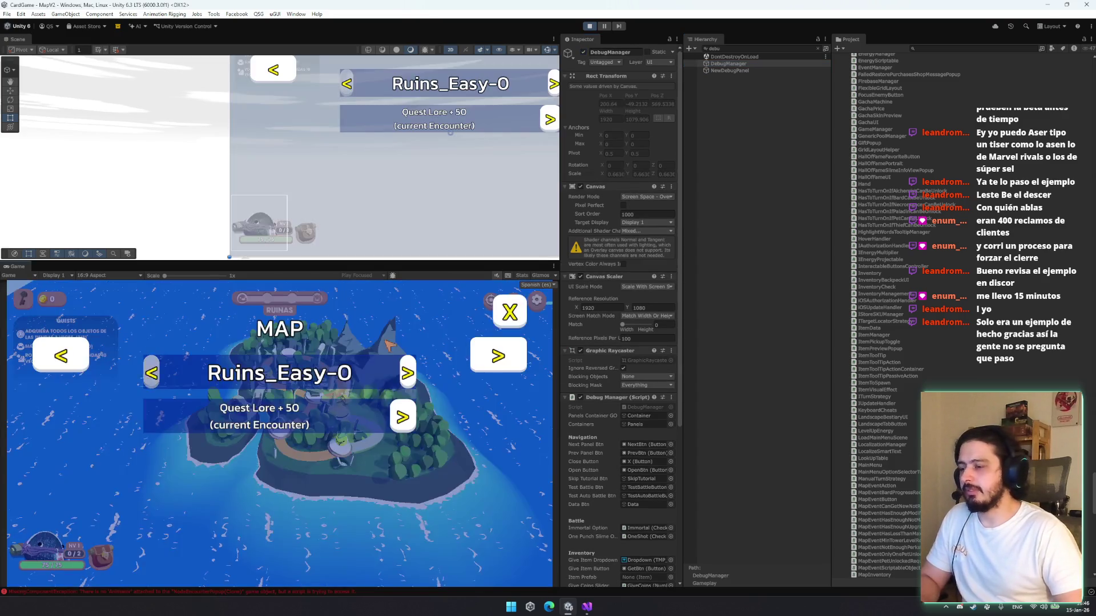
{"action": "left_click", "coordinate": [407, 373]}
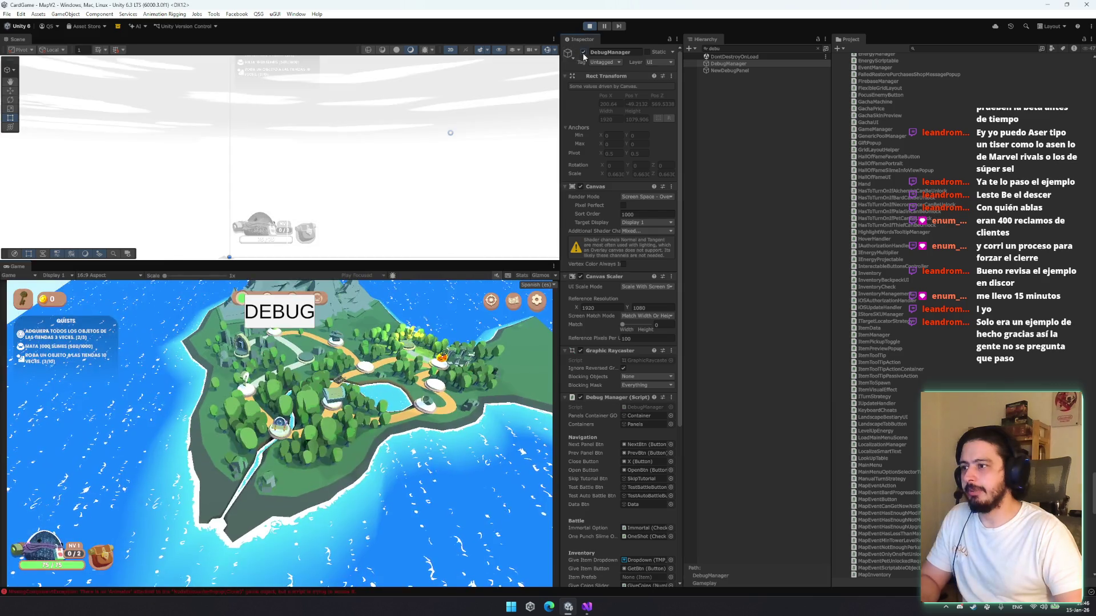
{"action": "left_click", "coordinate": [582, 52]}
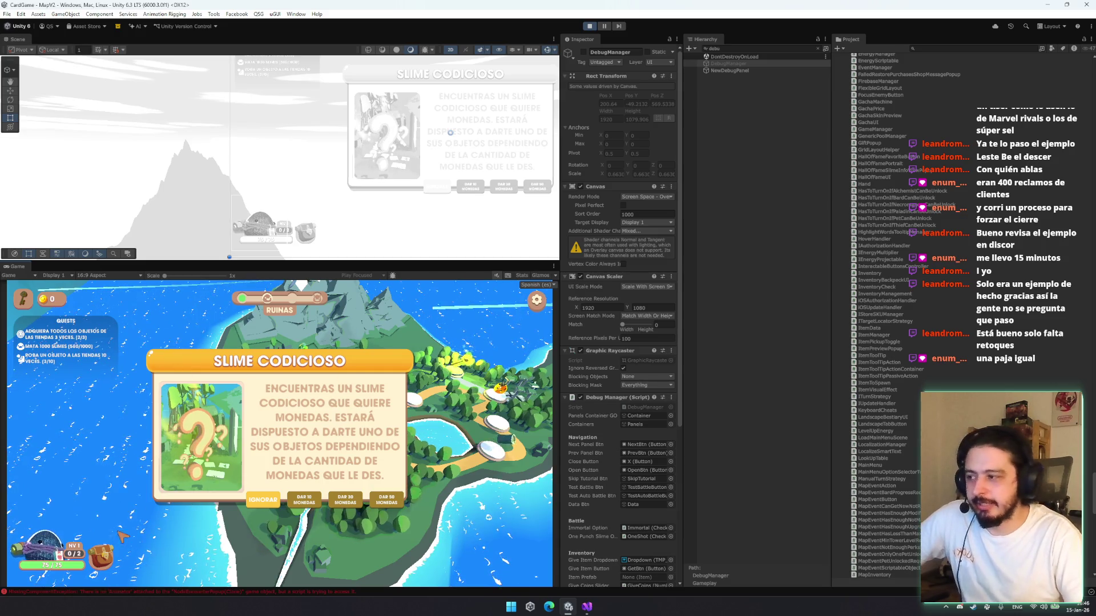
Move Topotov to the bottom-middle inventory slot
{"action": "left_click", "coordinate": [304, 500]}
{"action": "mouse_move", "coordinate": [147, 521]}
{"action": "left_mouse_down"}
{"action": "mouse_move", "coordinate": [207, 555]}
{"action": "mouse_move", "coordinate": [131, 558]}
{"action": "left_mouse_up"}
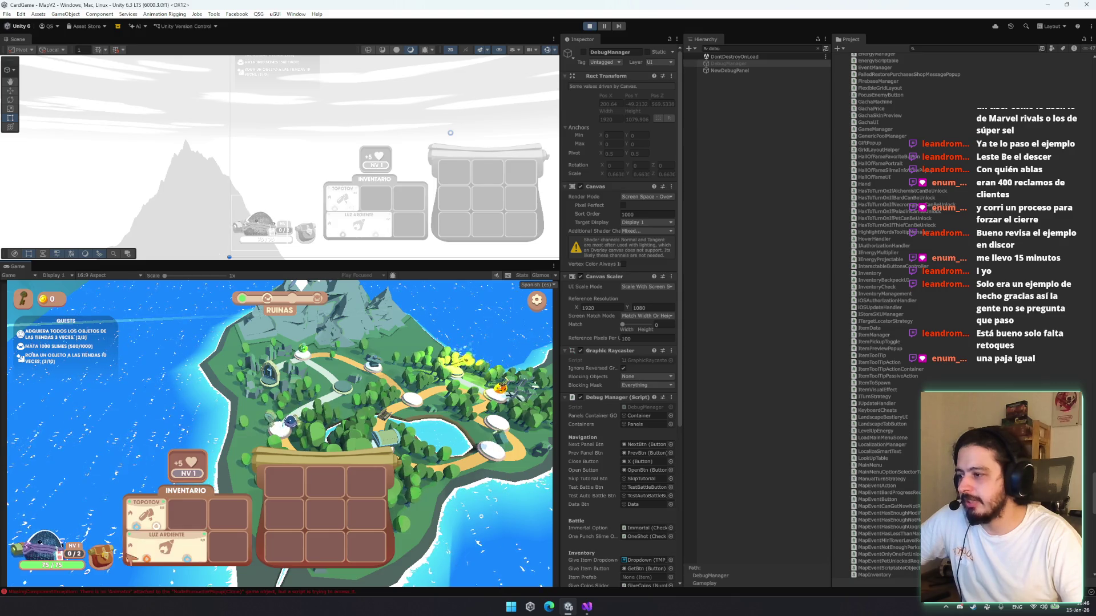
{"action": "left_click", "coordinate": [120, 563]}
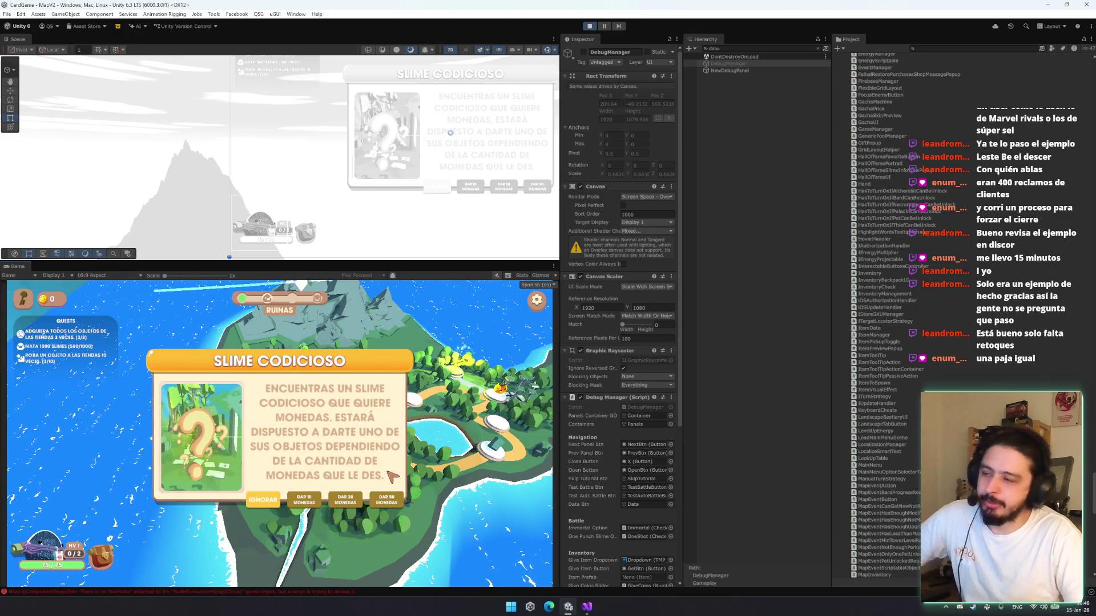
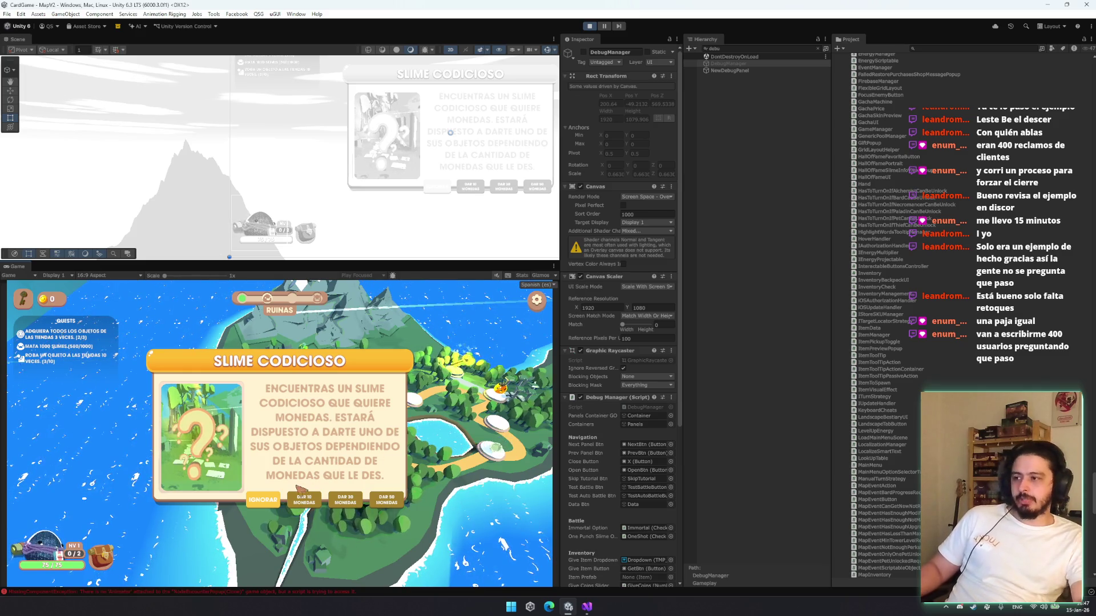
Ignore the Slime Codicioso event, then fight the chest encounter to reach ELIGE TU RECOMPENSA
{"action": "left_click", "coordinate": [272, 501]}
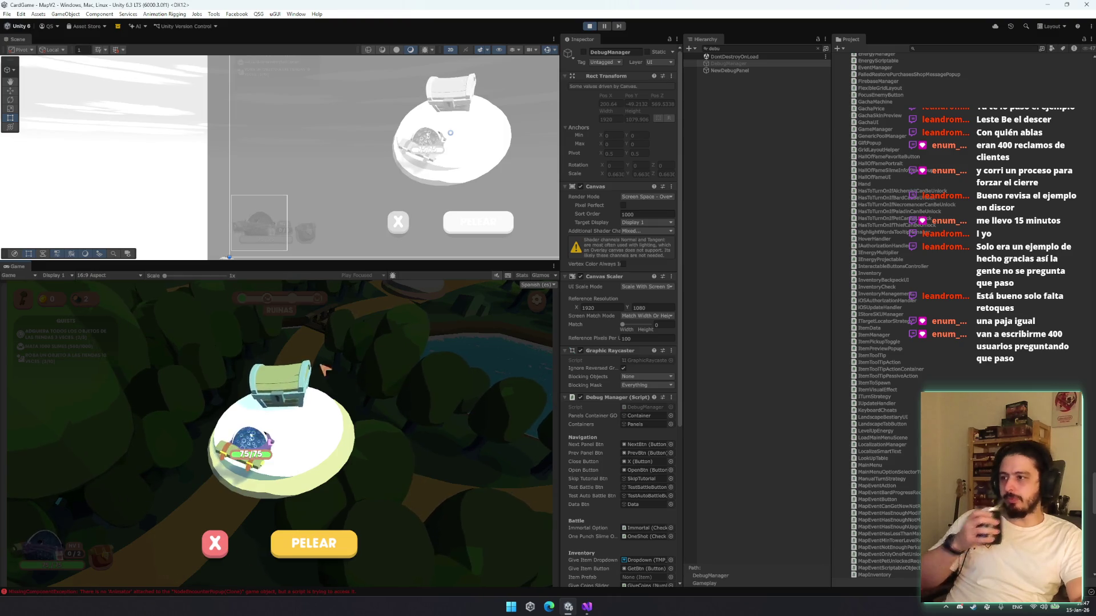
{"action": "left_click", "coordinate": [305, 545]}
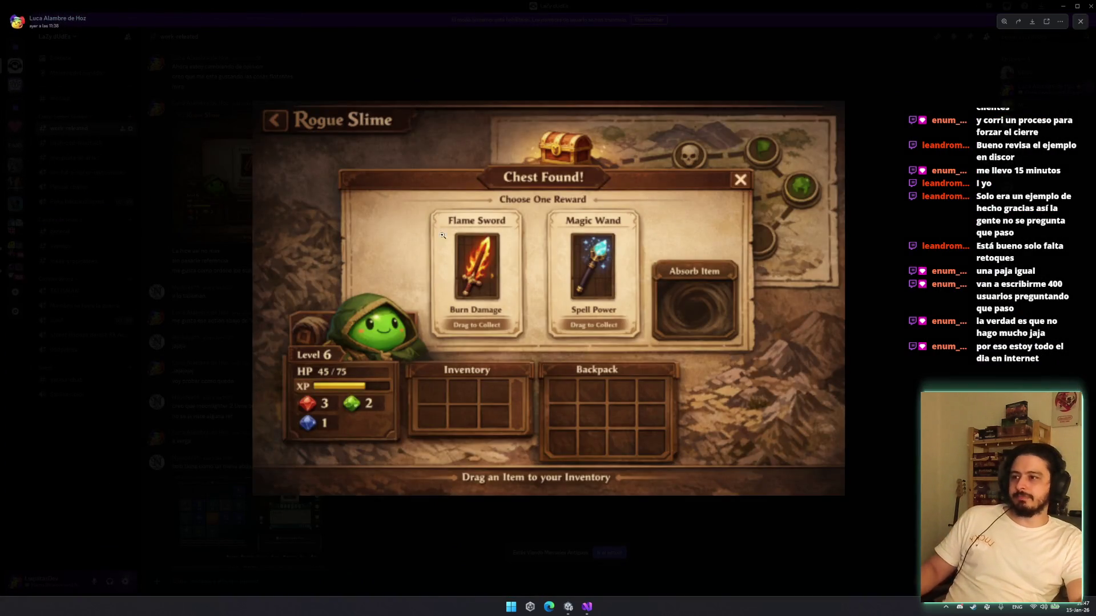
Zoom into the Rogue Slime chest reference image, fit it back, then close the Discord viewer
{"action": "left_click", "coordinate": [498, 295]}
{"action": "left_click", "coordinate": [497, 295]}
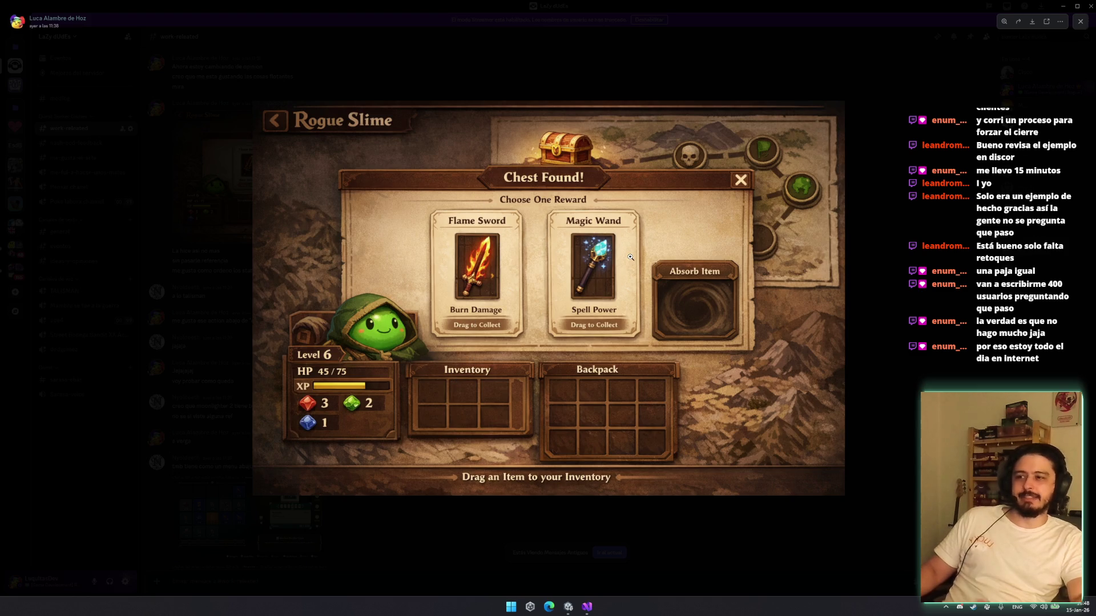
{"action": "left_click", "coordinate": [1063, 5]}
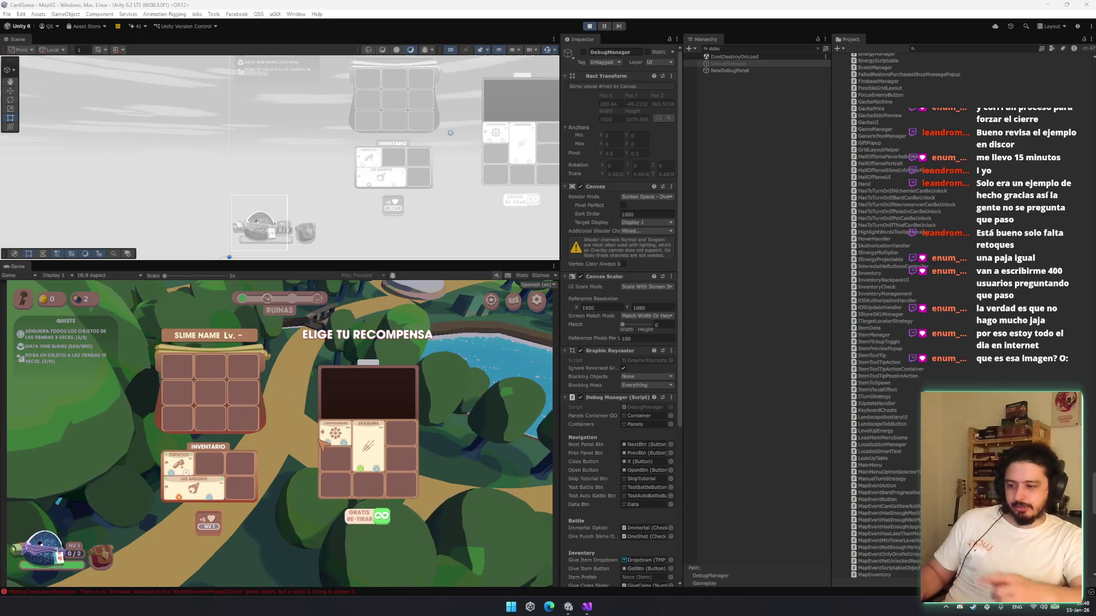
Drag the Chopasangre, Jabalina and Luz Ambiente cards between reward grid cells and inventory slots
{"action": "left_click_drag", "start_coordinate": [340, 436], "coordinate": [403, 482]}
{"action": "mouse_move", "coordinate": [342, 461]}
{"action": "left_mouse_down"}
{"action": "mouse_move", "coordinate": [310, 492]}
{"action": "mouse_move", "coordinate": [228, 492]}
{"action": "mouse_move", "coordinate": [208, 482]}
{"action": "mouse_move", "coordinate": [219, 469]}
{"action": "mouse_move", "coordinate": [189, 468]}
{"action": "left_mouse_up"}
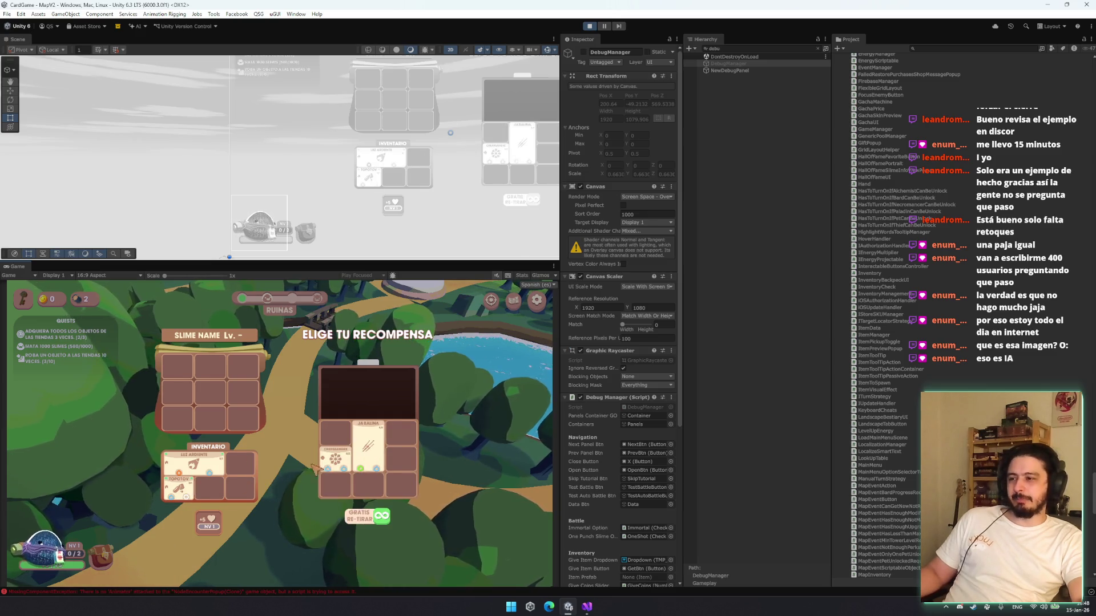
{"action": "mouse_move", "coordinate": [242, 464]}
{"action": "left_mouse_down"}
{"action": "mouse_move", "coordinate": [353, 451]}
{"action": "mouse_move", "coordinate": [418, 421]}
{"action": "left_mouse_up"}
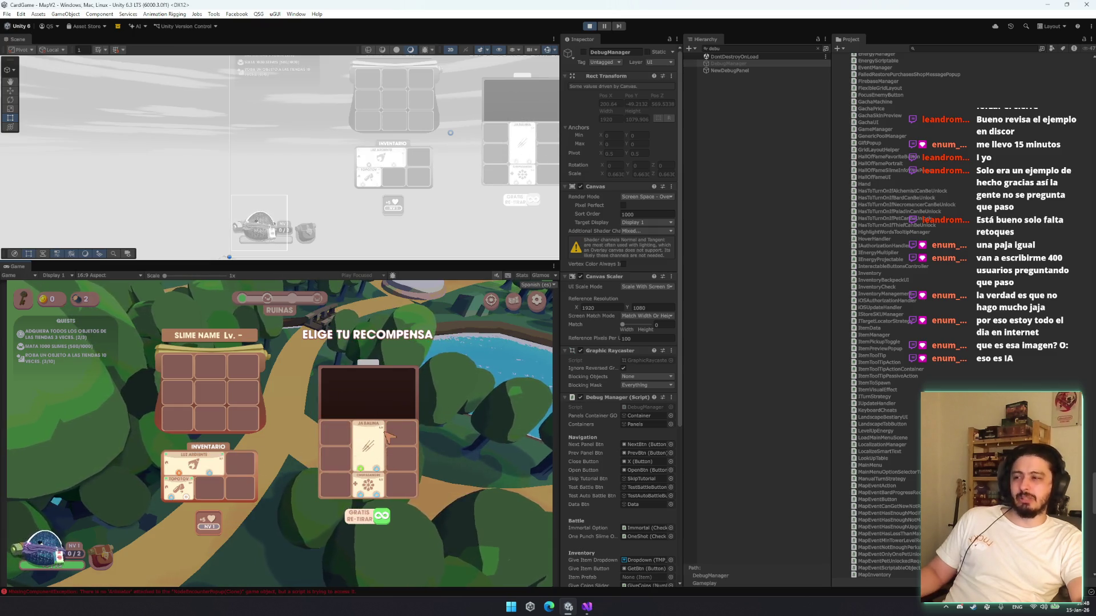
{"action": "left_click_drag", "start_coordinate": [368, 451], "coordinate": [231, 465]}
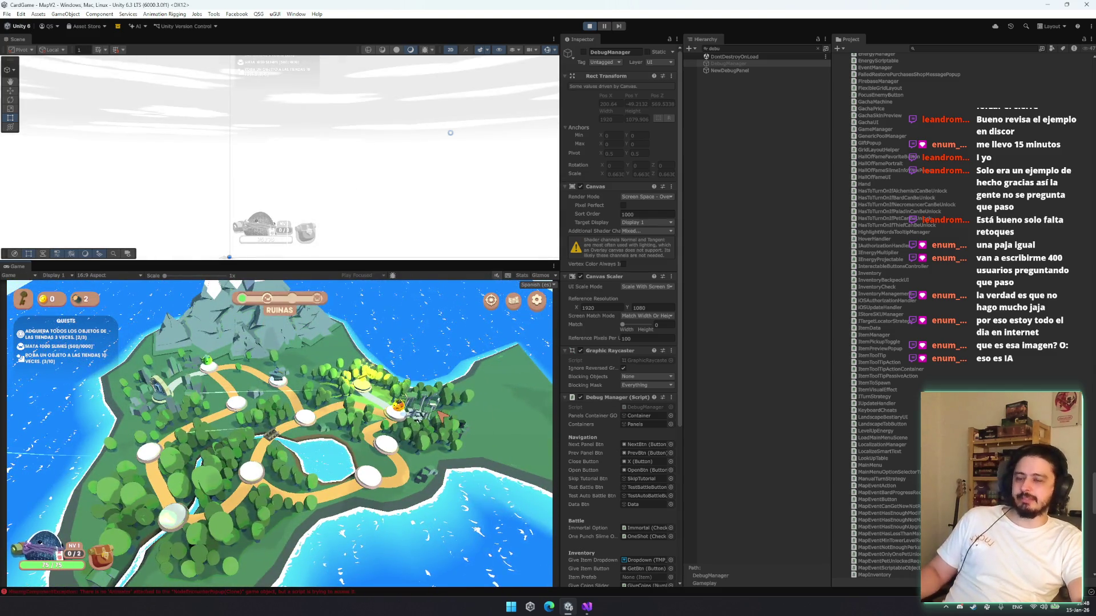
Open the game settings, cancel the SALIR quit confirmation with NO, and close settings
{"action": "left_click", "coordinate": [537, 301]}
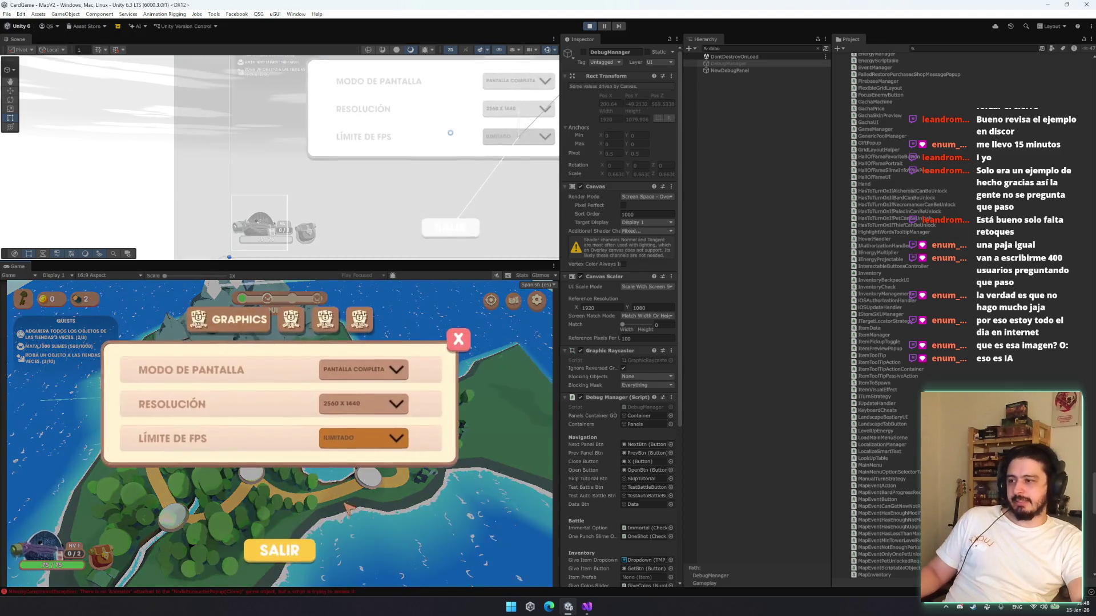
{"action": "left_click", "coordinate": [279, 545]}
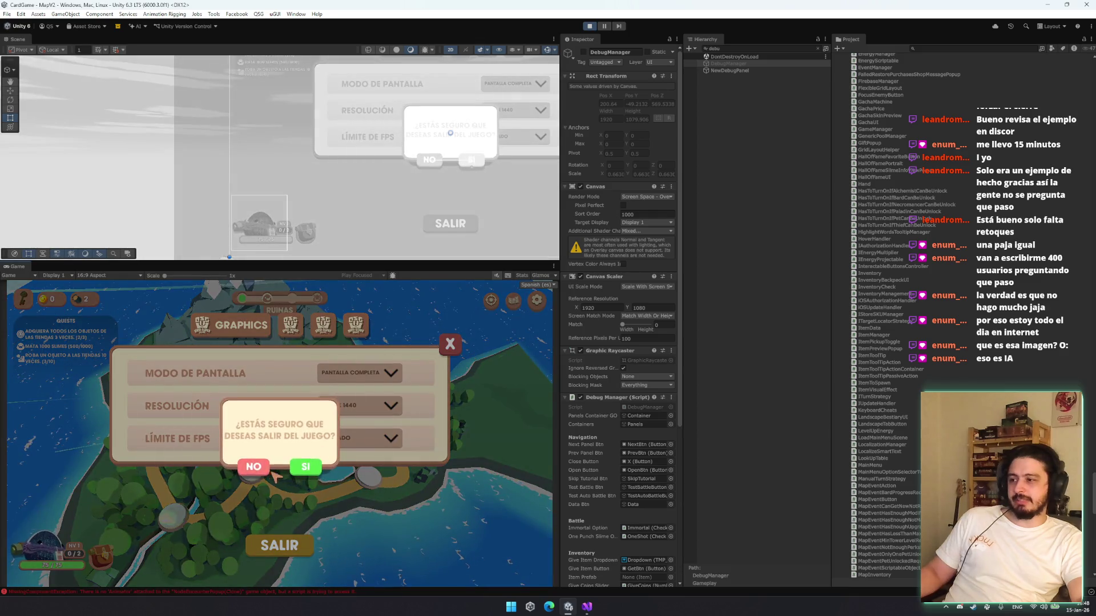
{"action": "left_click", "coordinate": [448, 348]}
{"action": "left_click", "coordinate": [451, 348]}
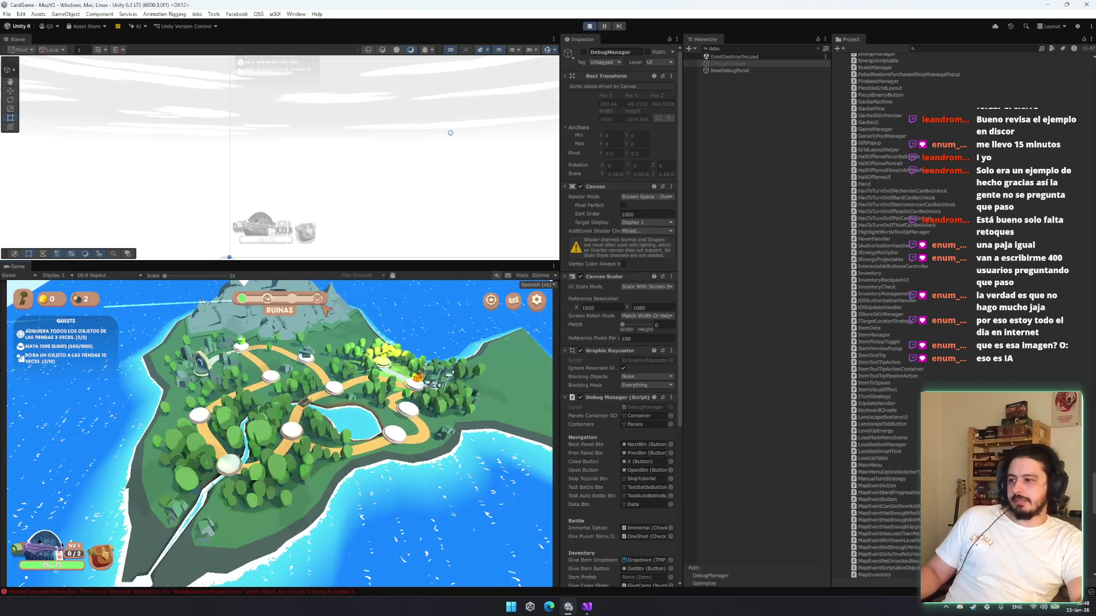
Toggle the in-game inventory, open and dismiss a map encounter, then stop Play mode
{"action": "left_click", "coordinate": [102, 554]}
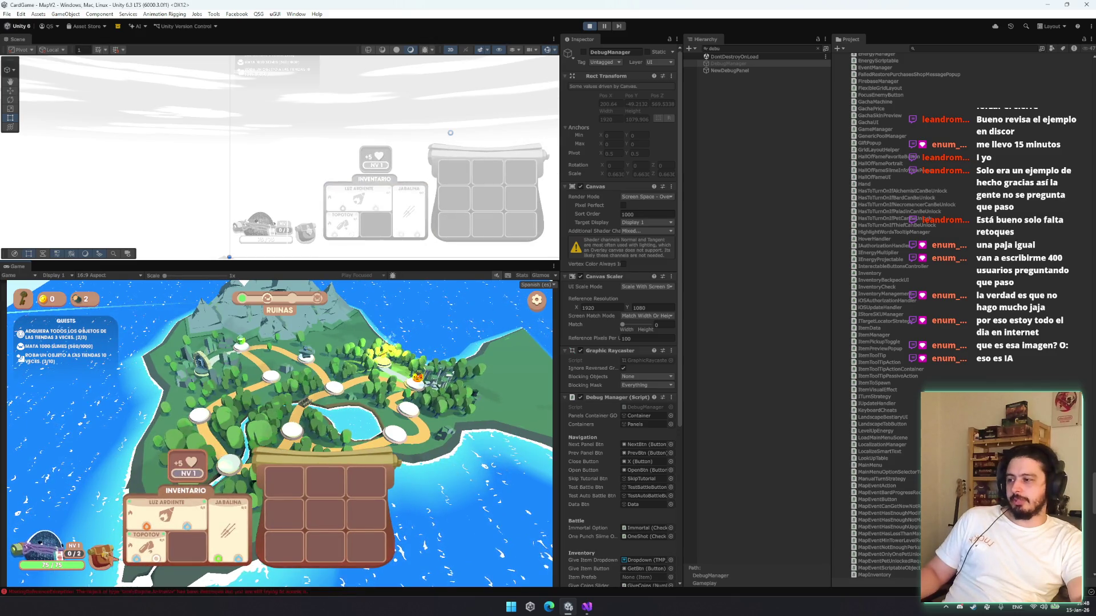
{"action": "left_click", "coordinate": [279, 415]}
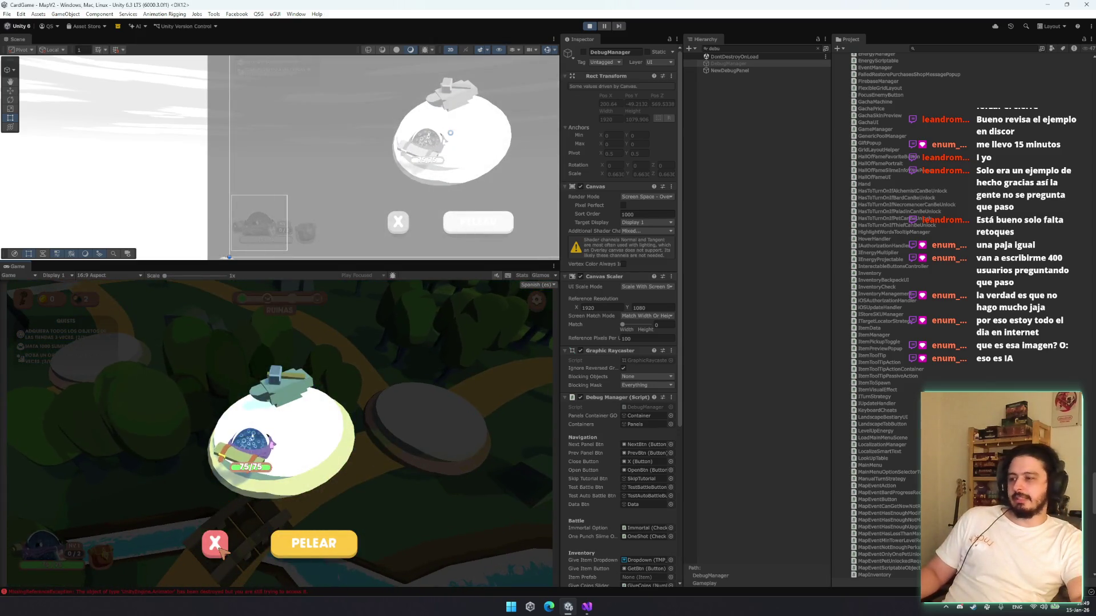
{"action": "left_click", "coordinate": [272, 534]}
{"action": "left_click", "coordinate": [264, 408]}
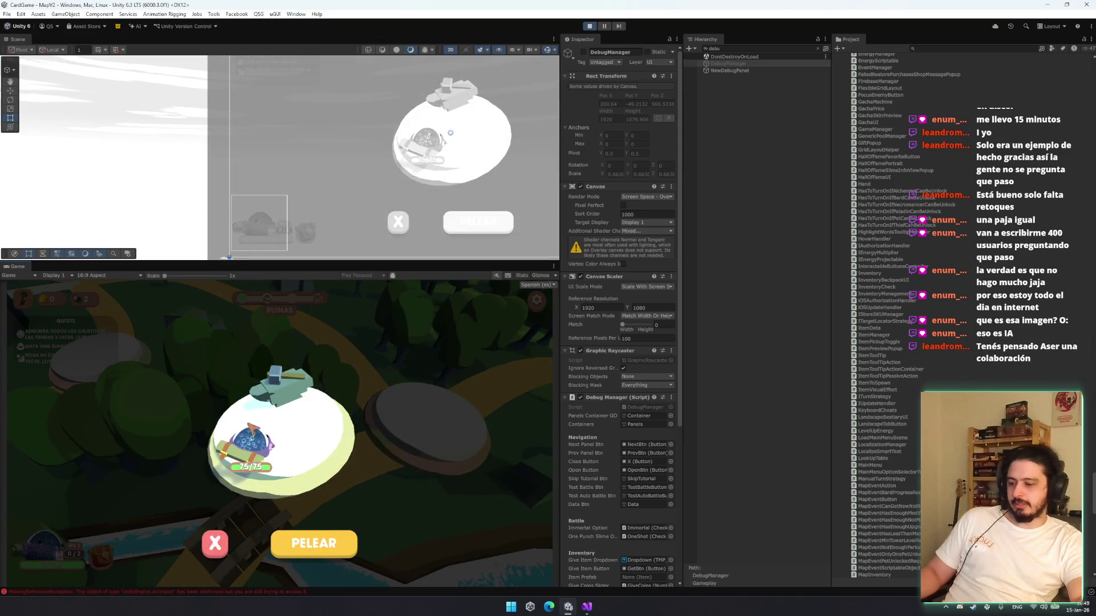
{"action": "left_click", "coordinate": [297, 465]}
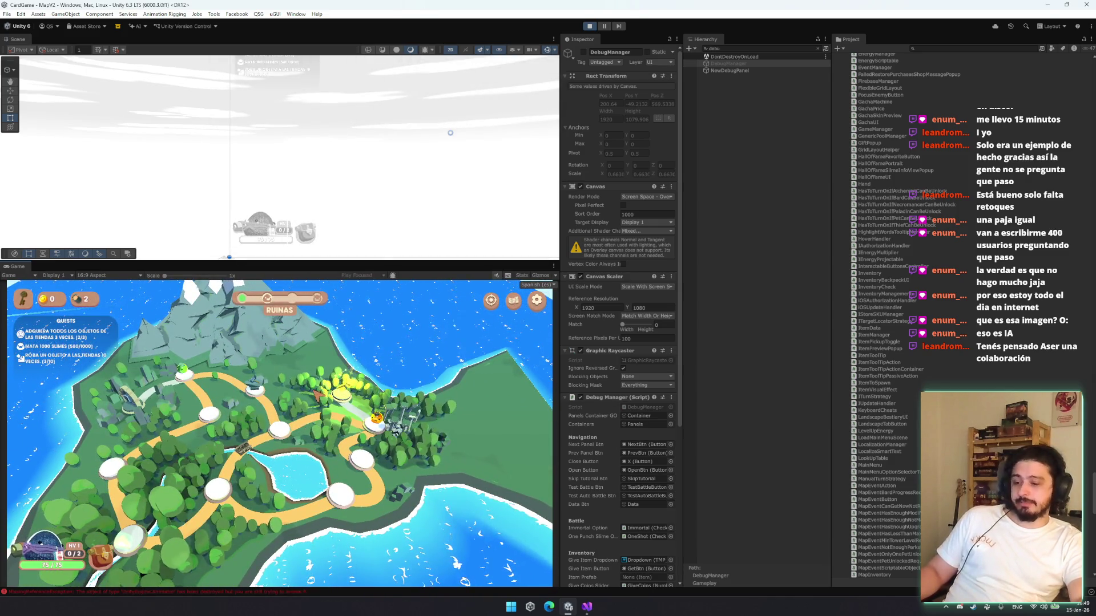
{"action": "left_click", "coordinate": [588, 26]}
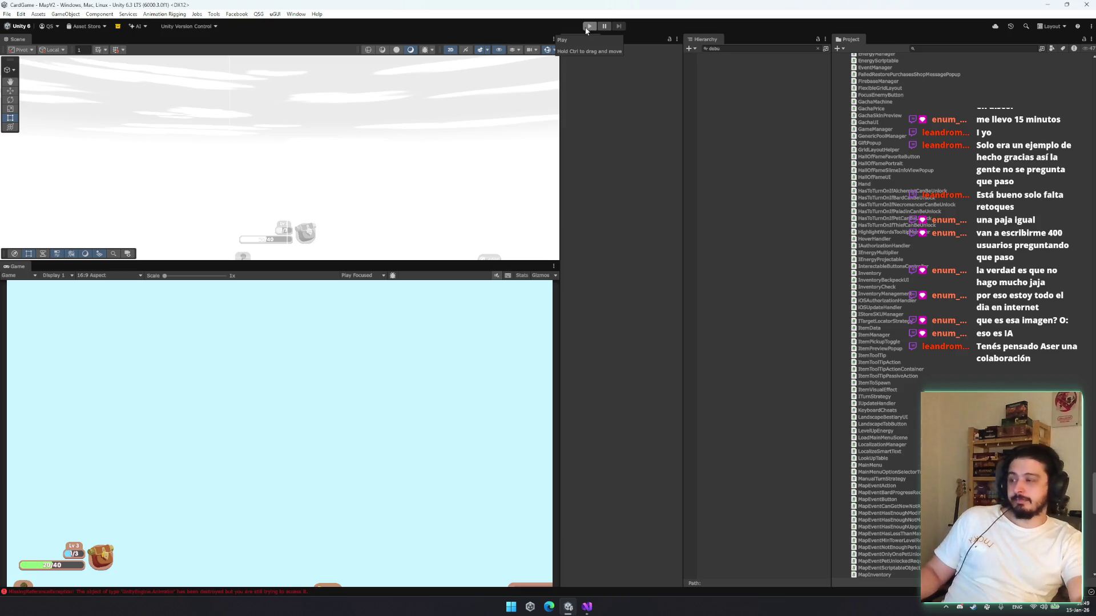
Enlarge the Scene view area and clear the Hierarchy search filter to show the full tree
{"action": "mouse_move", "coordinate": [318, 260]}
{"action": "left_mouse_down"}
{"action": "mouse_move", "coordinate": [312, 305]}
{"action": "mouse_move", "coordinate": [324, 242]}
{"action": "left_mouse_up"}
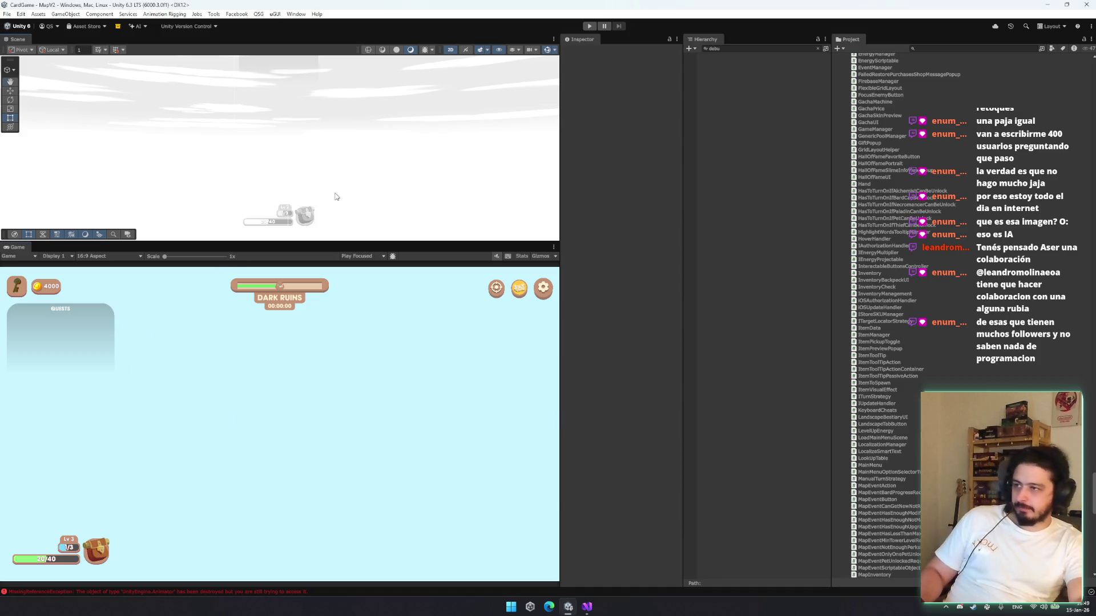
{"action": "left_click", "coordinate": [818, 48]}
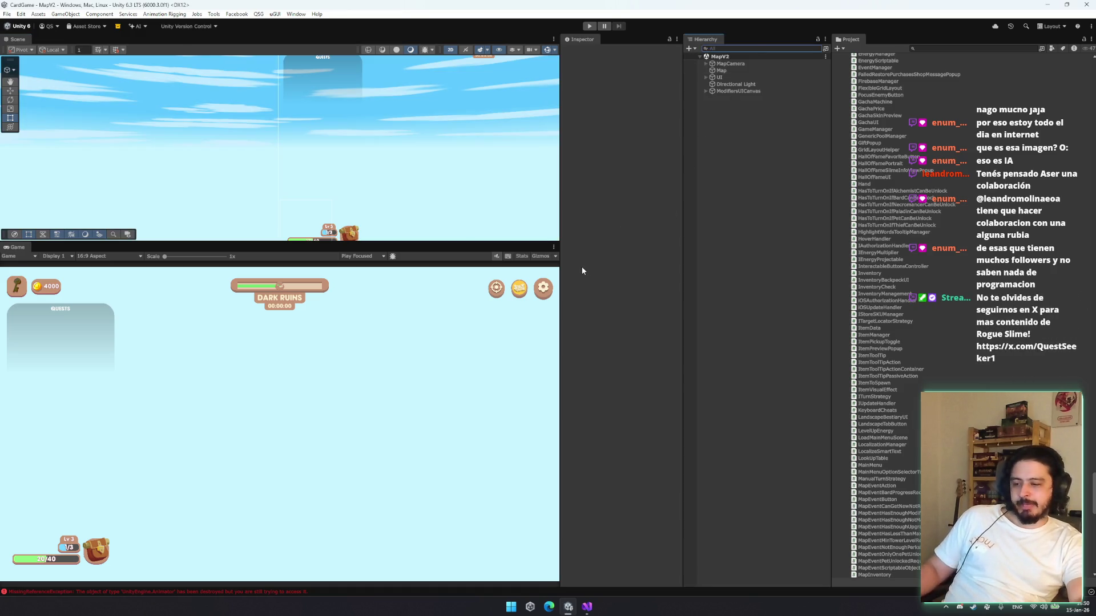
{"action": "left_click_drag", "start_coordinate": [335, 160], "coordinate": [218, 203]}
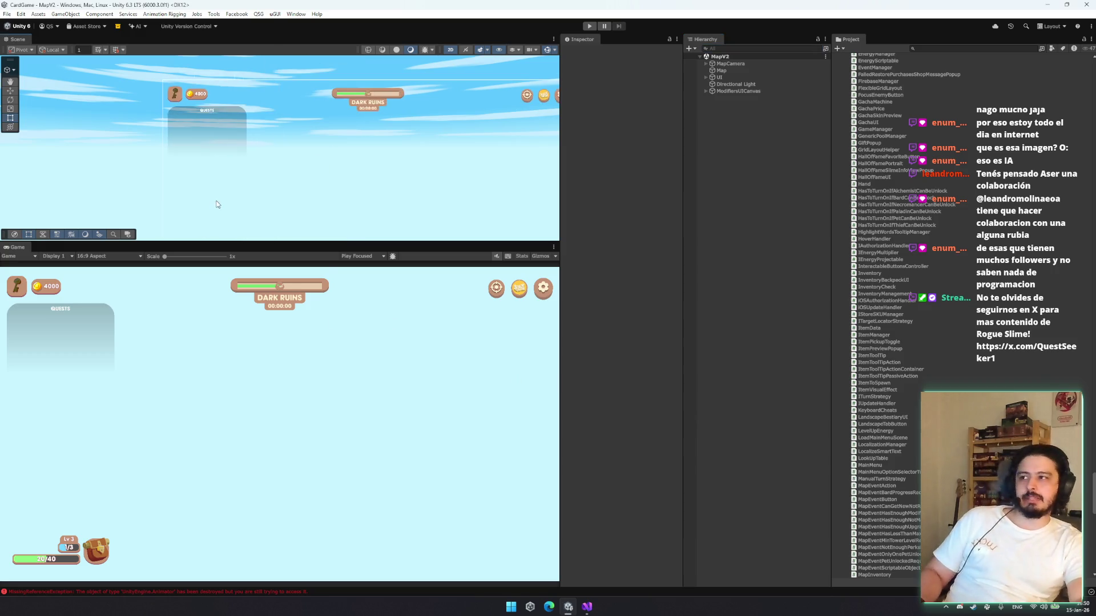
{"action": "scroll", "coordinate": [196, 203], "scroll_direction": "down", "scroll_amount": 2}
Centre the UI canvas in the Scene view and search the Project for 'chest'
{"action": "left_click_drag", "start_coordinate": [296, 240], "coordinate": [296, 282]}
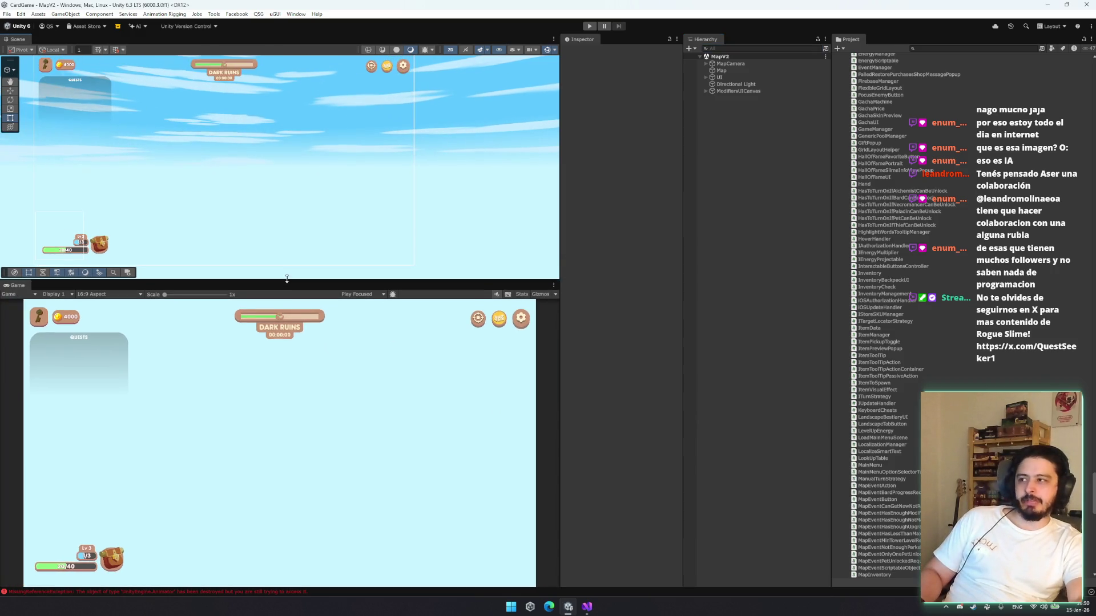
{"action": "mouse_move", "coordinate": [274, 242]}
{"action": "left_mouse_down"}
{"action": "mouse_move", "coordinate": [364, 240]}
{"action": "mouse_move", "coordinate": [350, 267]}
{"action": "mouse_move", "coordinate": [328, 220]}
{"action": "mouse_move", "coordinate": [323, 250]}
{"action": "left_mouse_up"}
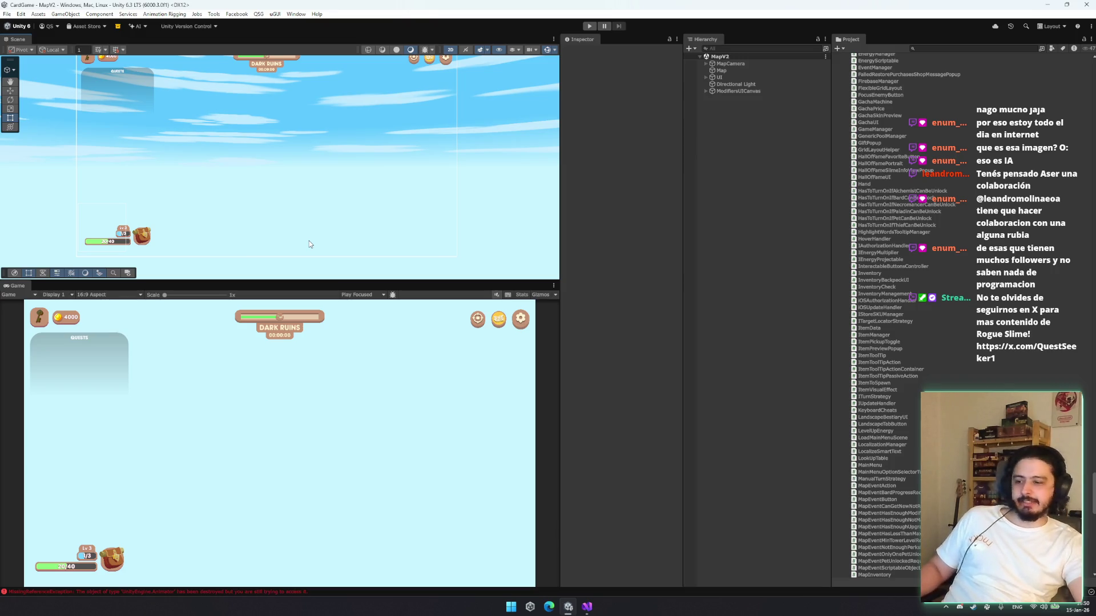
{"action": "left_click_drag", "start_coordinate": [310, 244], "coordinate": [362, 251]}
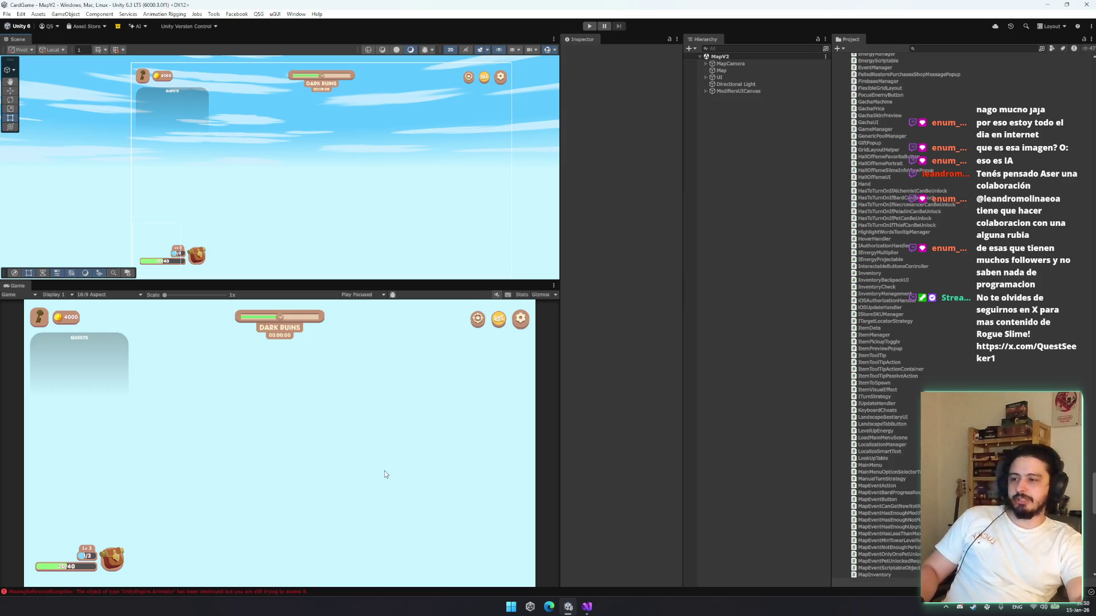
{"action": "type", "text": "chest"}
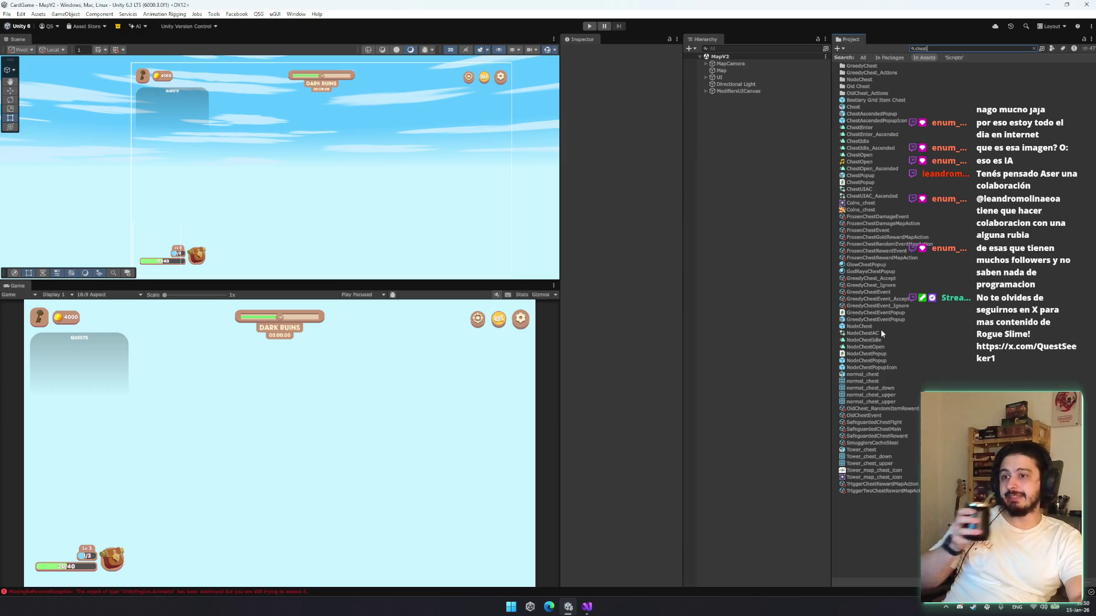
Open the PickRewardPopup prefab and frame its Title Label (1) in the Scene view
{"action": "left_click", "coordinate": [882, 361]}
{"action": "double_click", "coordinate": [885, 361]}
{"action": "type", "text": "pickreward"}
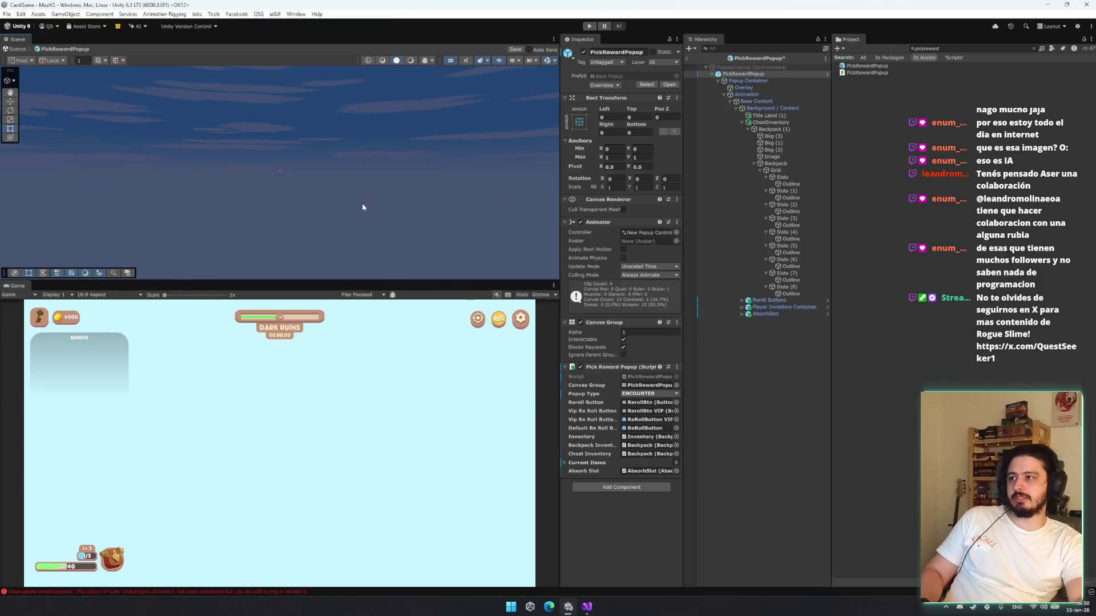
{"action": "left_click", "coordinate": [280, 172]}
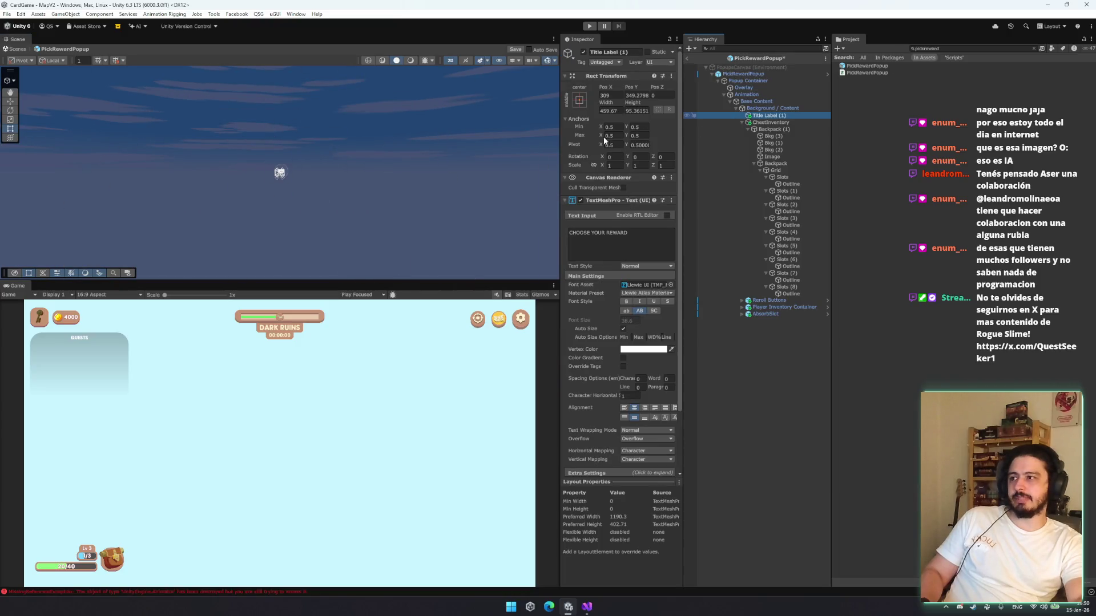
{"action": "key", "text": "f"}
{"action": "scroll", "coordinate": [358, 180], "scroll_direction": "down", "scroll_amount": 5}
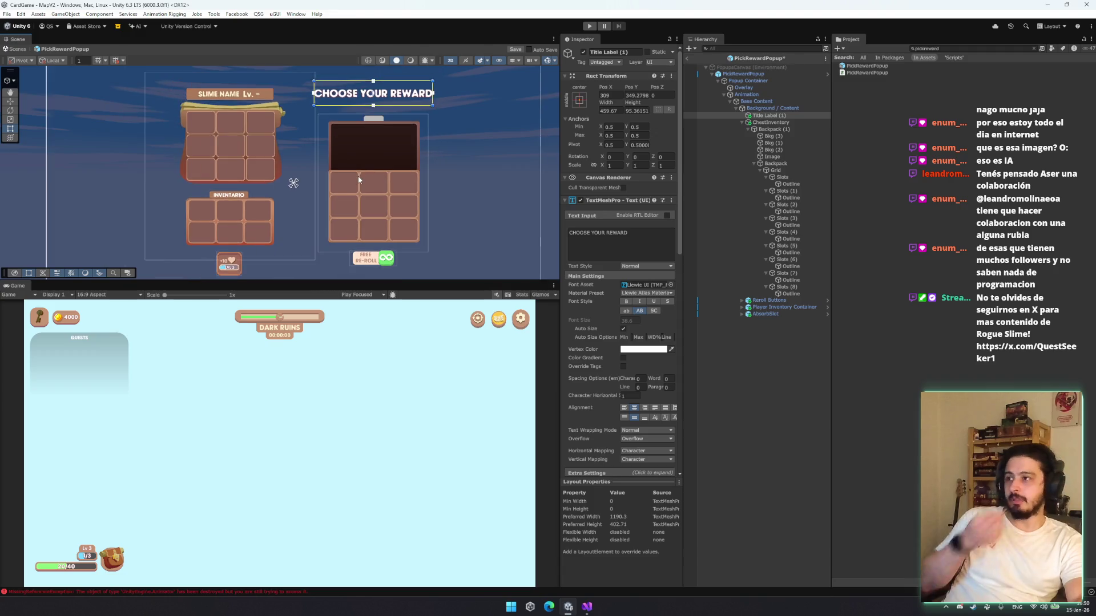
{"action": "left_click_drag", "start_coordinate": [358, 180], "coordinate": [350, 223]}
Search the Project for 'event' and select the EventPopup prefab
{"action": "left_click", "coordinate": [987, 48]}
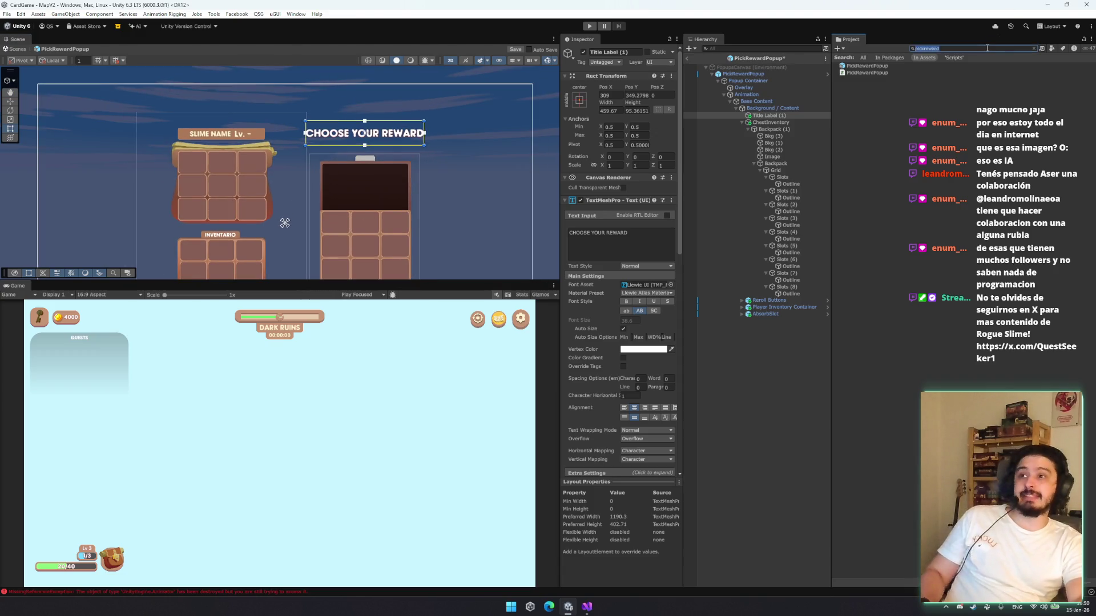
{"action": "type", "text": "event"}
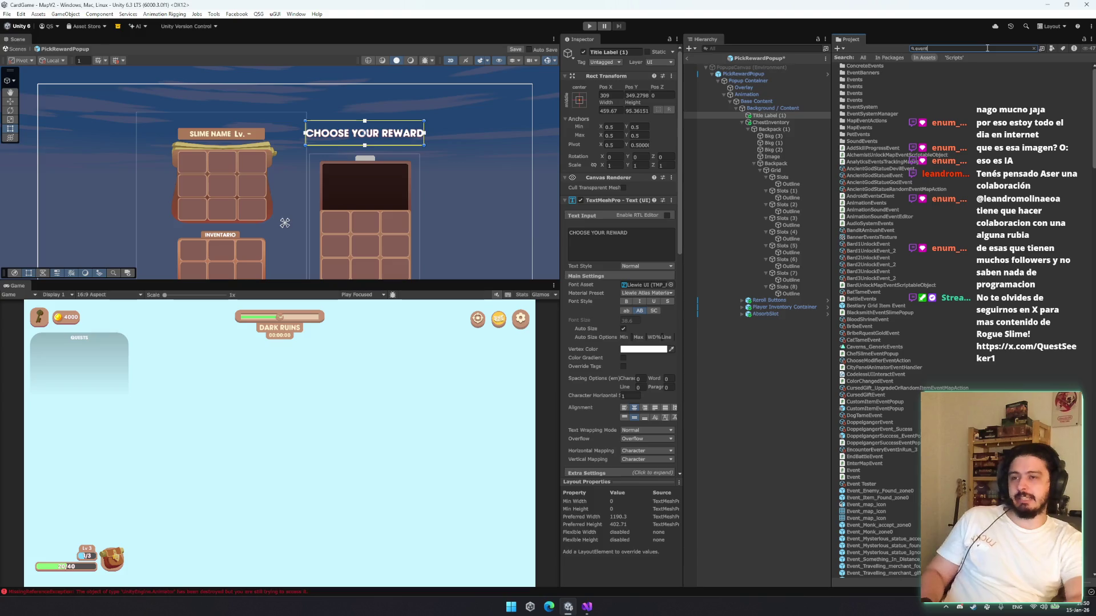
{"action": "type", "text": "ppopup"}
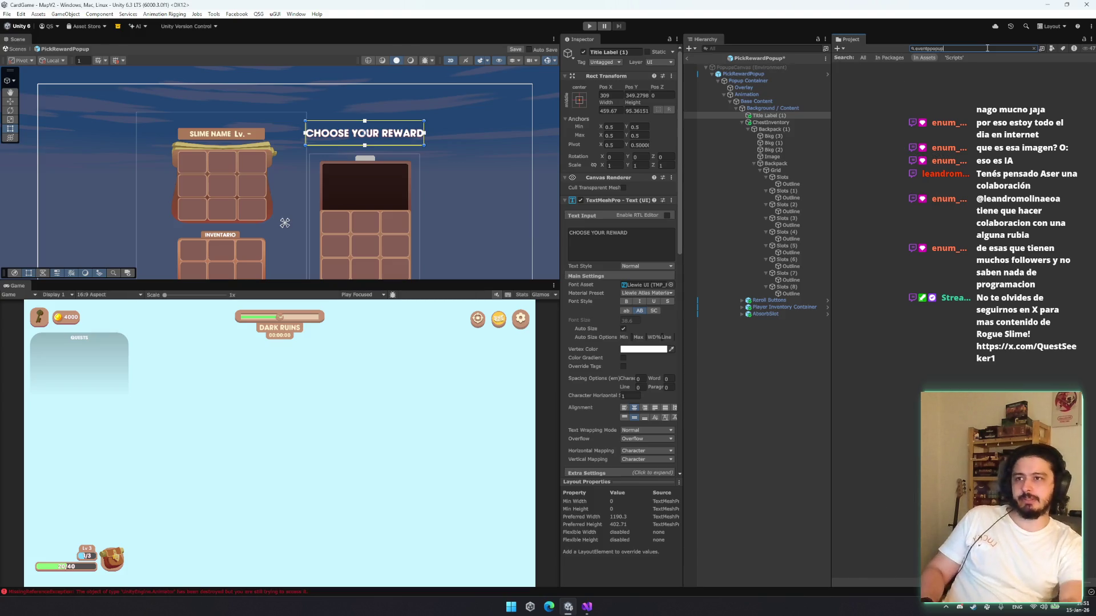
{"action": "key", "text": "ctrl+a"}
{"action": "key", "text": "BackSpace"}
{"action": "type", "text": "event"}
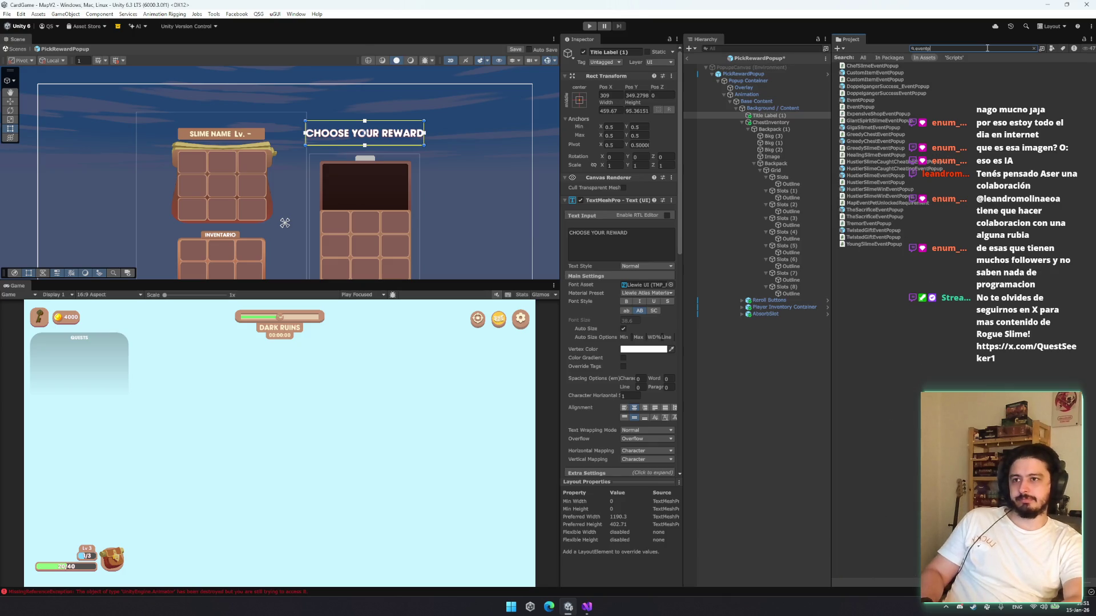
{"action": "left_click", "coordinate": [867, 101]}
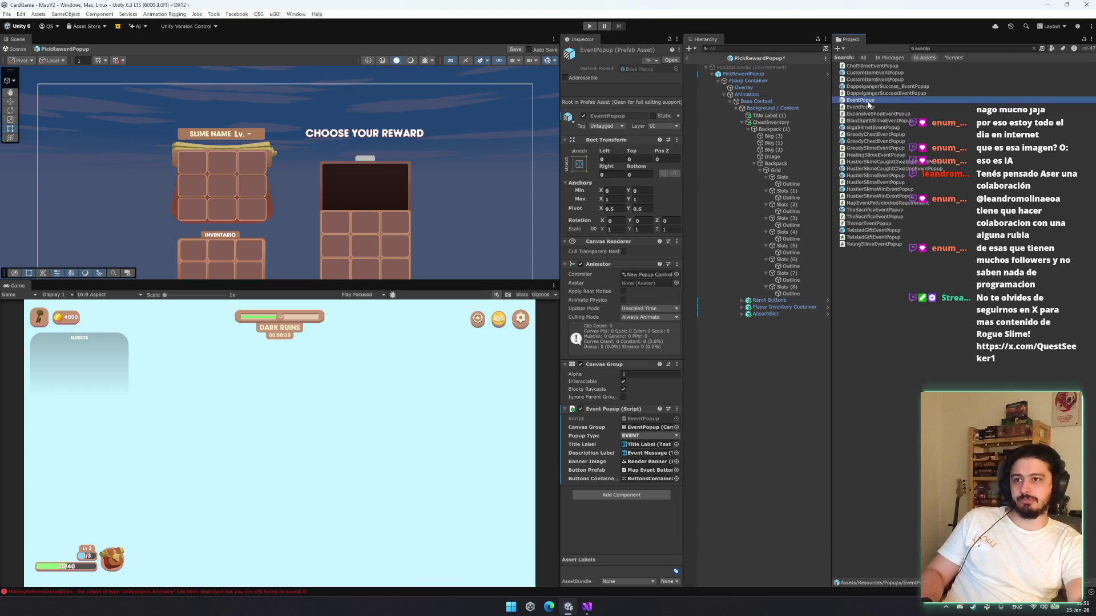
Duplicate EventPopup's Overlay, Animation and 3D Camera Render into PickRewardPopup's Popup Container
{"action": "left_click_drag", "start_coordinate": [747, 76], "coordinate": [745, 80]}
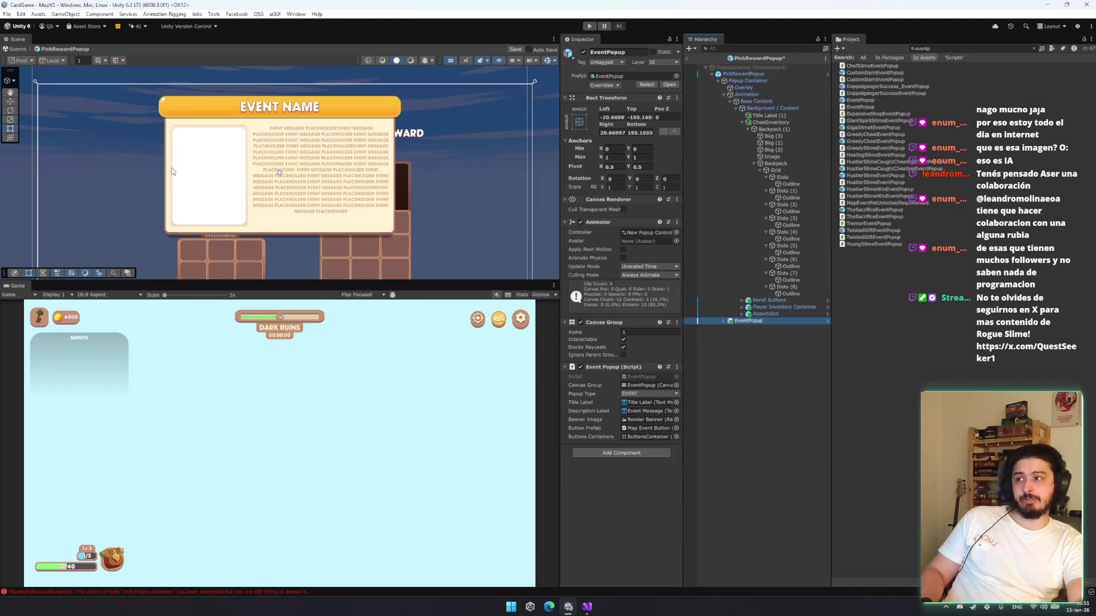
{"action": "mouse_move", "coordinate": [260, 176]}
{"action": "left_mouse_down"}
{"action": "mouse_move", "coordinate": [315, 117]}
{"action": "mouse_move", "coordinate": [342, 139]}
{"action": "left_mouse_up"}
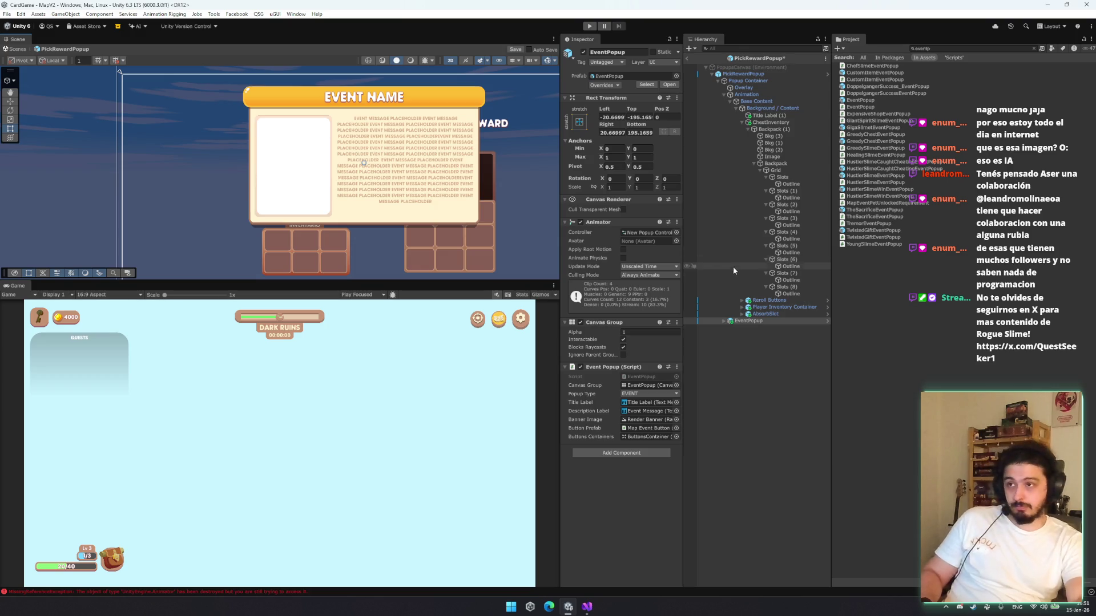
{"action": "left_click", "coordinate": [729, 321]}
{"action": "key", "text": "Right"}
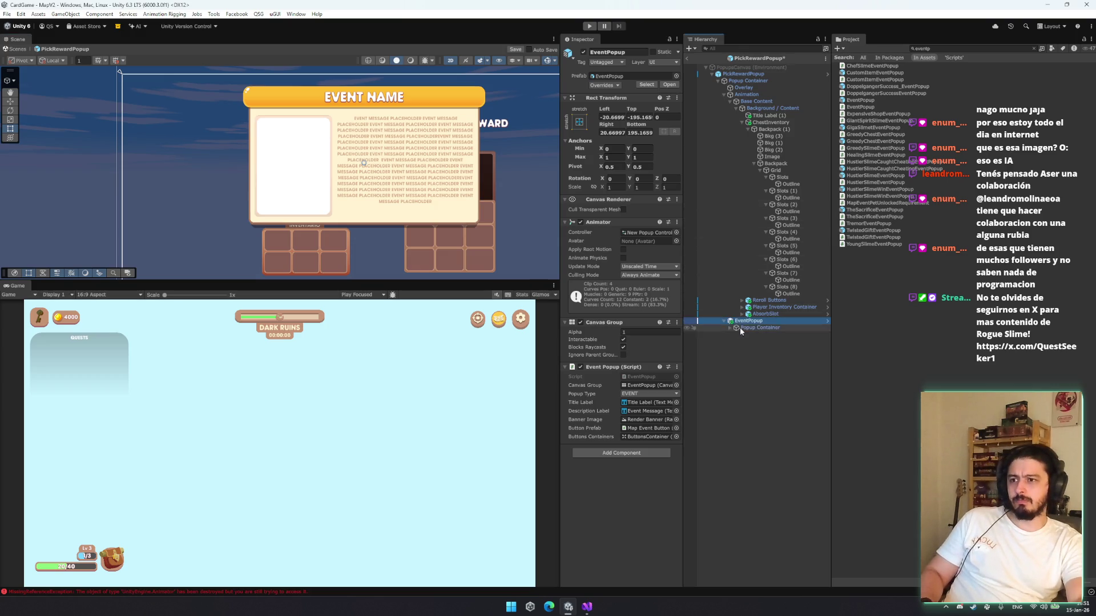
{"action": "left_click", "coordinate": [742, 327]}
{"action": "key", "text": "Right"}
{"action": "key", "text": "Down"}
{"action": "key", "text": "Down"}
{"action": "key", "text": "shift+Up"}
{"action": "key", "text": "shift+Down"}
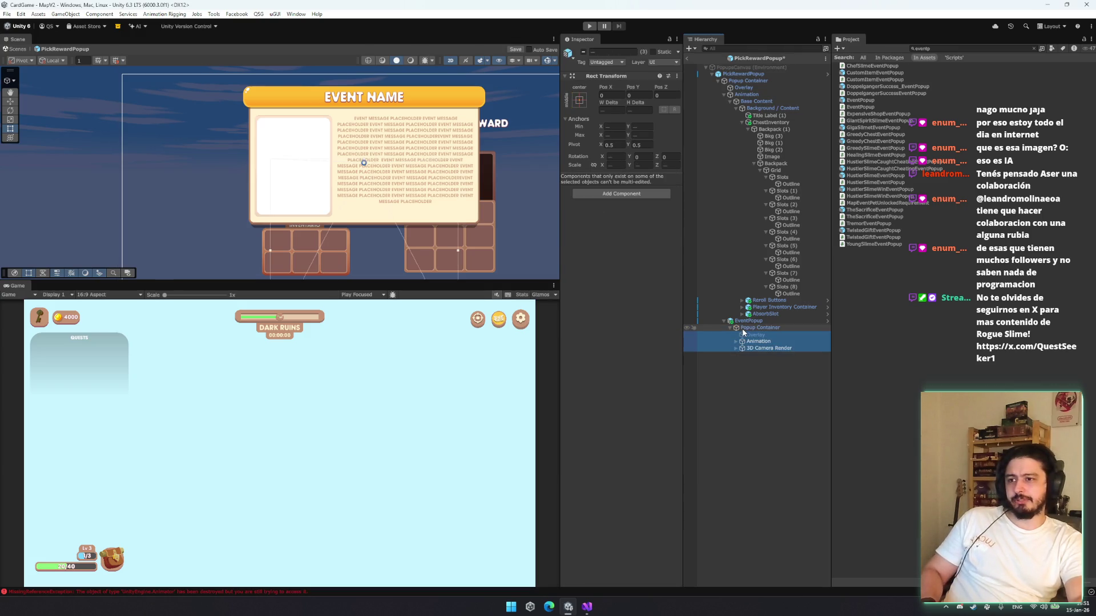
{"action": "key", "text": "ctrl+d"}
{"action": "left_click_drag", "start_coordinate": [745, 84], "coordinate": [745, 81]}
Delete the leftover EventPopup instance and the ChestInventory panel
{"action": "left_click", "coordinate": [748, 342]}
{"action": "key", "text": "Delete"}
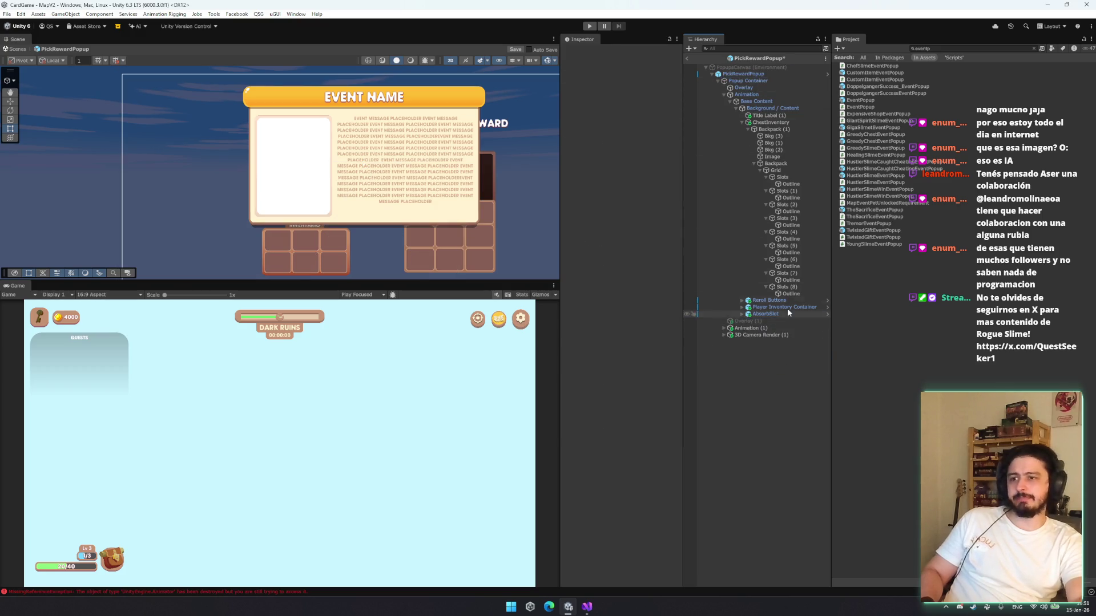
{"action": "left_click", "coordinate": [777, 172]}
{"action": "key", "text": "Left"}
{"action": "key", "text": "Left"}
{"action": "key", "text": "Left"}
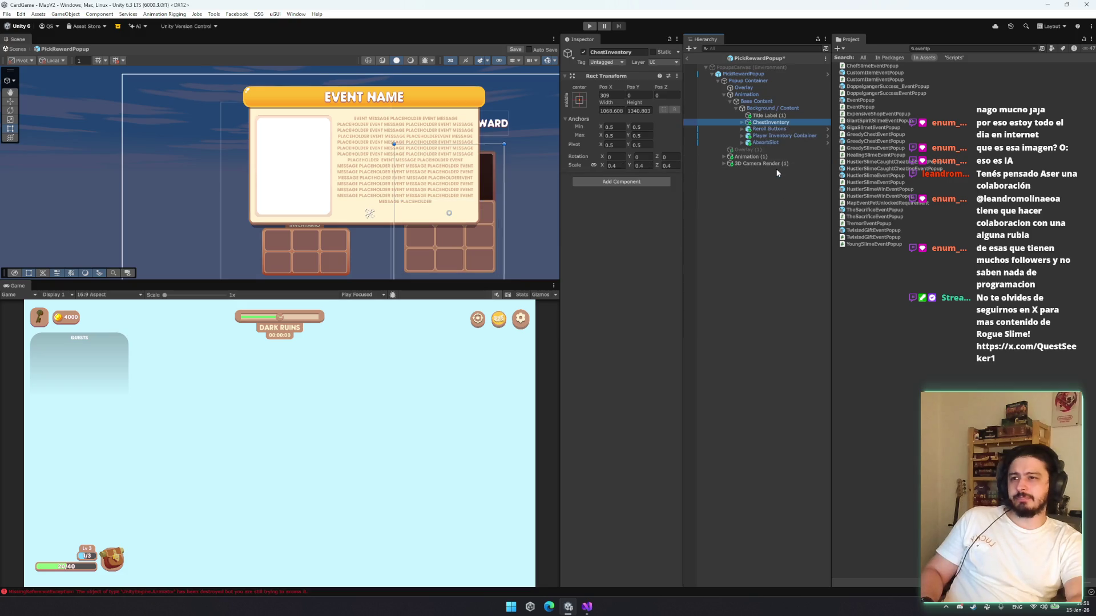
{"action": "key", "text": "Right"}
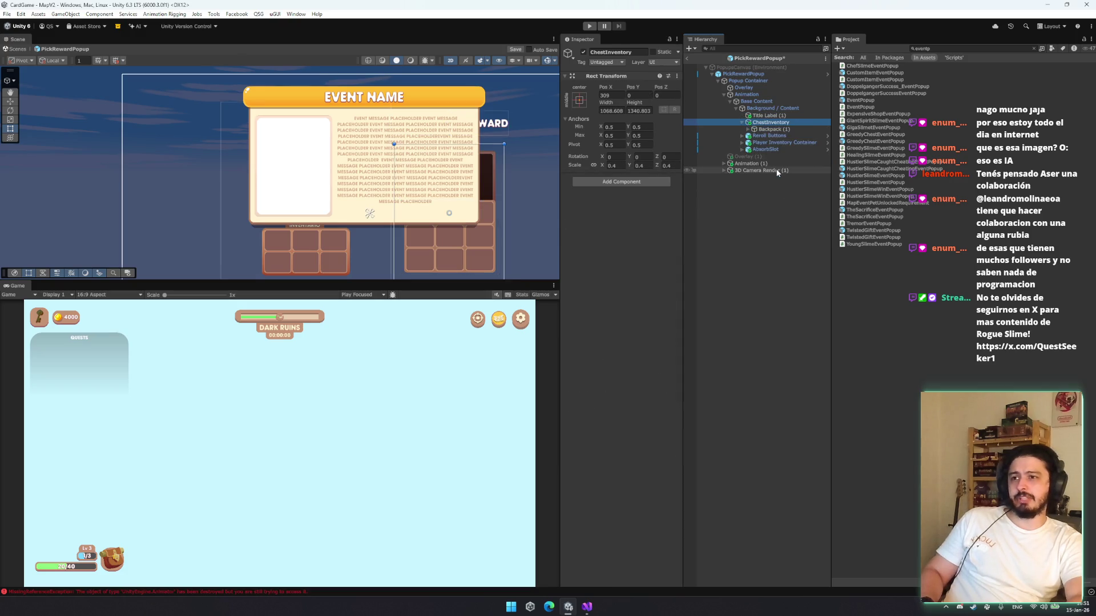
{"action": "key", "text": "Down"}
{"action": "key", "text": "Right"}
{"action": "key", "text": "Left"}
{"action": "key", "text": "Up"}
{"action": "key", "text": "Left"}
{"action": "key", "text": "Delete"}
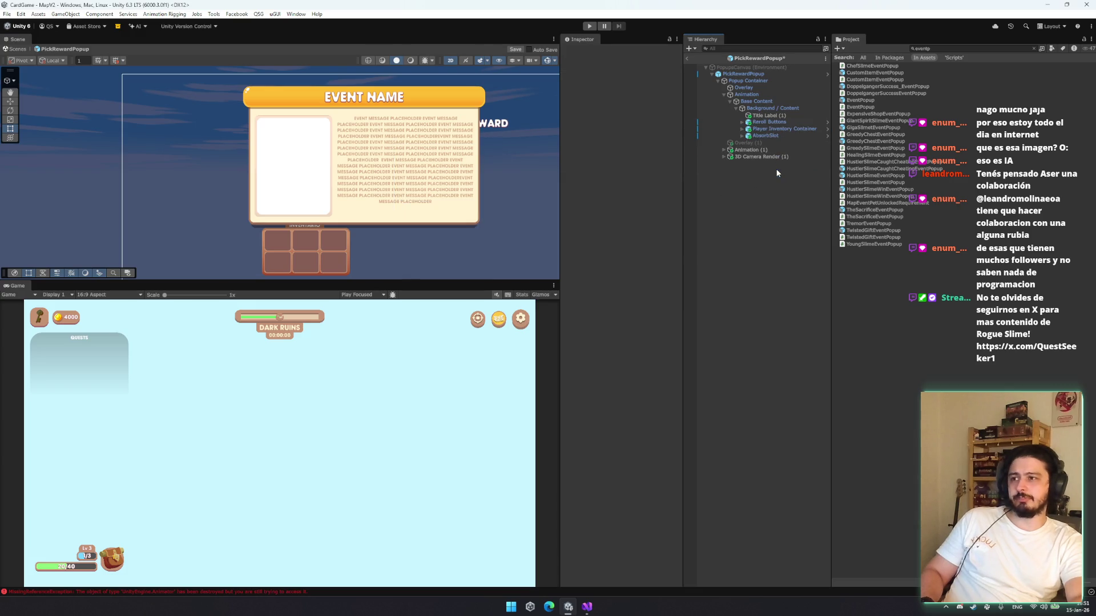
{"action": "key", "text": "ctrl+z"}
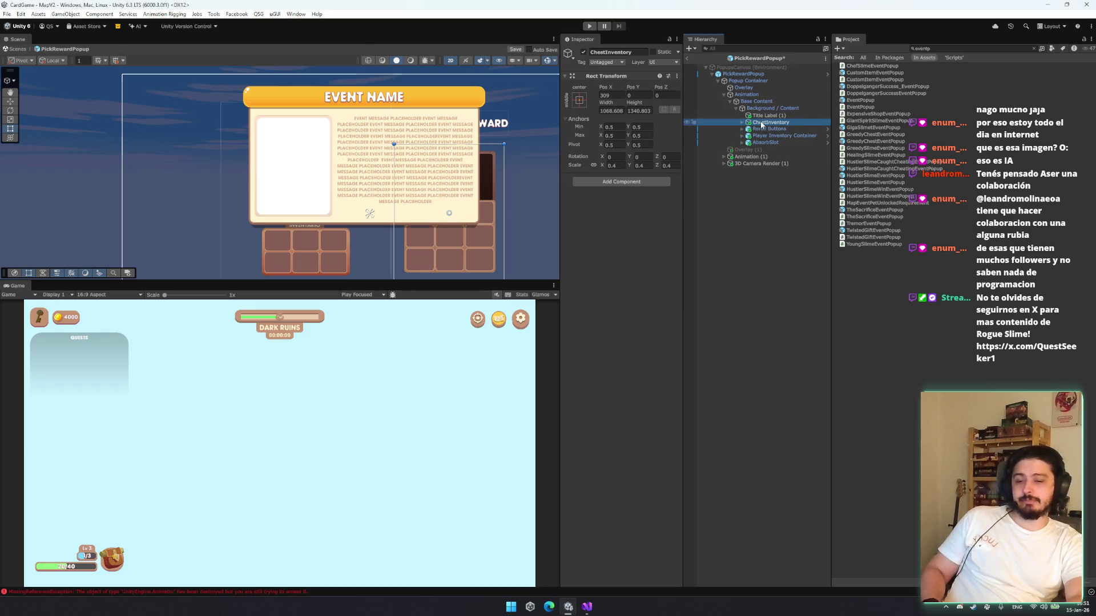
{"action": "key", "text": "Delete"}
Raise the player inventory panel in the popup and move the Overlay copy under AbsorbSlot
{"action": "left_click", "coordinate": [777, 108]}
{"action": "left_click", "coordinate": [767, 115]}
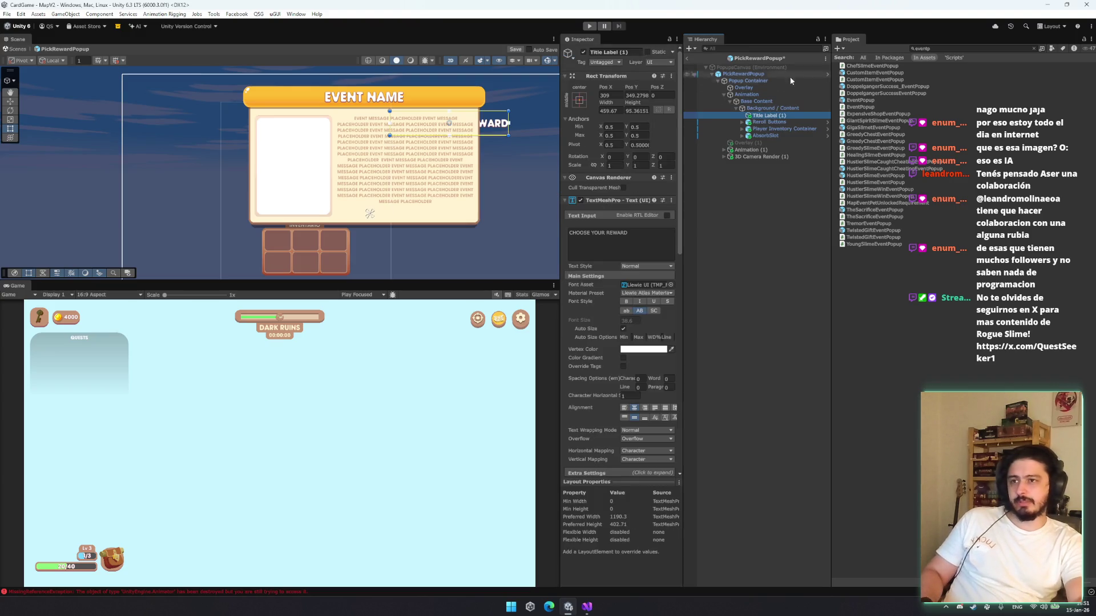
{"action": "left_click", "coordinate": [782, 129]}
{"action": "mouse_move", "coordinate": [321, 194]}
{"action": "left_mouse_down"}
{"action": "mouse_move", "coordinate": [182, 91]}
{"action": "mouse_move", "coordinate": [362, 184]}
{"action": "mouse_move", "coordinate": [360, 196]}
{"action": "mouse_move", "coordinate": [306, 177]}
{"action": "left_mouse_up"}
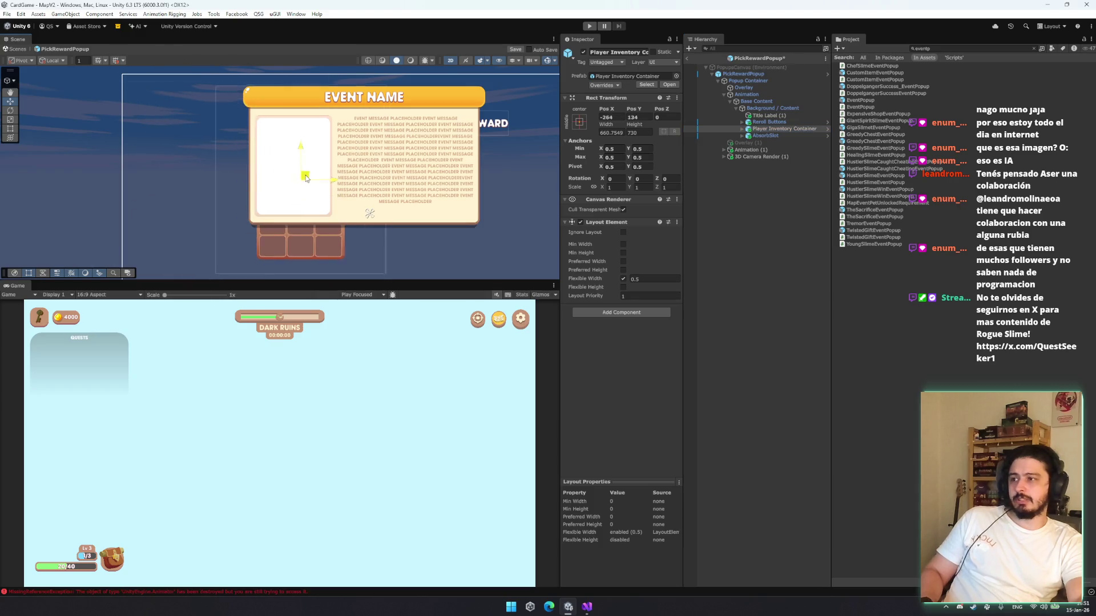
{"action": "mouse_move", "coordinate": [742, 142]}
{"action": "left_mouse_down"}
{"action": "mouse_move", "coordinate": [740, 156]}
{"action": "mouse_move", "coordinate": [750, 137]}
{"action": "left_mouse_up"}
Move the copied Background Shadow, background, banner and ButtonsContainer under the original Base Content
{"action": "left_click", "coordinate": [750, 145]}
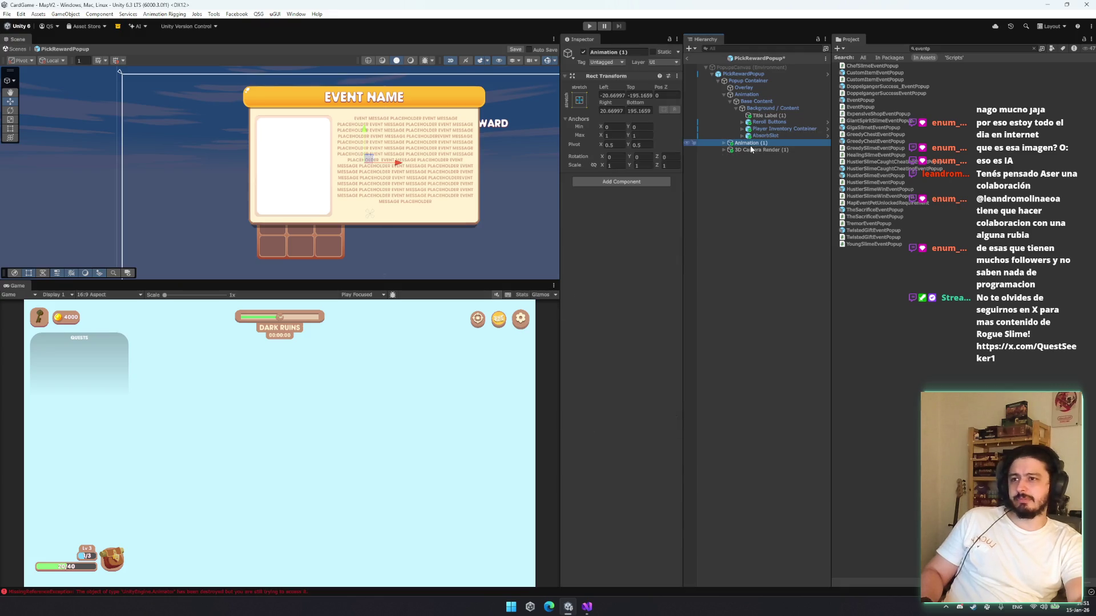
{"action": "left_click", "coordinate": [745, 93]}
{"action": "left_click", "coordinate": [720, 144]}
{"action": "left_click", "coordinate": [723, 142]}
{"action": "left_click", "coordinate": [740, 150]}
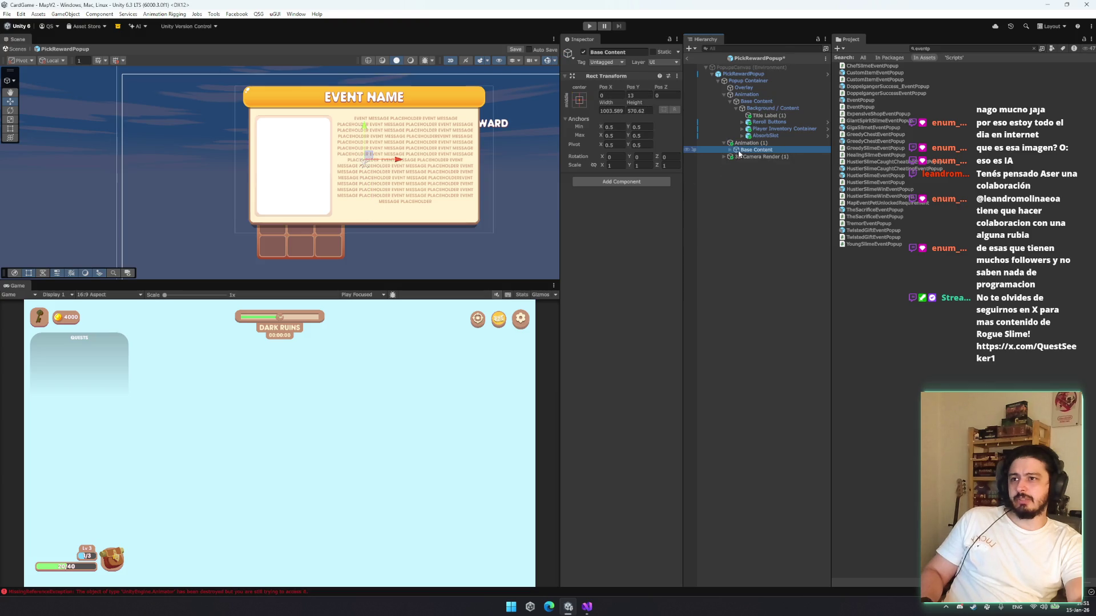
{"action": "key", "text": "Right"}
{"action": "key", "text": "Down"}
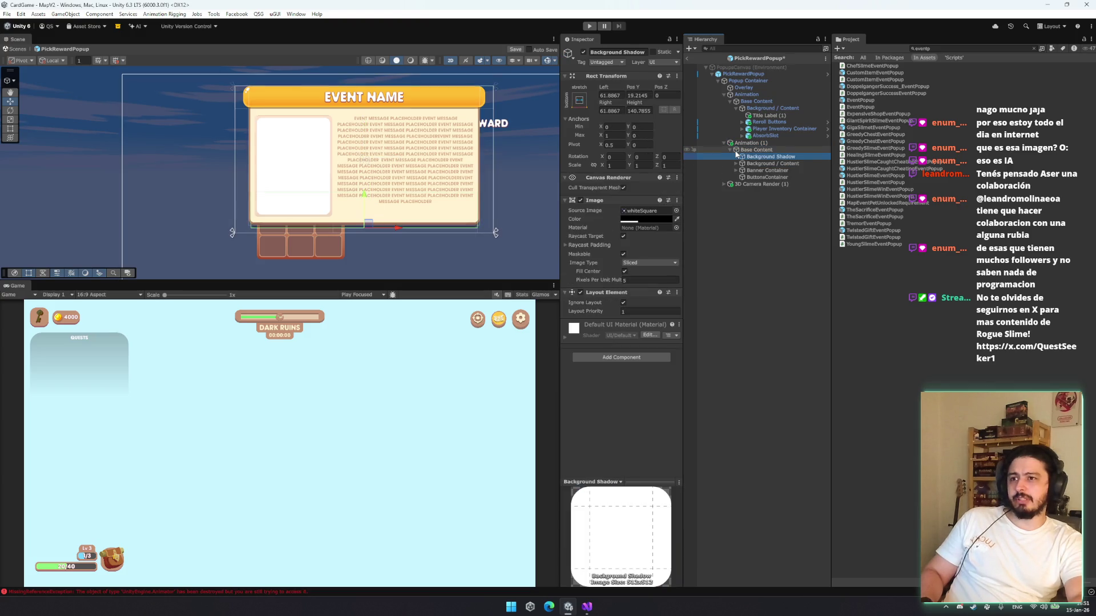
{"action": "left_click", "coordinate": [756, 101]}
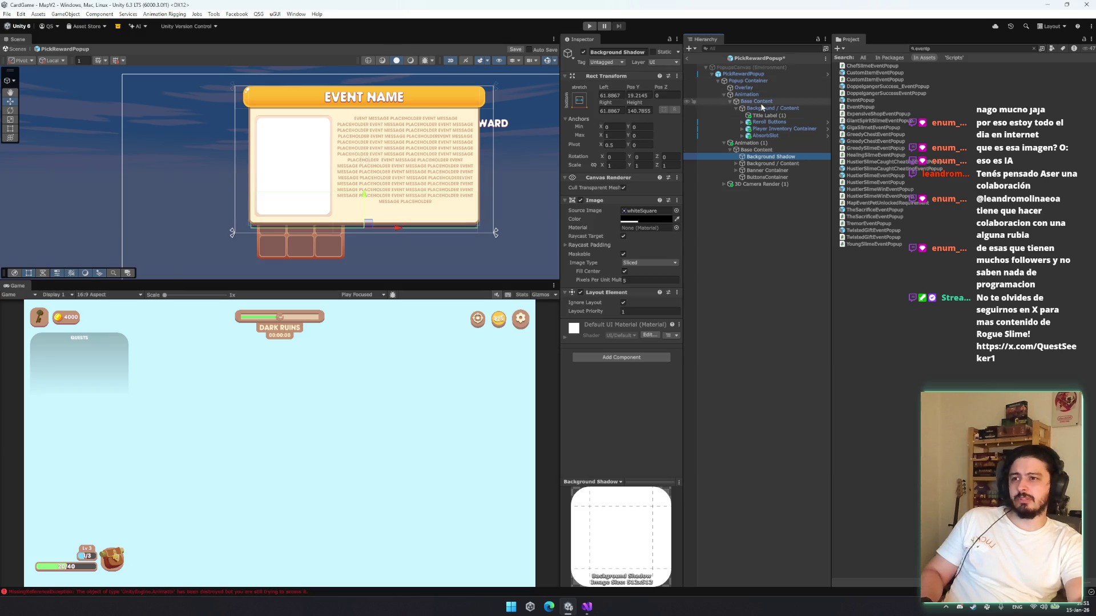
{"action": "left_click", "coordinate": [770, 157]}
{"action": "left_click", "coordinate": [767, 177], "text": "shift"}
{"action": "left_click_drag", "start_coordinate": [778, 107], "coordinate": [779, 109]}
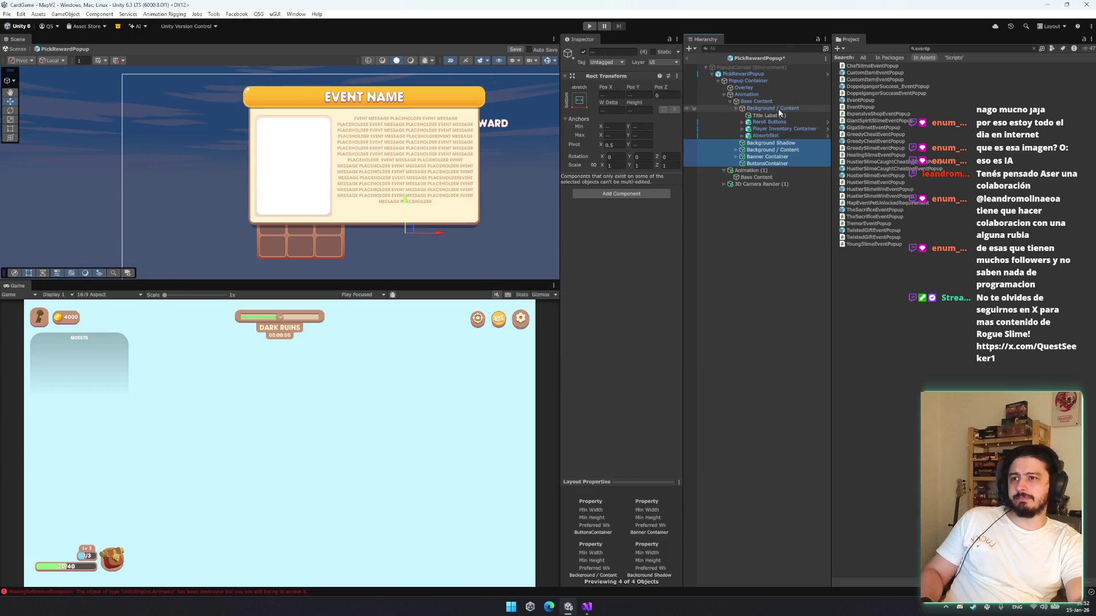
Move Reroll Buttons, Player Inventory Container and AbsorbSlot under Base Content
{"action": "left_click", "coordinate": [779, 108]}
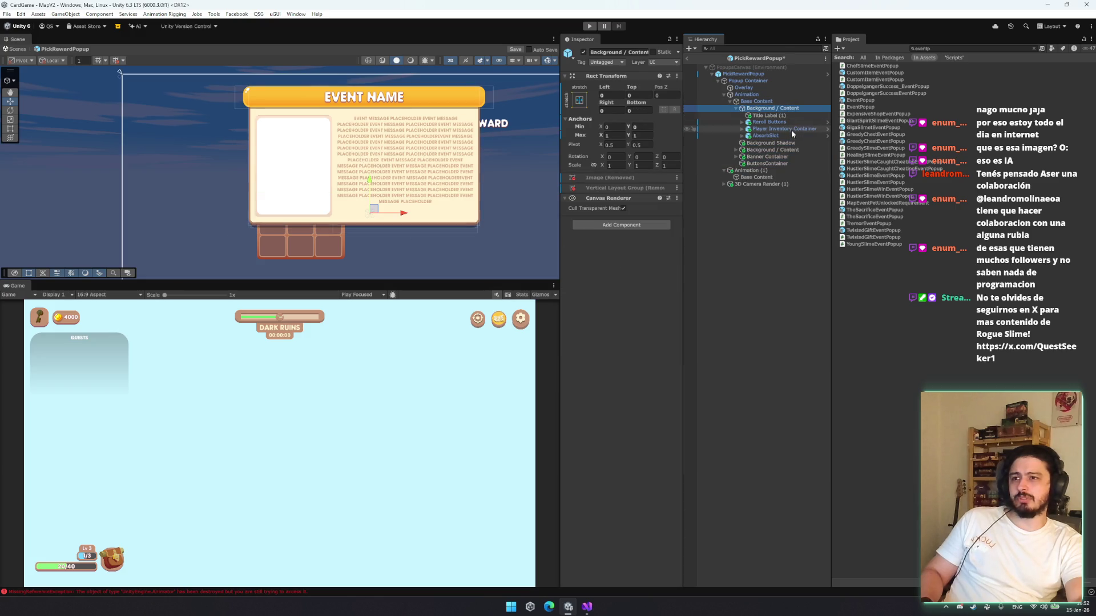
{"action": "left_click", "coordinate": [787, 135]}
{"action": "left_click", "coordinate": [779, 122], "text": "shift"}
{"action": "left_click_drag", "start_coordinate": [779, 122], "coordinate": [765, 104]}
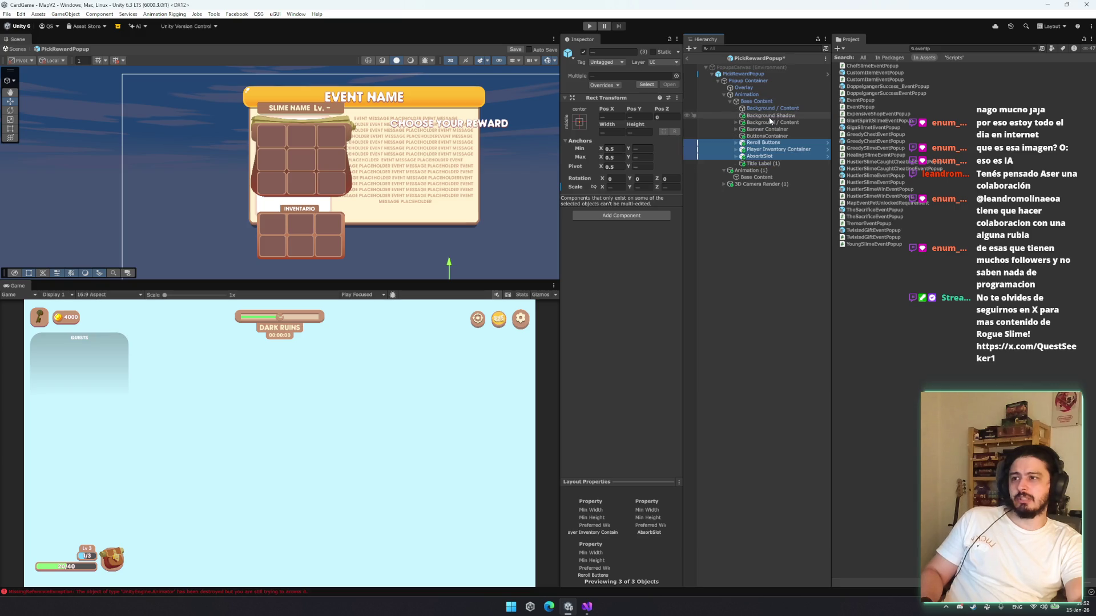
Delete the empty Animation copy and the extra 3D Camera Render copy
{"action": "left_click", "coordinate": [771, 177]}
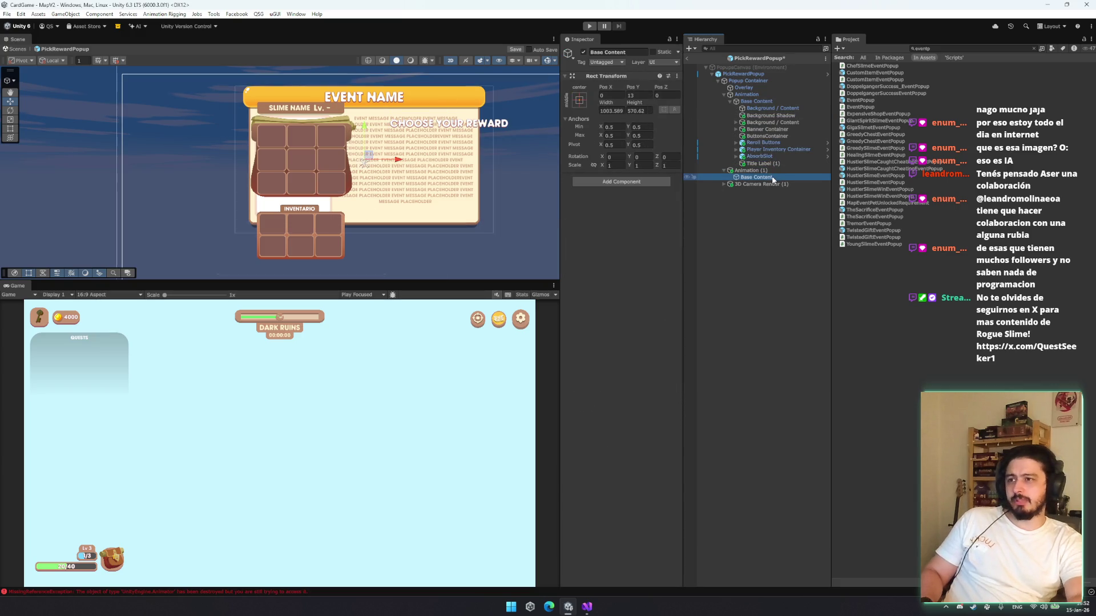
{"action": "key", "text": "Delete"}
{"action": "left_click", "coordinate": [743, 171]}
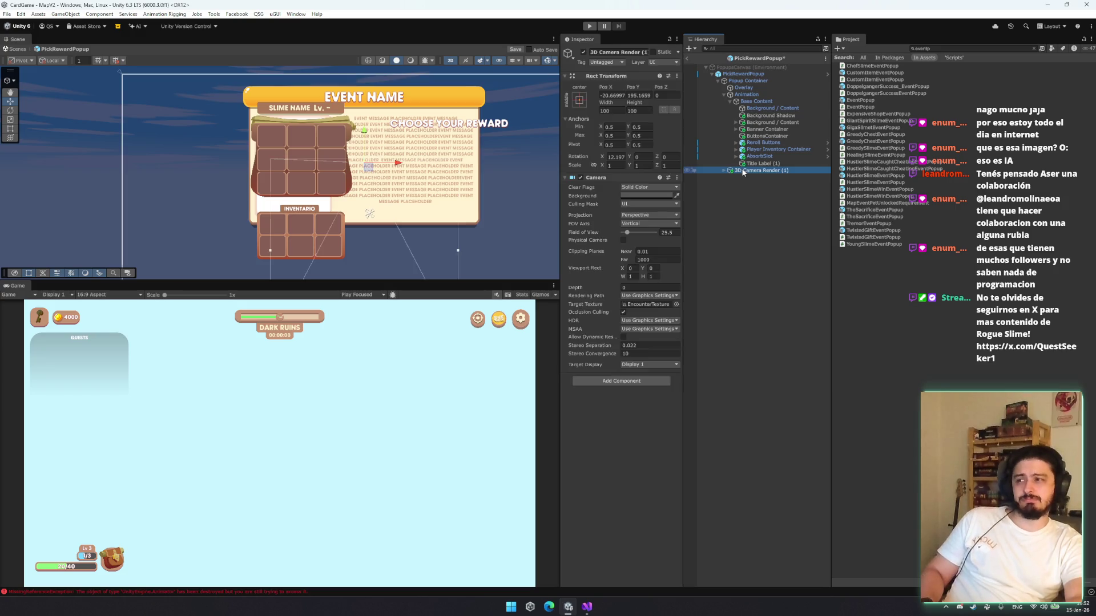
{"action": "key", "text": "Delete"}
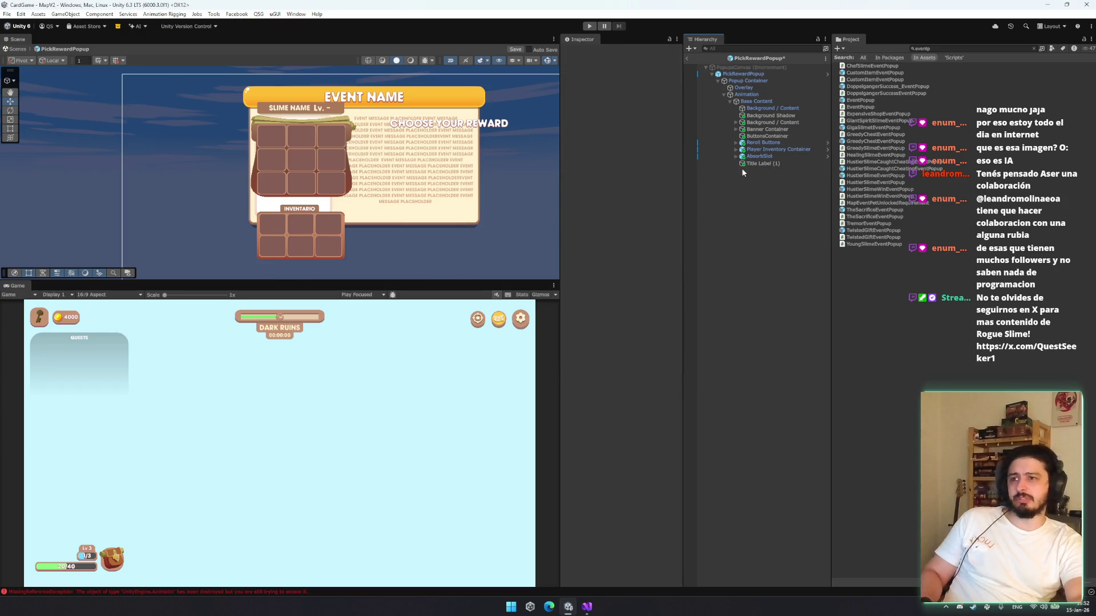
{"action": "left_click", "coordinate": [759, 156]}
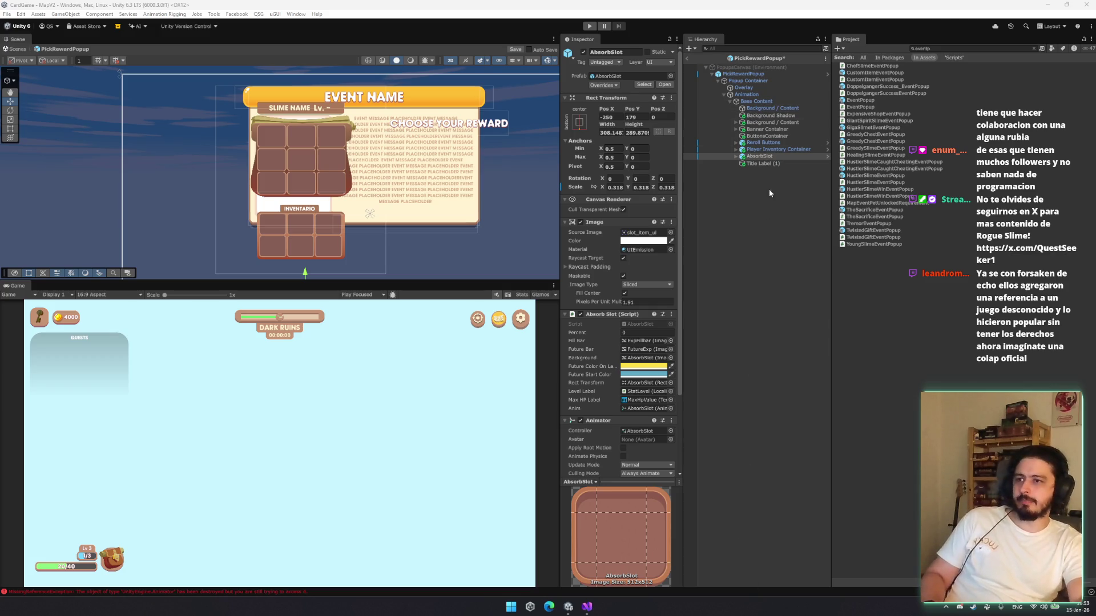
Delete the Player Slime Render Basic Info (SLIME NAME Lv.) panel from Inventory Container
{"action": "left_click", "coordinate": [762, 142]}
{"action": "left_click", "coordinate": [767, 108]}
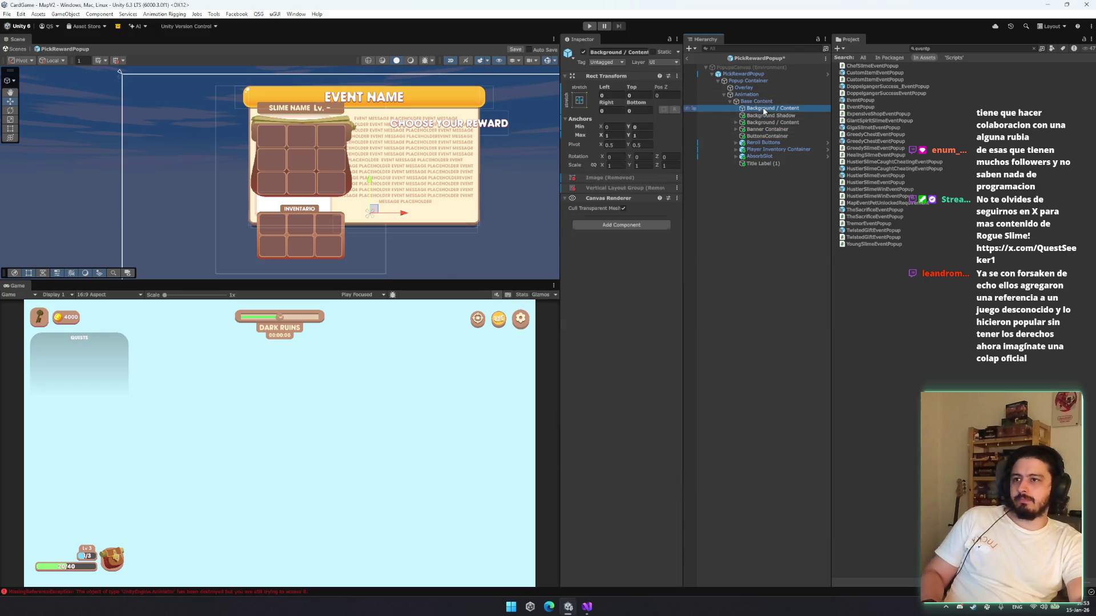
{"action": "left_click", "coordinate": [762, 156]}
{"action": "left_click", "coordinate": [769, 149]}
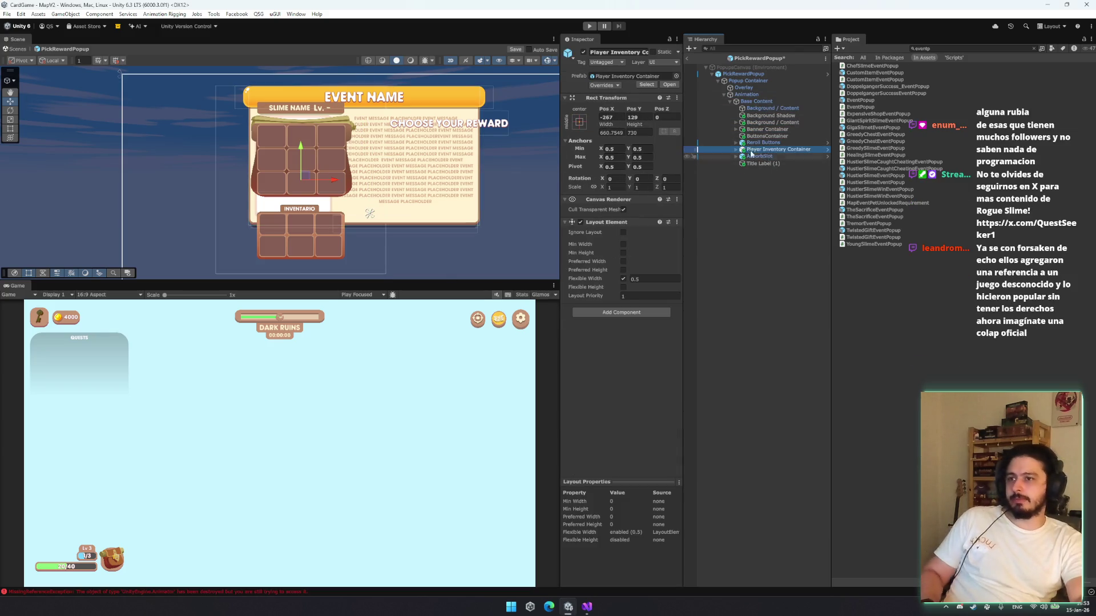
{"action": "left_click", "coordinate": [736, 150]}
{"action": "left_click", "coordinate": [747, 155]}
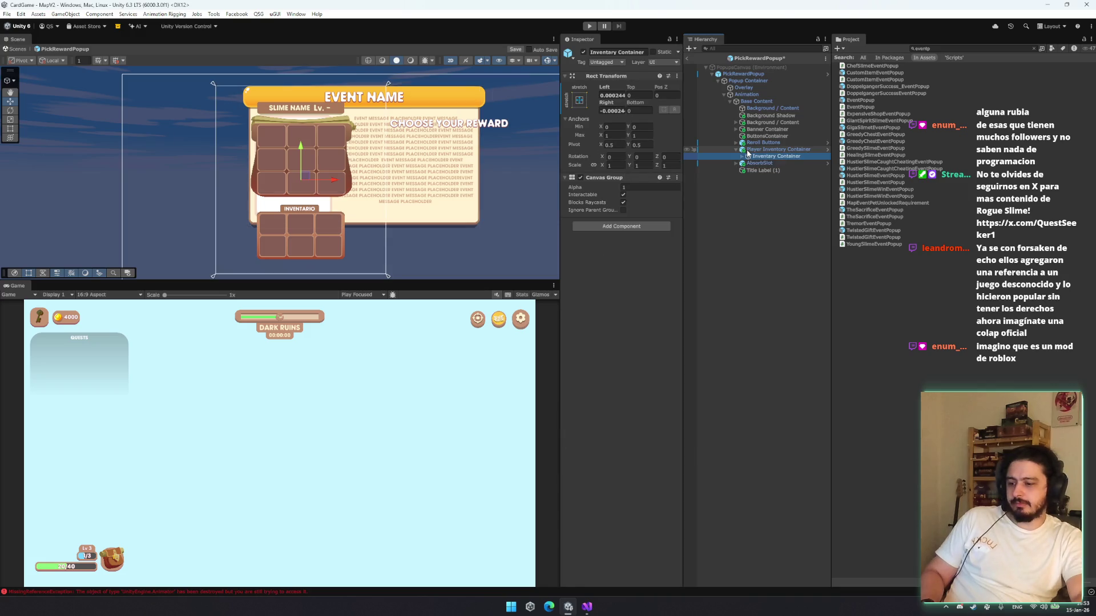
{"action": "key", "text": "Right"}
{"action": "key", "text": "Down"}
{"action": "key", "text": "Down"}
{"action": "key", "text": "Up"}
{"action": "mouse_move", "coordinate": [323, 110]}
{"action": "left_mouse_down"}
{"action": "mouse_move", "coordinate": [411, 154]}
{"action": "mouse_move", "coordinate": [451, 206]}
{"action": "mouse_move", "coordinate": [415, 235]}
{"action": "mouse_move", "coordinate": [699, 169]}
{"action": "left_mouse_up"}
{"action": "left_click", "coordinate": [790, 164]}
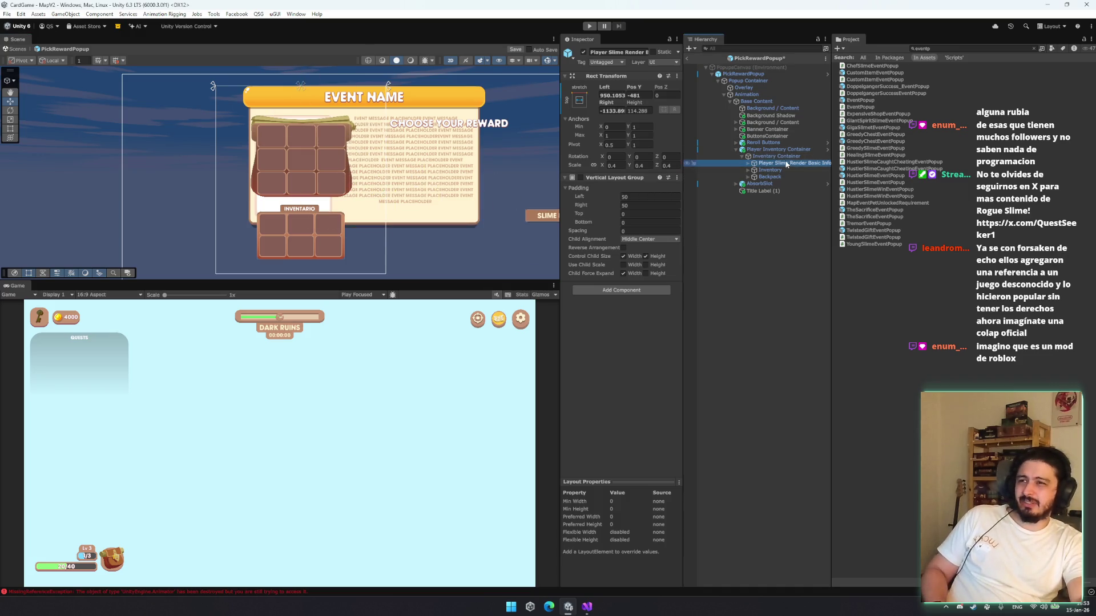
{"action": "key", "text": "Delete"}
Reposition the Inventory panel and move the Backpack grid to the popup's right side
{"action": "left_click", "coordinate": [783, 158]}
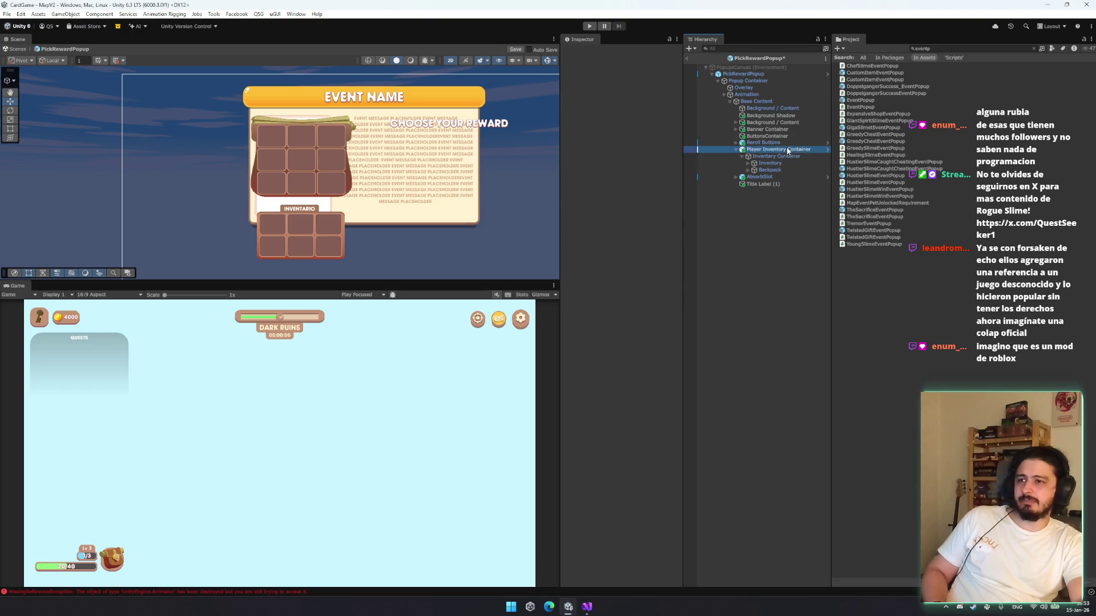
{"action": "left_click", "coordinate": [784, 164]}
{"action": "left_click_drag", "start_coordinate": [307, 211], "coordinate": [308, 170]}
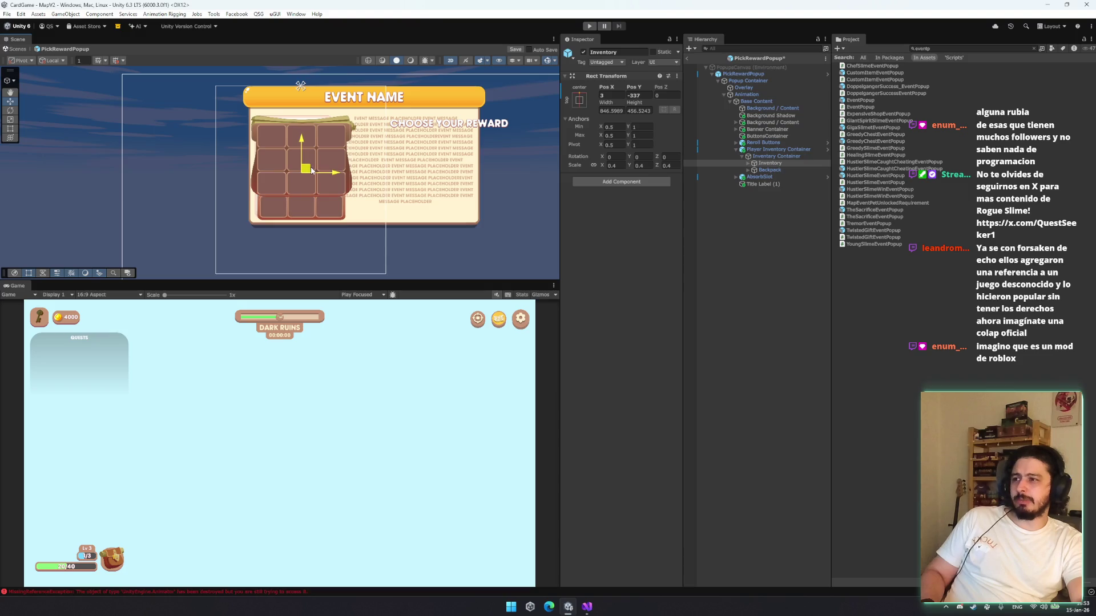
{"action": "left_click", "coordinate": [770, 170]}
{"action": "left_click_drag", "start_coordinate": [297, 123], "coordinate": [422, 149]}
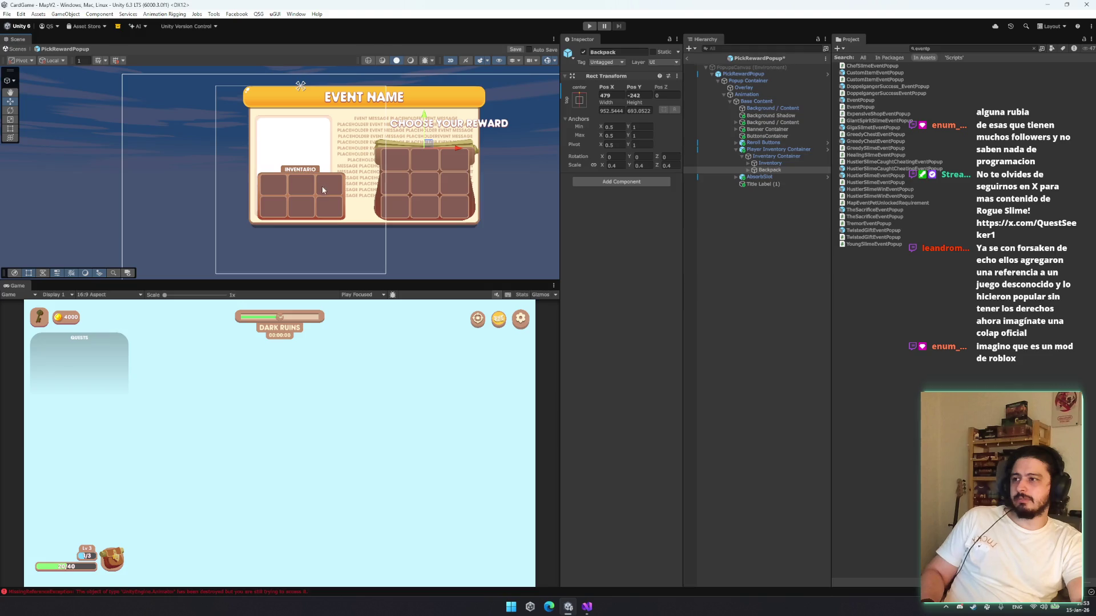
{"action": "left_click", "coordinate": [769, 163]}
{"action": "left_click_drag", "start_coordinate": [329, 178], "coordinate": [333, 181]}
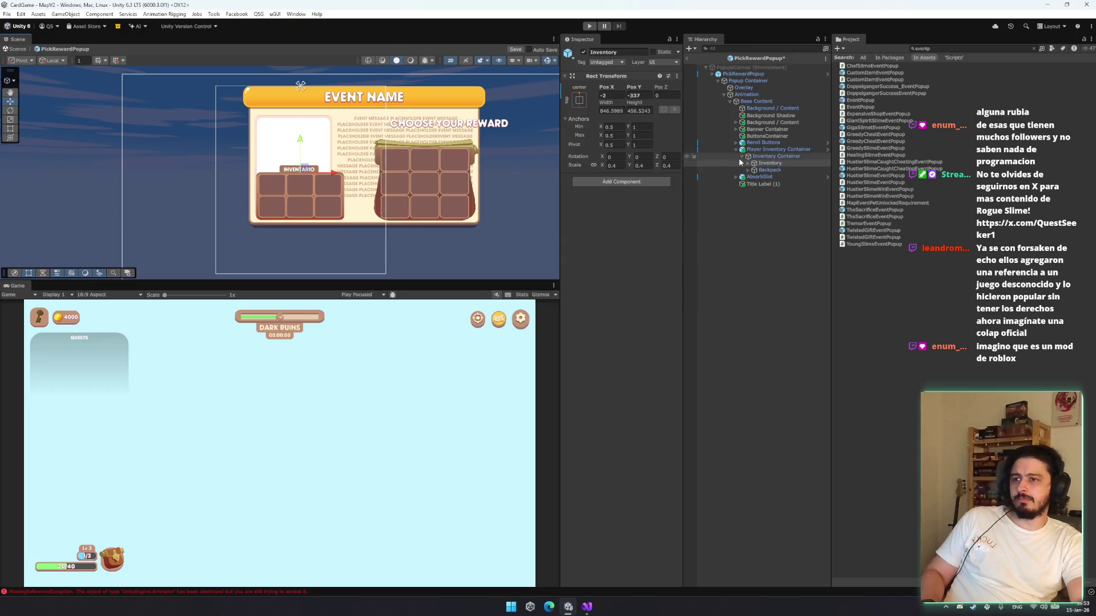
{"action": "left_click", "coordinate": [769, 170], "text": "ctrl"}
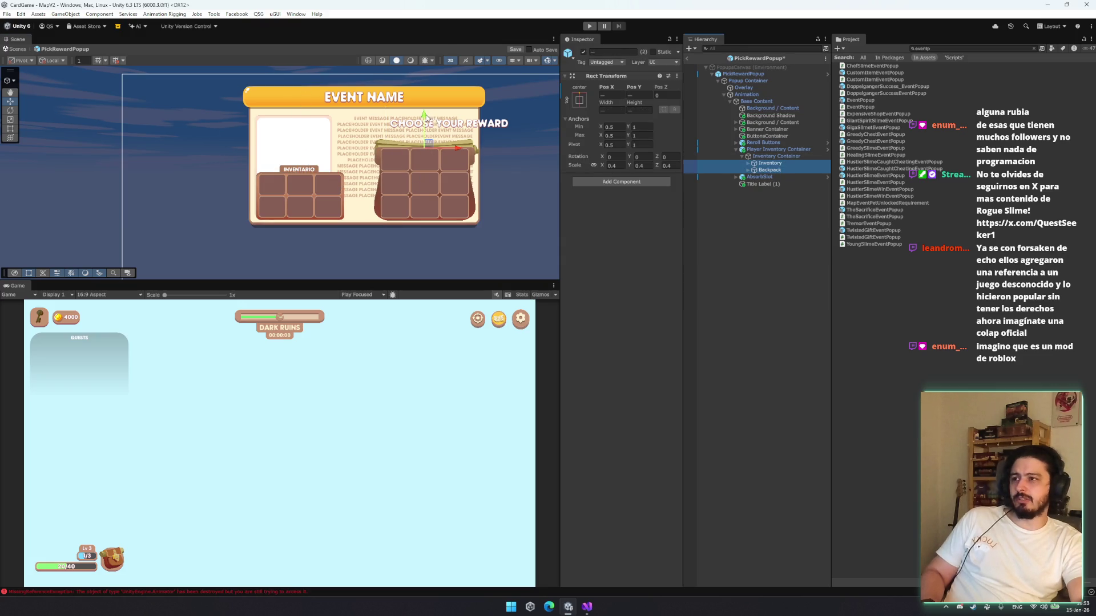
Delete ButtonsContainer and Reroll Buttons from the Hierarchy
{"action": "mouse_move", "coordinate": [787, 136]}
{"action": "left_mouse_down"}
{"action": "mouse_move", "coordinate": [780, 143]}
{"action": "mouse_move", "coordinate": [786, 132]}
{"action": "left_mouse_up"}
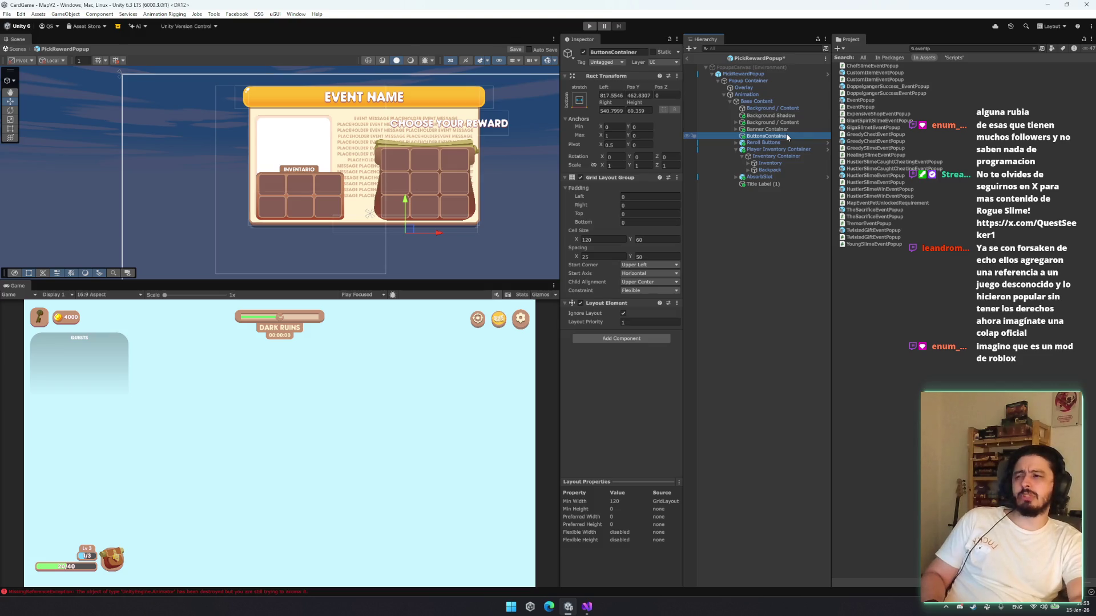
{"action": "key", "text": "Delete"}
{"action": "left_click", "coordinate": [786, 136]}
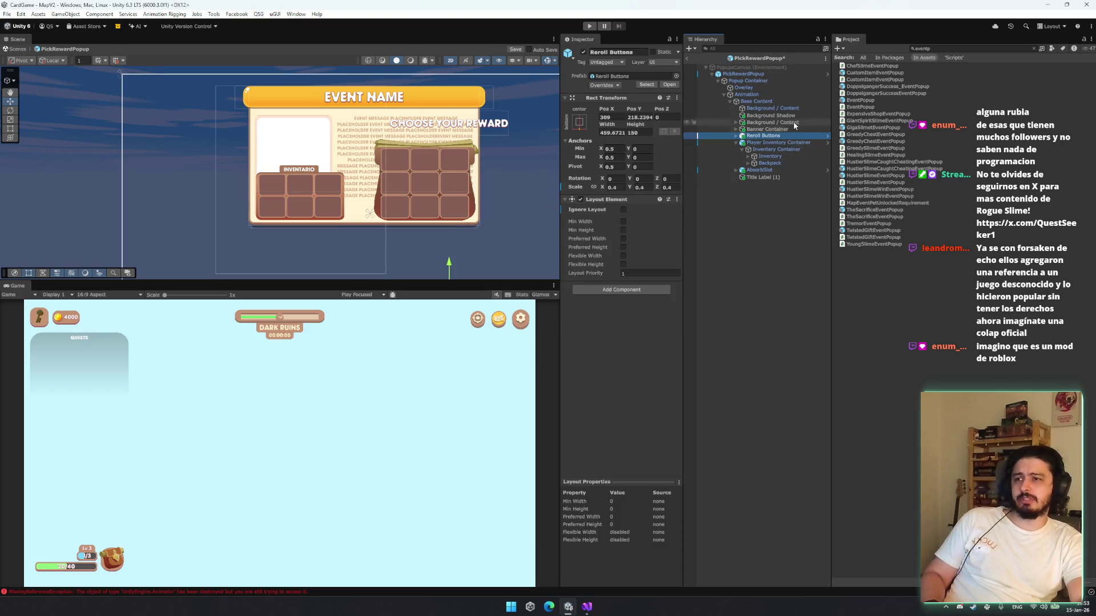
{"action": "key", "text": "Delete"}
{"action": "left_click", "coordinate": [761, 136]}
{"action": "key", "text": "Right"}
{"action": "key", "text": "Down"}
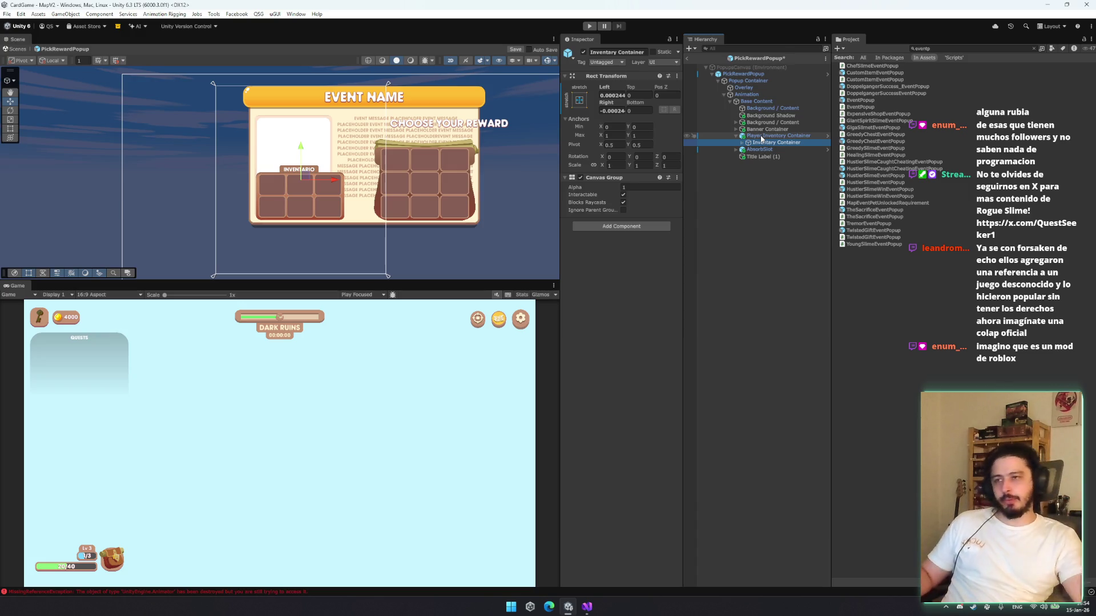
Select the Inventory and Backpack grids, drag them lower in the popup, and frame them
{"action": "left_click", "coordinate": [761, 137]}
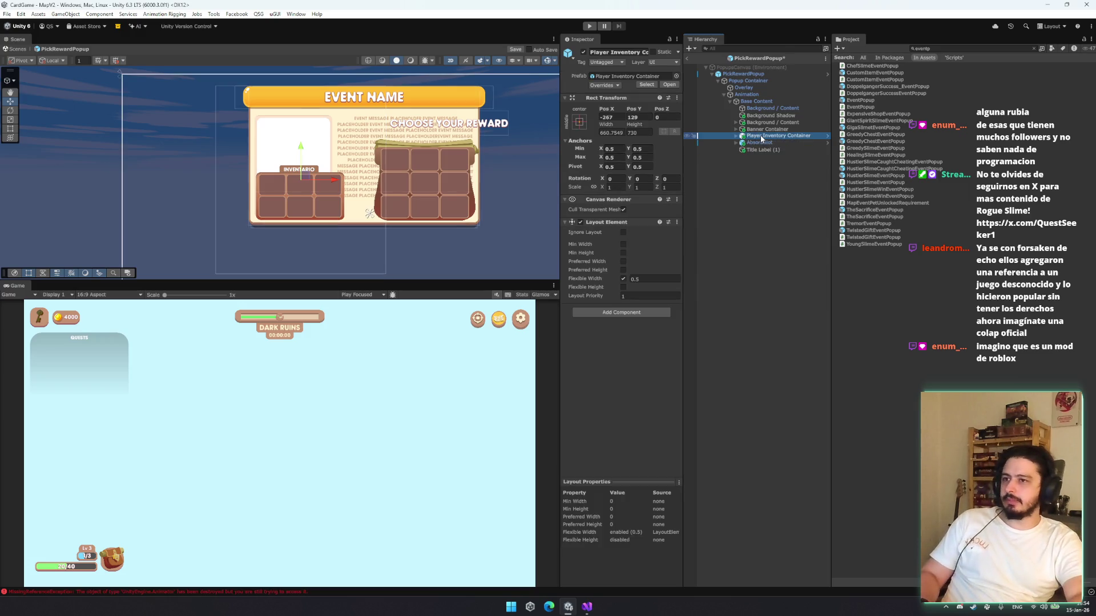
{"action": "key", "text": "Down"}
{"action": "key", "text": "Right"}
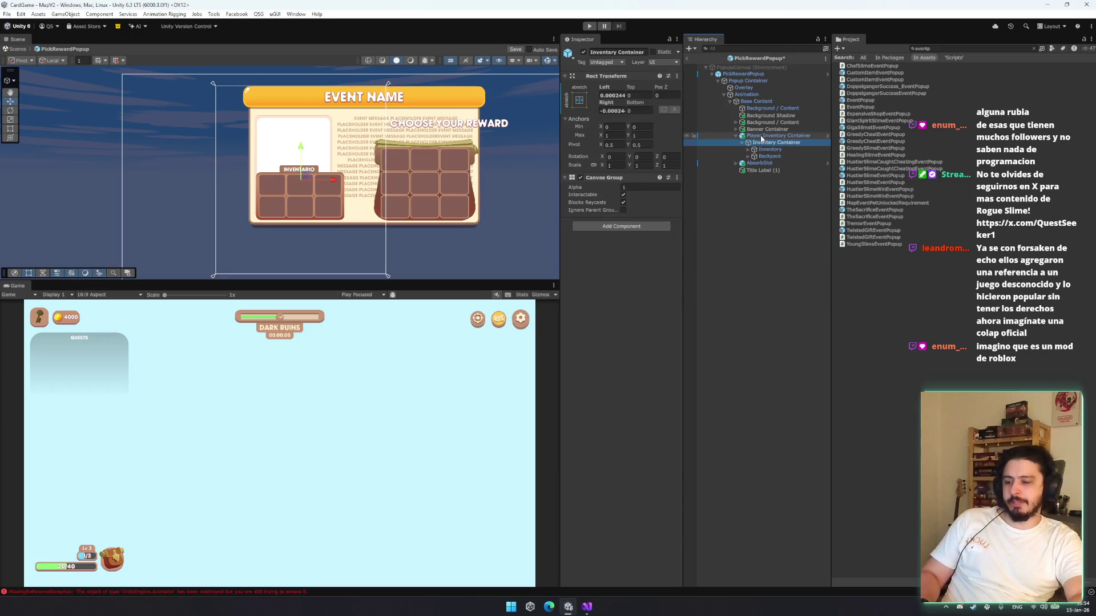
{"action": "key", "text": "Down"}
{"action": "left_click", "coordinate": [786, 156], "text": "shift"}
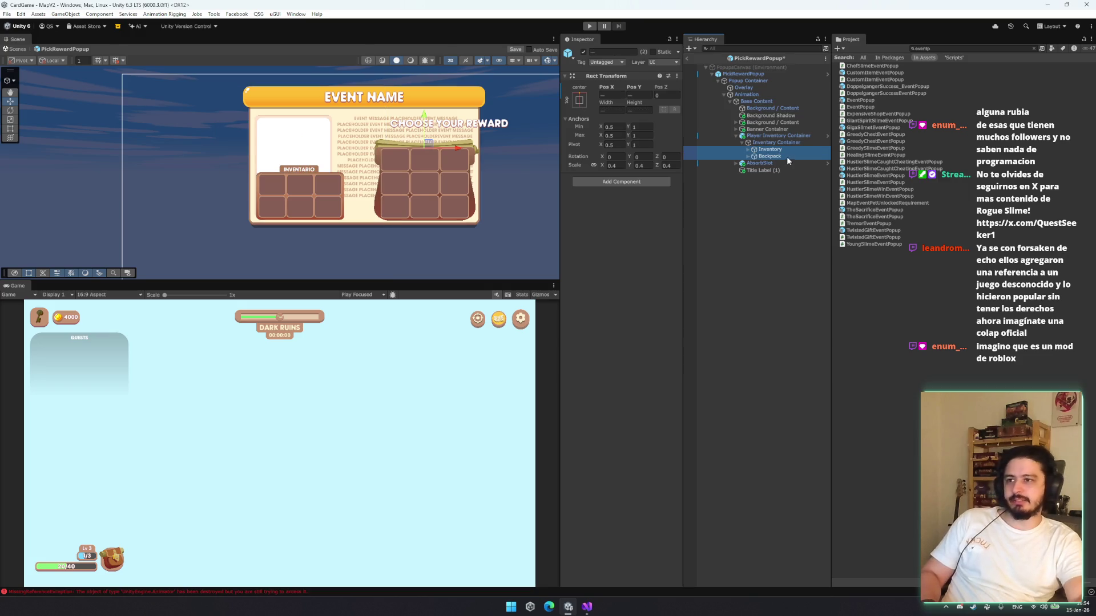
{"action": "mouse_move", "coordinate": [412, 123]}
{"action": "left_mouse_down"}
{"action": "mouse_move", "coordinate": [420, 183]}
{"action": "mouse_move", "coordinate": [421, 151]}
{"action": "mouse_move", "coordinate": [422, 163]}
{"action": "left_mouse_up"}
{"action": "key", "text": "f"}
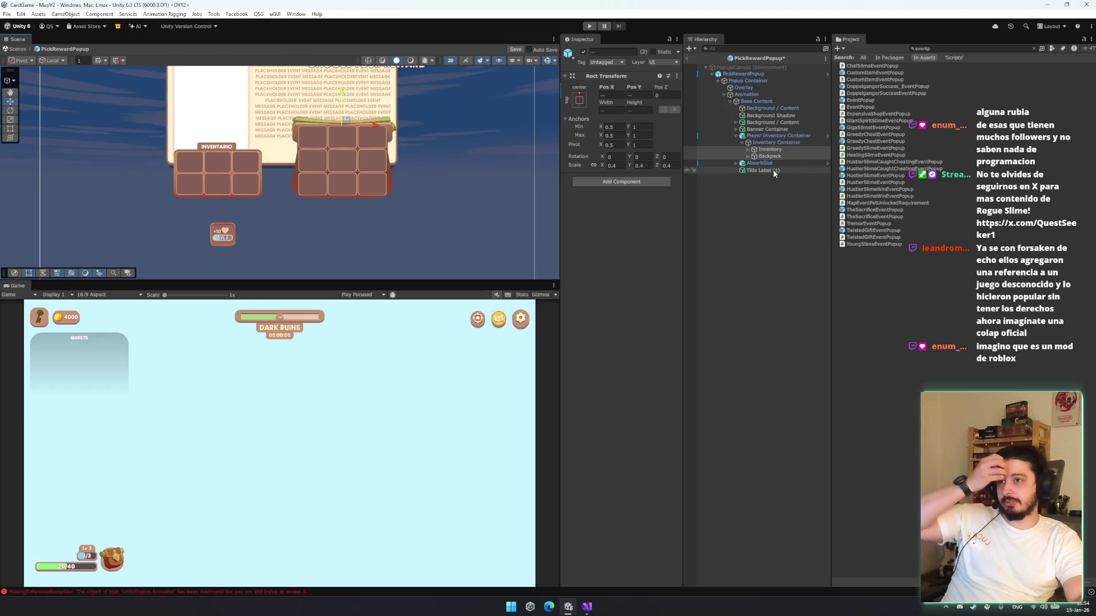
Frame the Player Inventory Container in the Scene view
{"action": "key", "text": "Left"}
{"action": "key", "text": "Left"}
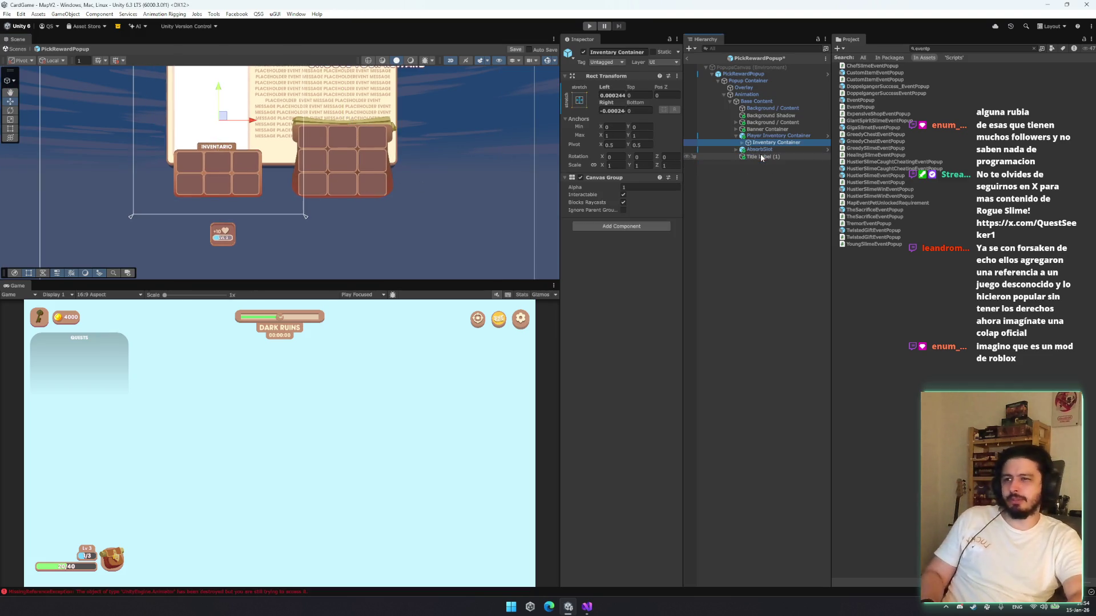
{"action": "key", "text": "Down"}
{"action": "key", "text": "Up"}
{"action": "key", "text": "Right"}
{"action": "key", "text": "Down"}
Set the Inventory and Backpack grids to Pos X 0 and Pos Y 0
{"action": "key", "text": "Down"}
{"action": "key", "text": "Up"}
{"action": "key", "text": "Up"}
{"action": "key", "text": "Up"}
{"action": "key", "text": "f"}
{"action": "key", "text": "Down"}
{"action": "key", "text": "Down"}
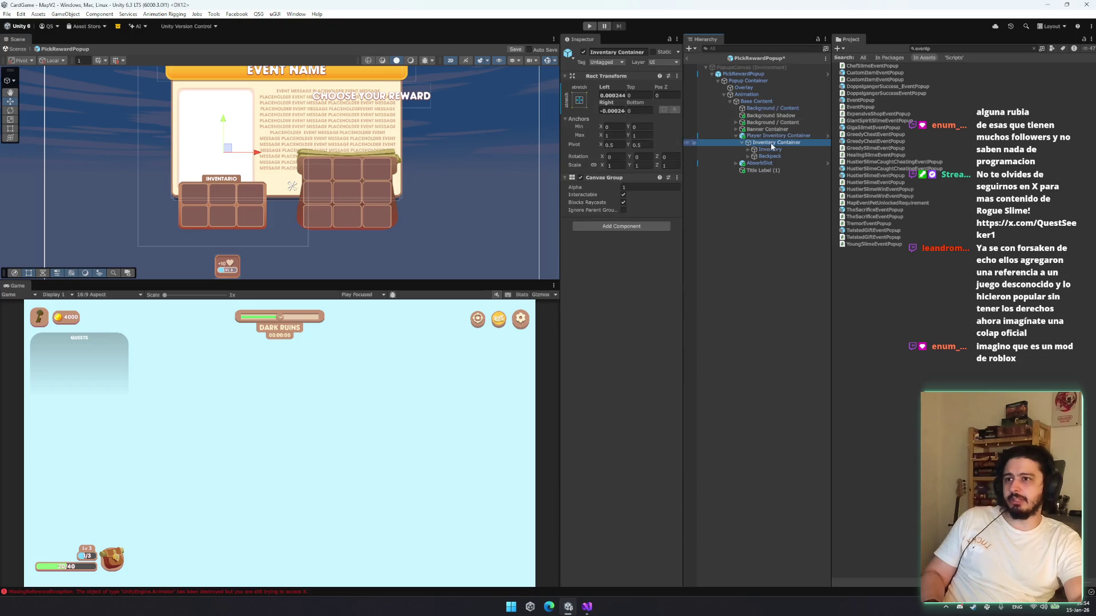
{"action": "left_click", "coordinate": [776, 163], "text": "shift"}
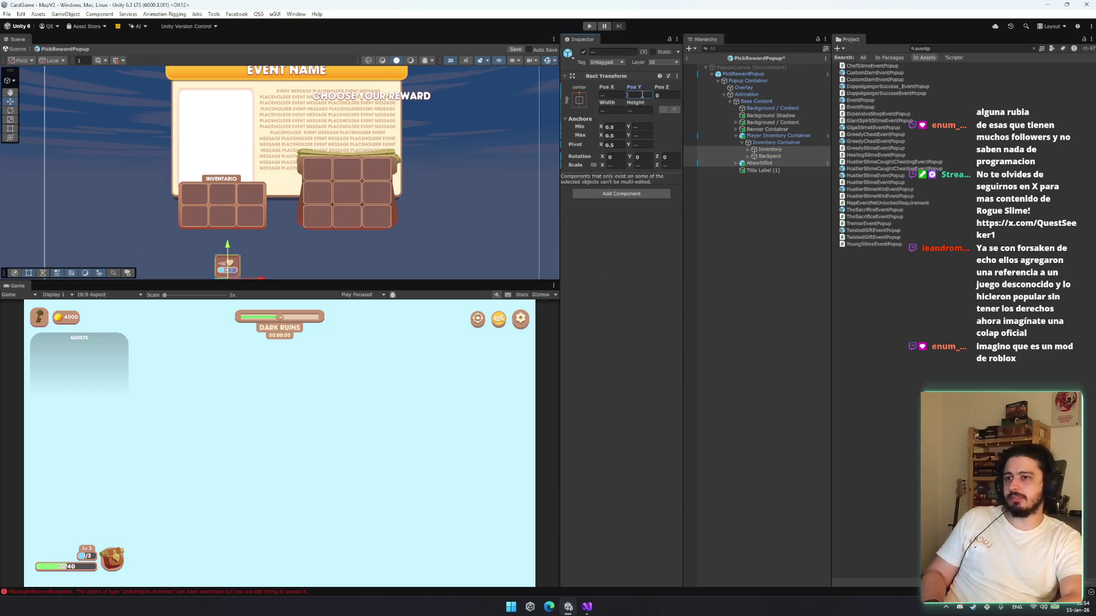
{"action": "left_click", "coordinate": [777, 158], "text": "shift"}
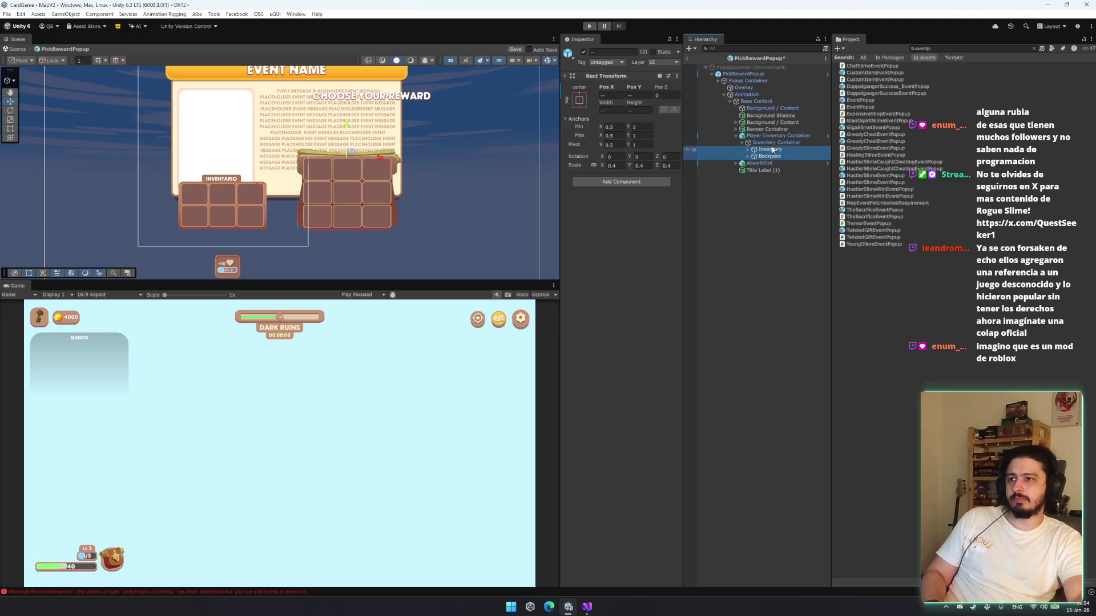
{"action": "left_click", "coordinate": [636, 95]}
{"action": "type", "text": "0"}
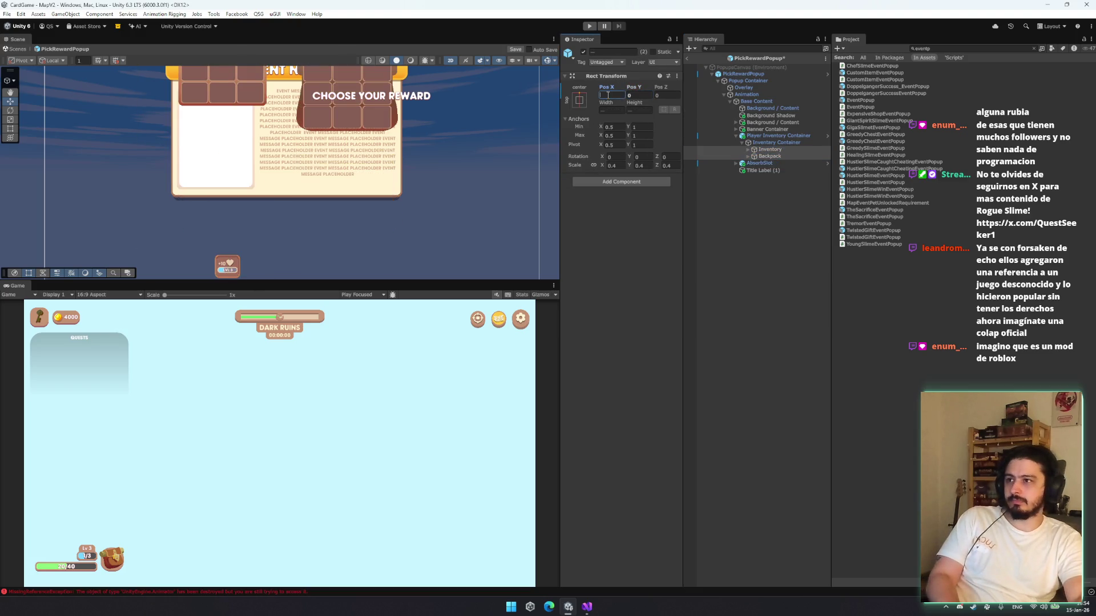
{"action": "left_click", "coordinate": [609, 95]}
{"action": "type", "text": "0"}
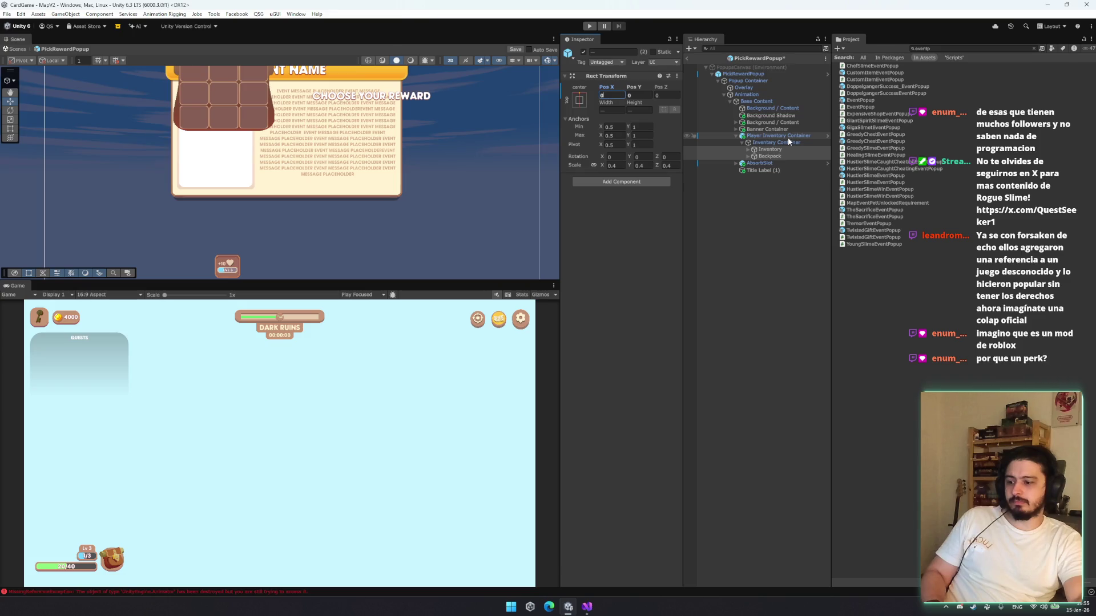
{"action": "double_click", "coordinate": [788, 138]}
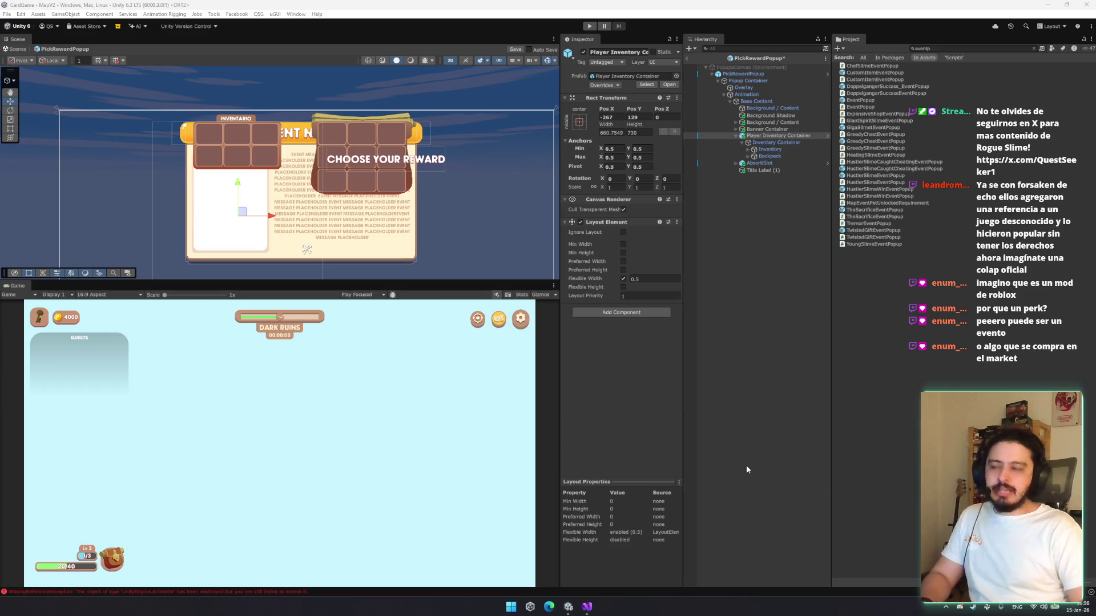
Lower the Inventory grid and stretch the Background / Content panel taller with the Rect Tool
{"action": "left_click", "coordinate": [767, 149]}
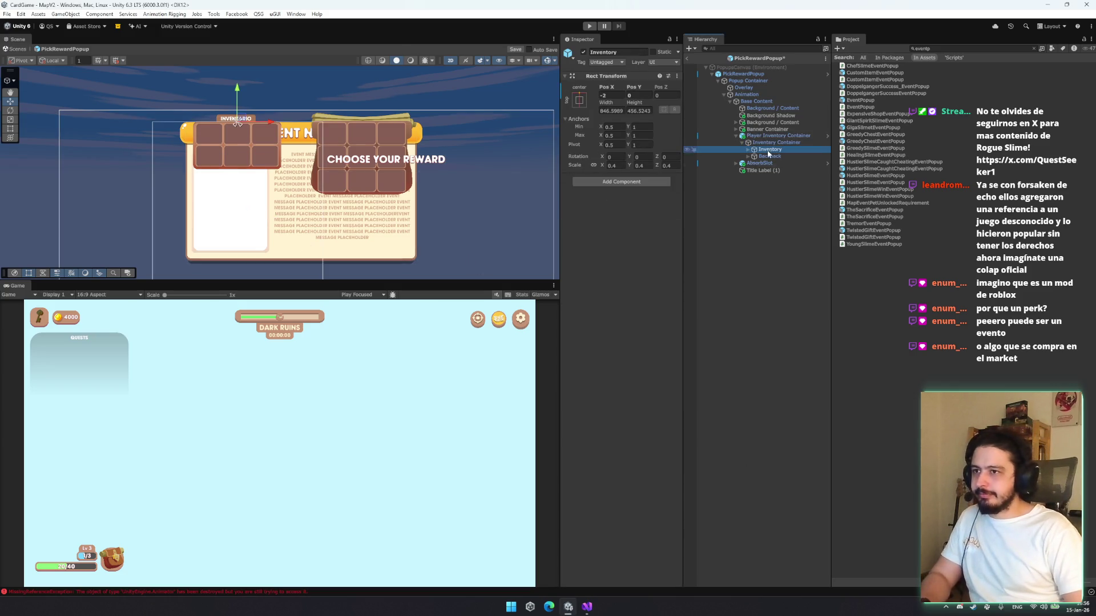
{"action": "left_click_drag", "start_coordinate": [236, 101], "coordinate": [237, 176]}
{"action": "left_click", "coordinate": [771, 122]}
{"action": "left_click", "coordinate": [777, 108]}
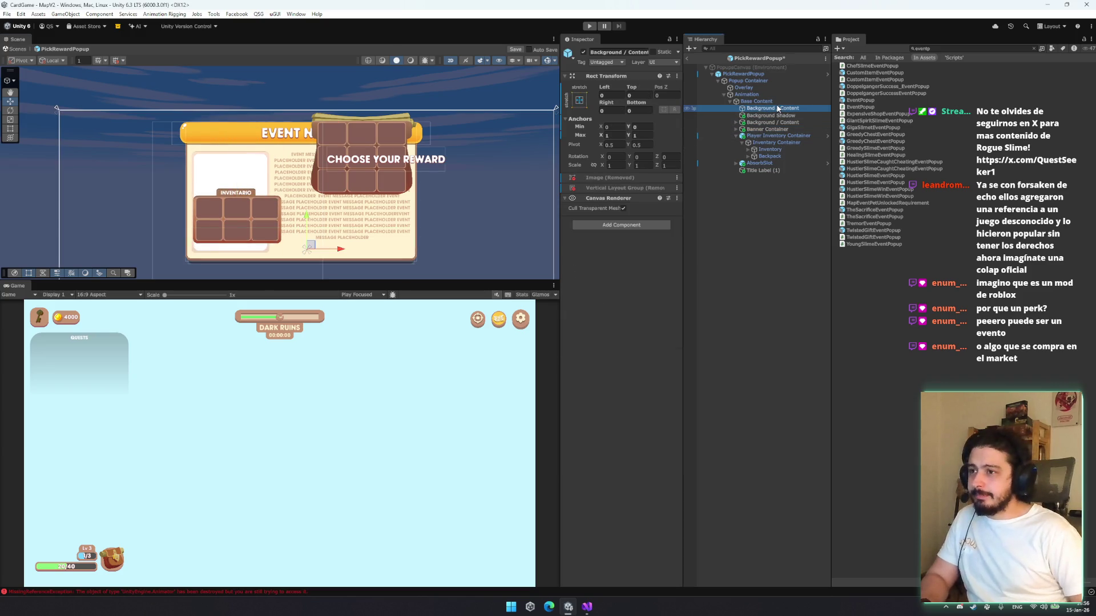
{"action": "key", "text": "Down"}
{"action": "key", "text": "Down"}
{"action": "key", "text": "Down"}
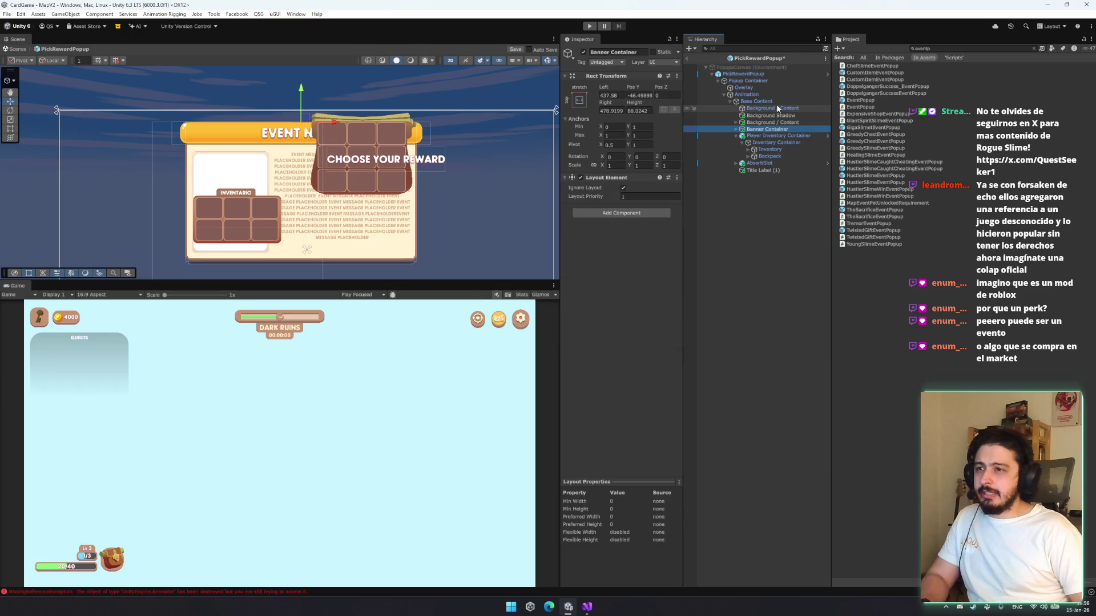
{"action": "key", "text": "Up"}
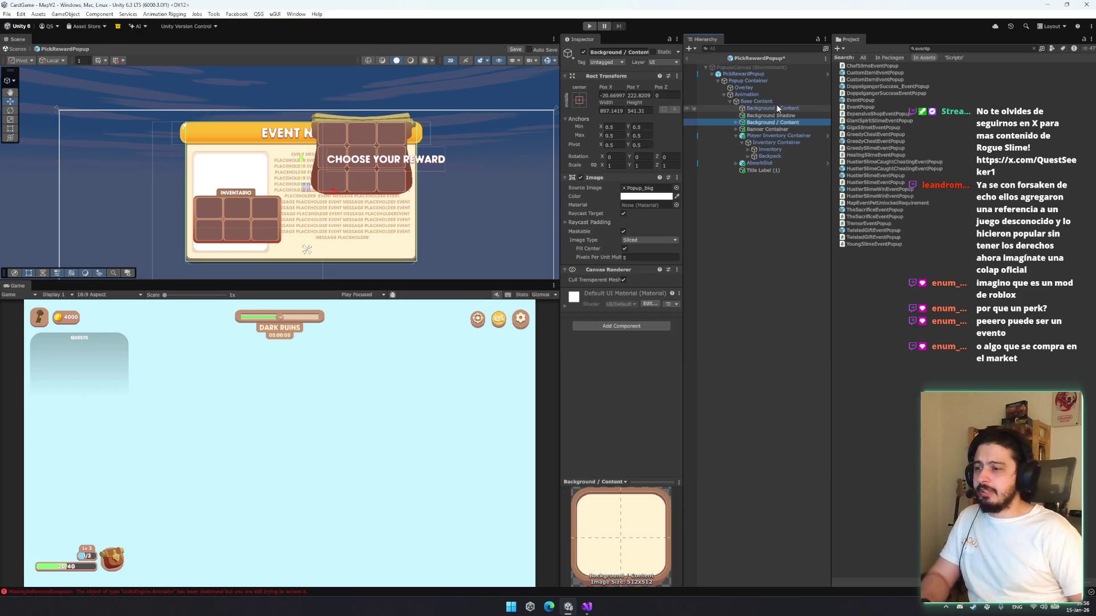
{"action": "key", "text": "t"}
{"action": "mouse_move", "coordinate": [383, 233]}
{"action": "left_mouse_down"}
{"action": "mouse_move", "coordinate": [421, 148]}
{"action": "mouse_move", "coordinate": [398, 199]}
{"action": "left_mouse_up"}
{"action": "left_click_drag", "start_coordinate": [759, 170], "coordinate": [790, 126]}
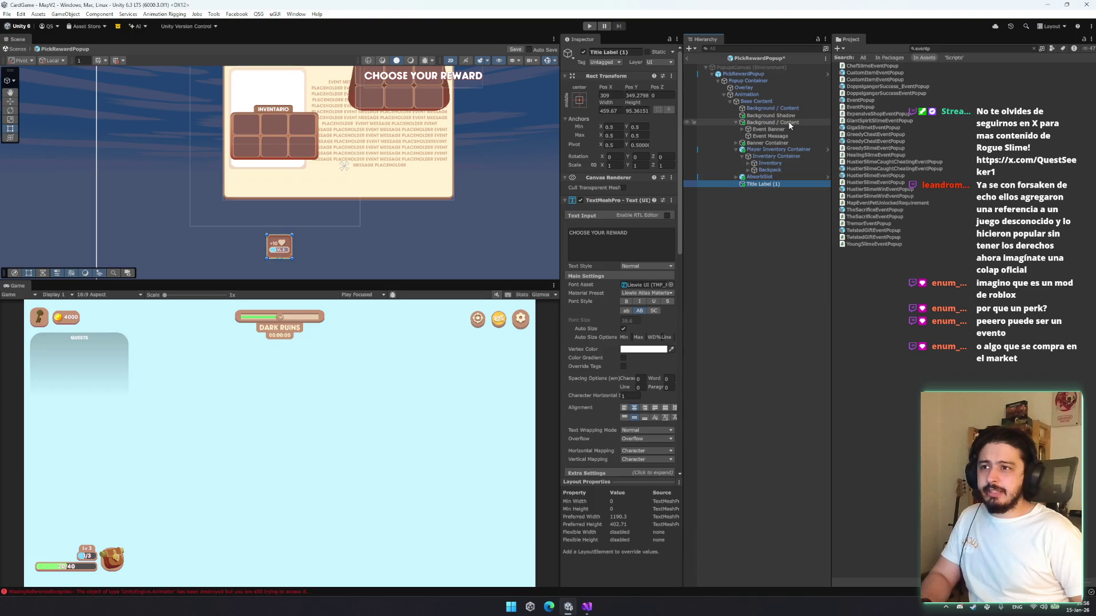
Delete Event Banner and move the CHOOSE YOUR REWARD title onto the orange banner
{"action": "key", "text": "Up"}
{"action": "key", "text": "Up"}
{"action": "key", "text": "Up"}
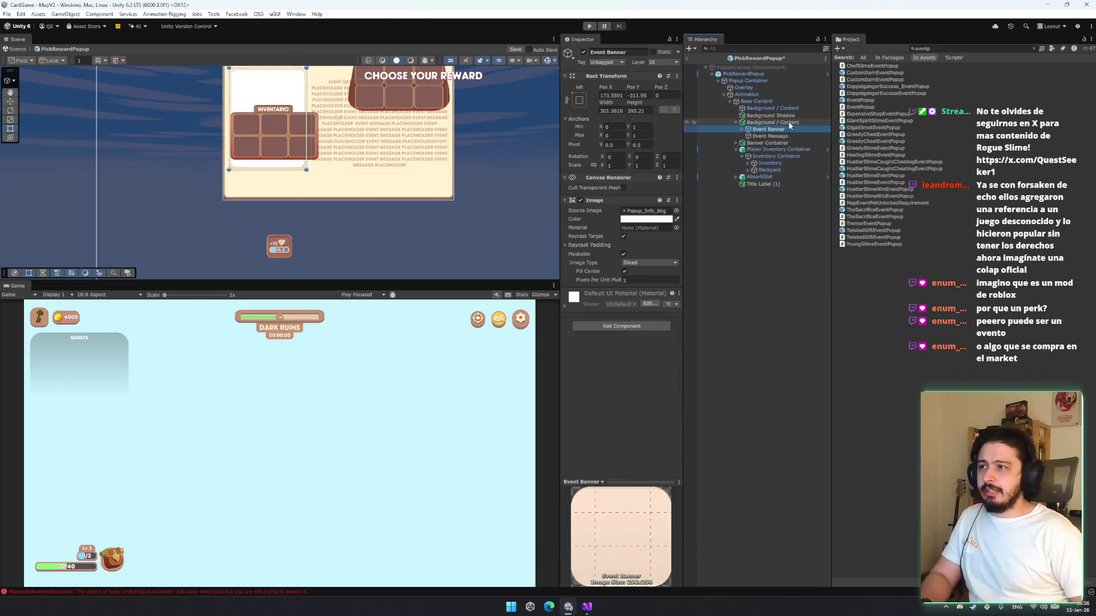
{"action": "key", "text": "Delete"}
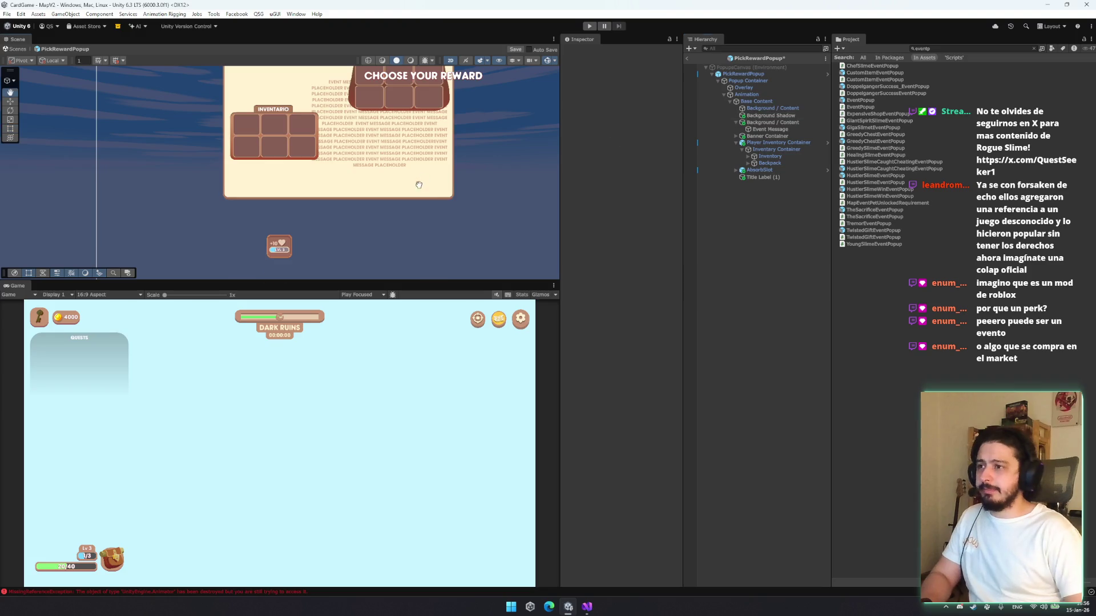
{"action": "left_click", "coordinate": [775, 123]}
{"action": "left_click", "coordinate": [759, 177]}
{"action": "key", "text": "w"}
{"action": "mouse_move", "coordinate": [418, 139]}
{"action": "left_mouse_down"}
{"action": "mouse_move", "coordinate": [345, 137]}
{"action": "mouse_move", "coordinate": [344, 113]}
{"action": "left_mouse_up"}
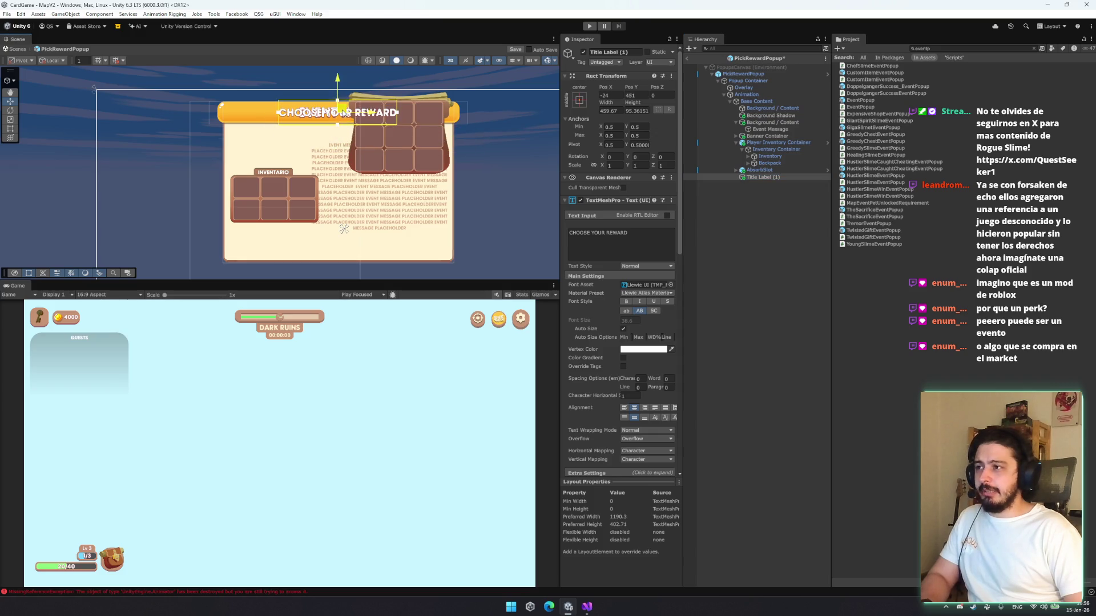
Delete the Event Message text and frame the title label in the scene view
{"action": "left_click", "coordinate": [759, 177]}
{"action": "scroll", "coordinate": [608, 316], "scroll_direction": "down", "scroll_amount": 2}
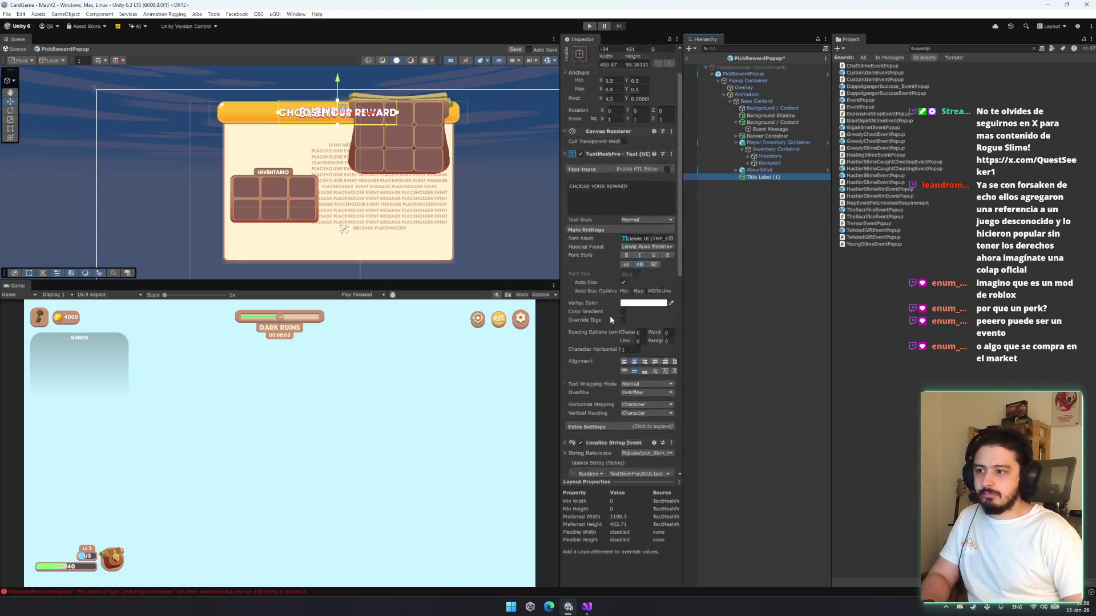
{"action": "scroll", "coordinate": [608, 317], "scroll_direction": "down", "scroll_amount": 3}
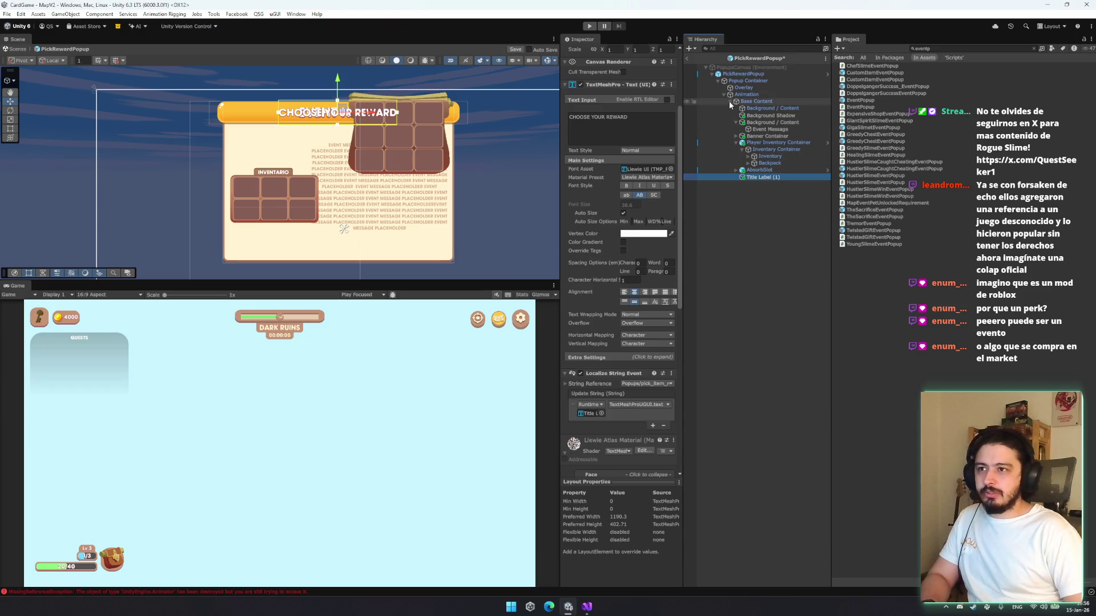
{"action": "left_click", "coordinate": [763, 129]}
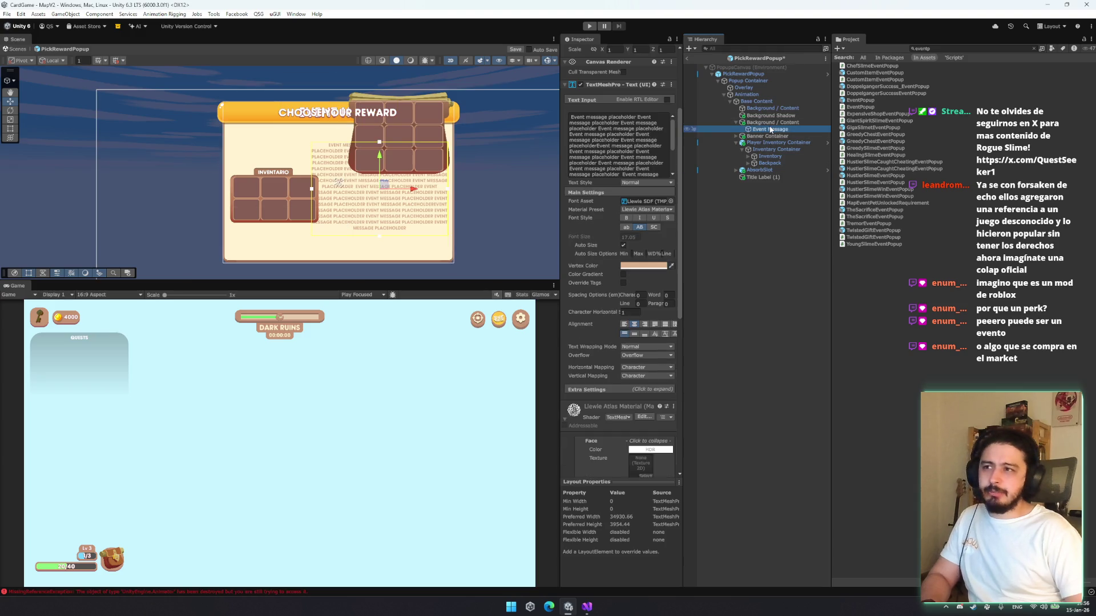
{"action": "key", "text": "Delete"}
{"action": "double_click", "coordinate": [764, 170]}
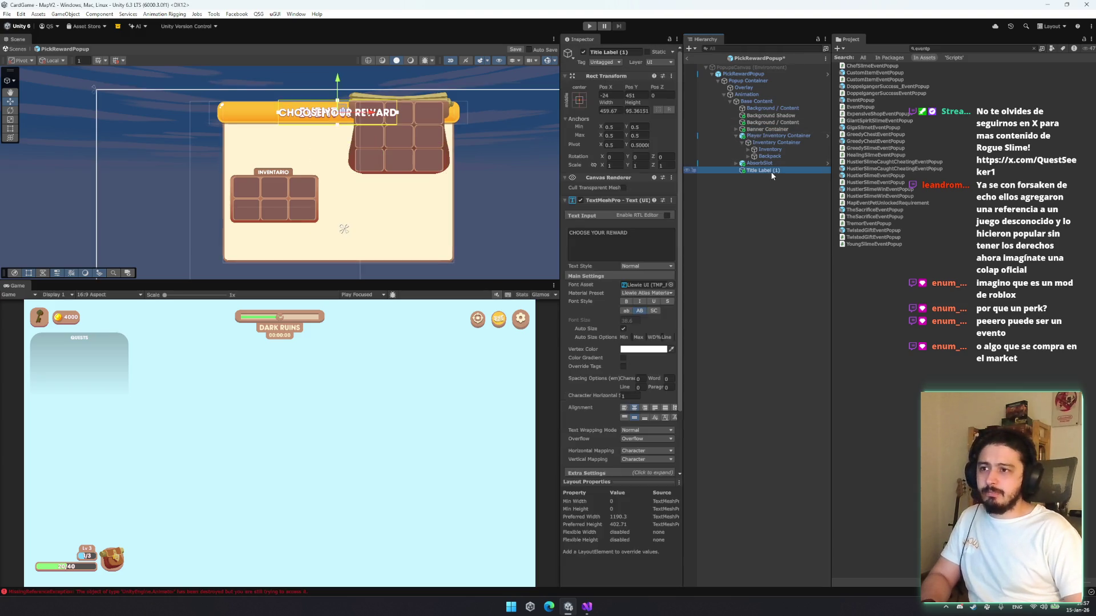
{"action": "left_click", "coordinate": [736, 130]}
Copy the original Title Label's Rect Transform values and move Title Label (1) under Banner
{"action": "left_click", "coordinate": [761, 142]}
{"action": "left_click", "coordinate": [742, 142]}
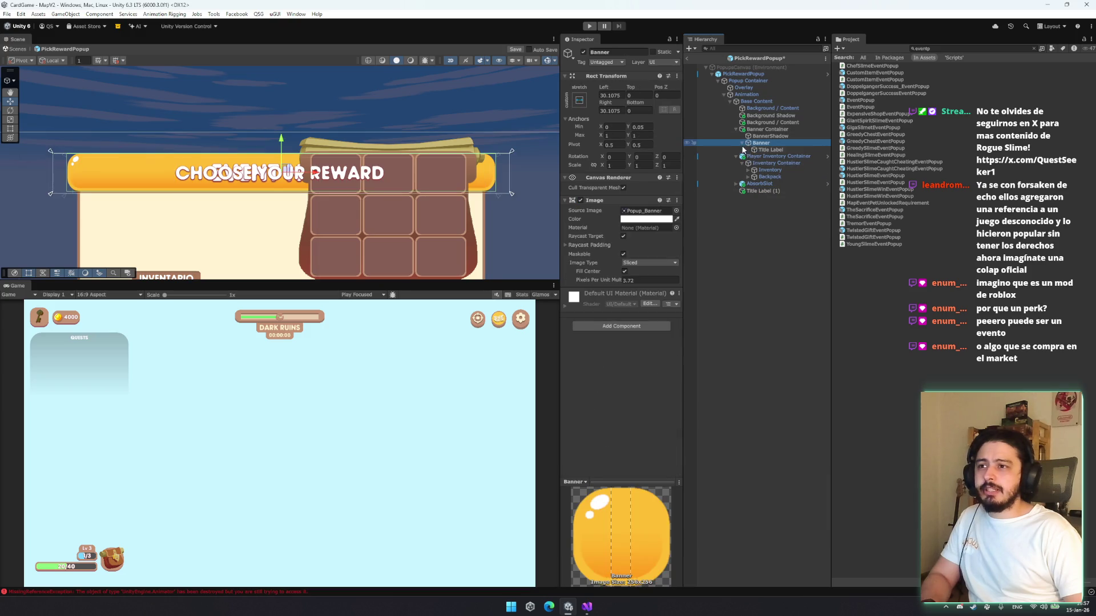
{"action": "left_click", "coordinate": [768, 150]}
{"action": "right_click", "coordinate": [600, 80]}
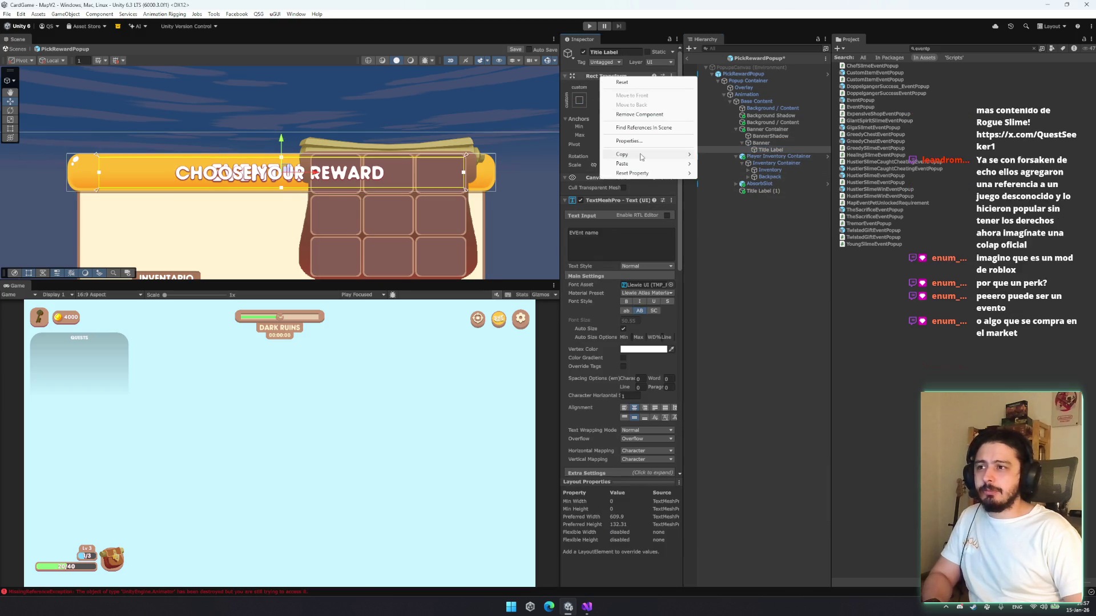
{"action": "left_click", "coordinate": [736, 153]}
{"action": "left_click_drag", "start_coordinate": [765, 192], "coordinate": [774, 143]}
Paste the copied Rect Transform component values onto Title Label (1) and delete the original Title Label
{"action": "right_click", "coordinate": [620, 79]}
{"action": "left_click", "coordinate": [788, 158]}
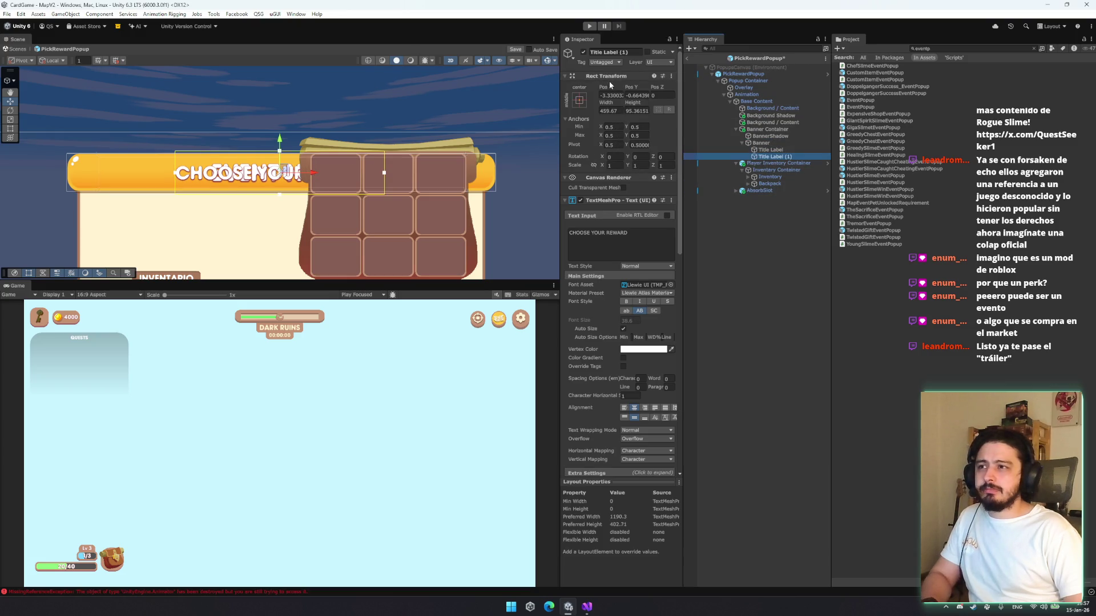
{"action": "right_click", "coordinate": [610, 80]}
{"action": "mouse_move", "coordinate": [634, 166]}
{"action": "left_click", "coordinate": [748, 219]}
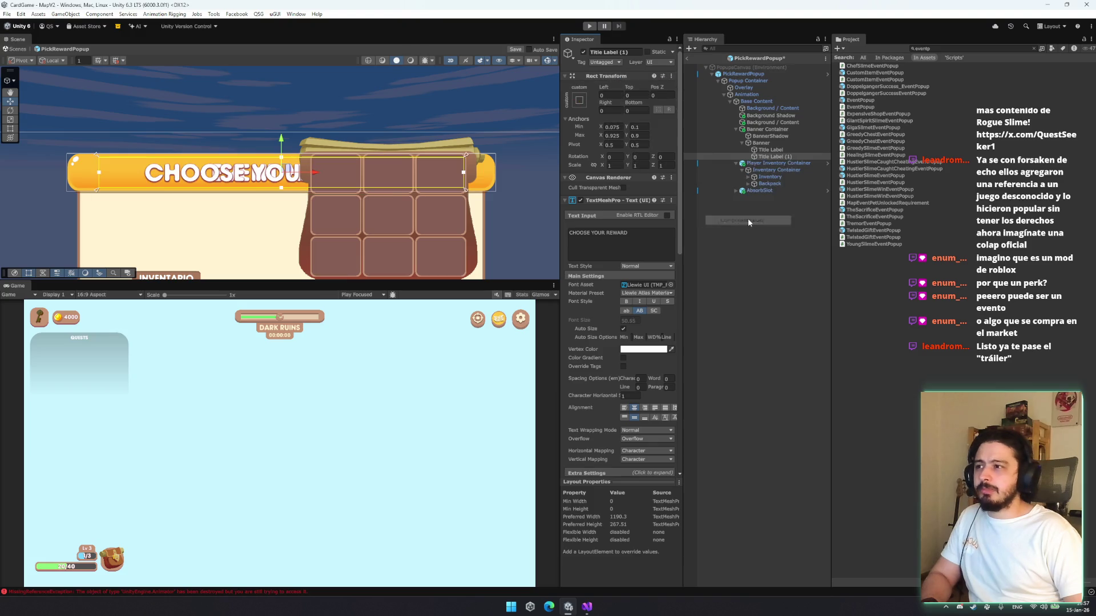
{"action": "left_click_drag", "start_coordinate": [785, 157], "coordinate": [786, 153]}
{"action": "key", "text": "Delete"}
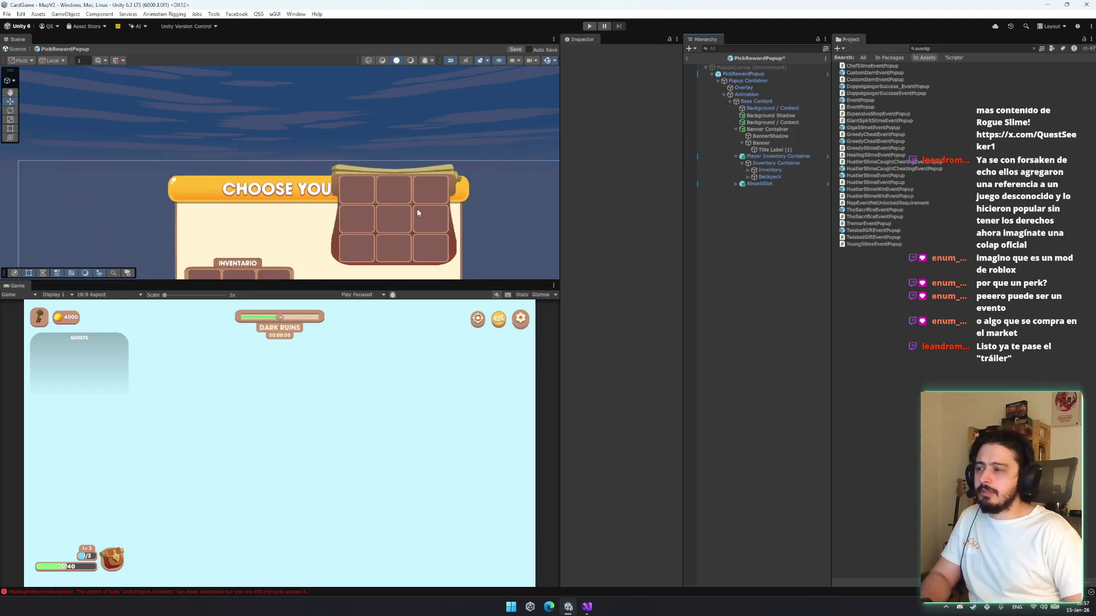
Collapse Banner Container and nudge the Player Inventory Container up slightly
{"action": "scroll", "coordinate": [419, 214], "scroll_direction": "down", "scroll_amount": 3}
{"action": "left_click", "coordinate": [785, 135]}
{"action": "left_click", "coordinate": [783, 153]}
{"action": "left_click", "coordinate": [775, 142]}
{"action": "key", "text": "Left"}
{"action": "key", "text": "Left"}
{"action": "key", "text": "Left"}
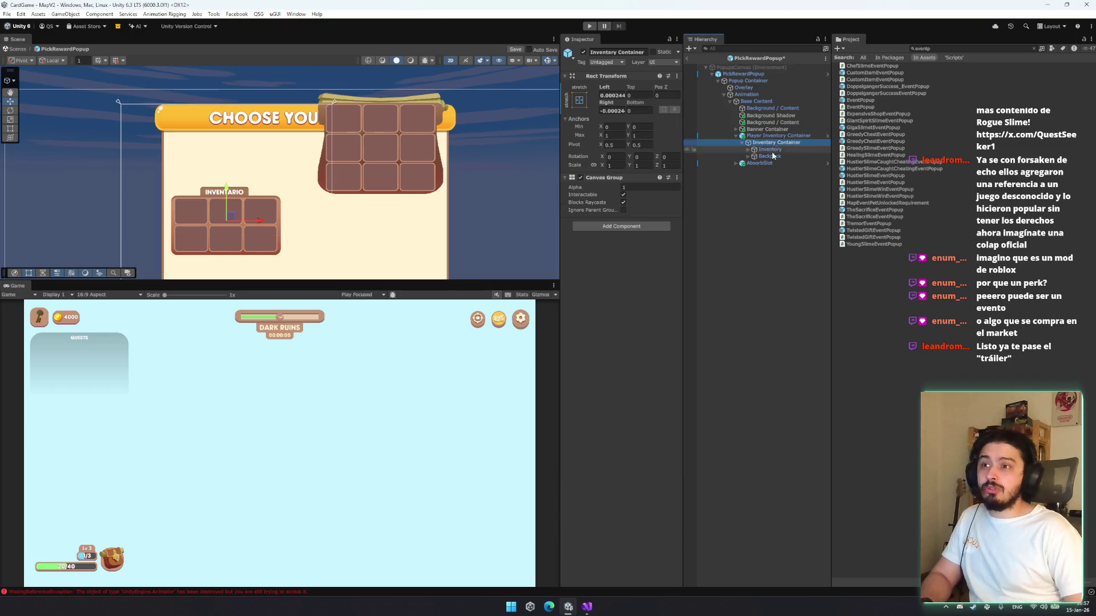
{"action": "left_click", "coordinate": [779, 136]}
{"action": "left_click_drag", "start_coordinate": [380, 153], "coordinate": [391, 145]}
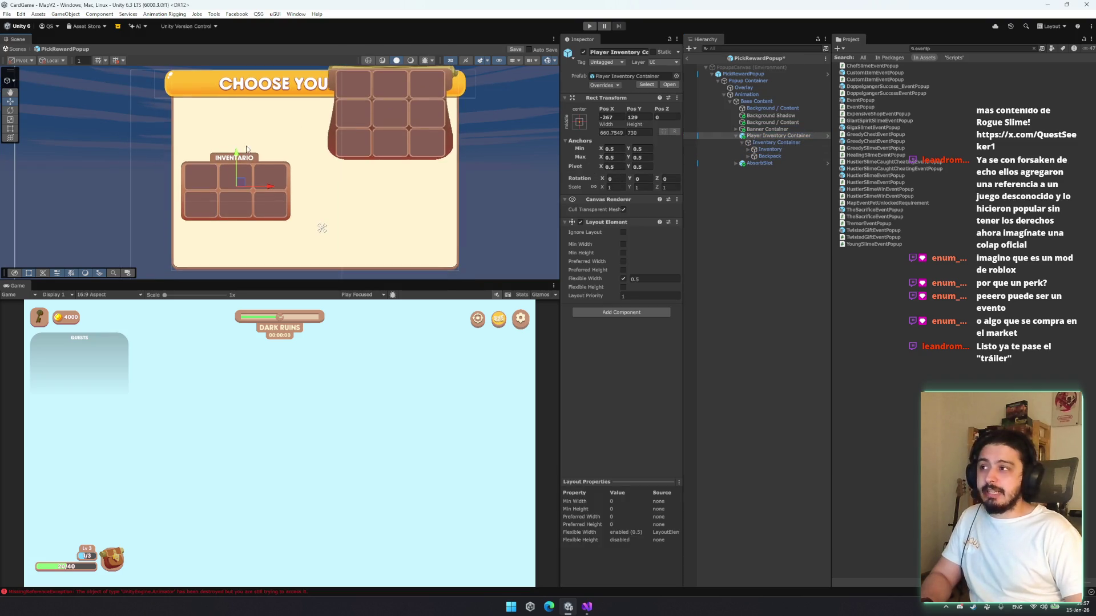
{"action": "left_click_drag", "start_coordinate": [225, 199], "coordinate": [236, 197]}
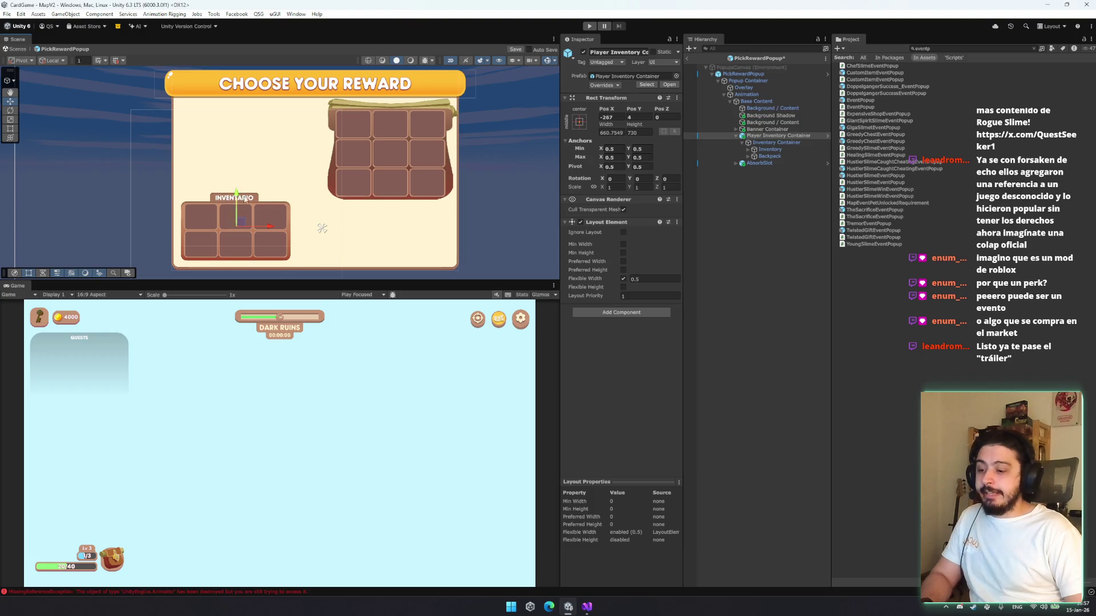
Move the Backpack down in the popup and slightly to the left
{"action": "left_click", "coordinate": [769, 156]}
{"action": "left_click_drag", "start_coordinate": [392, 80], "coordinate": [398, 139]}
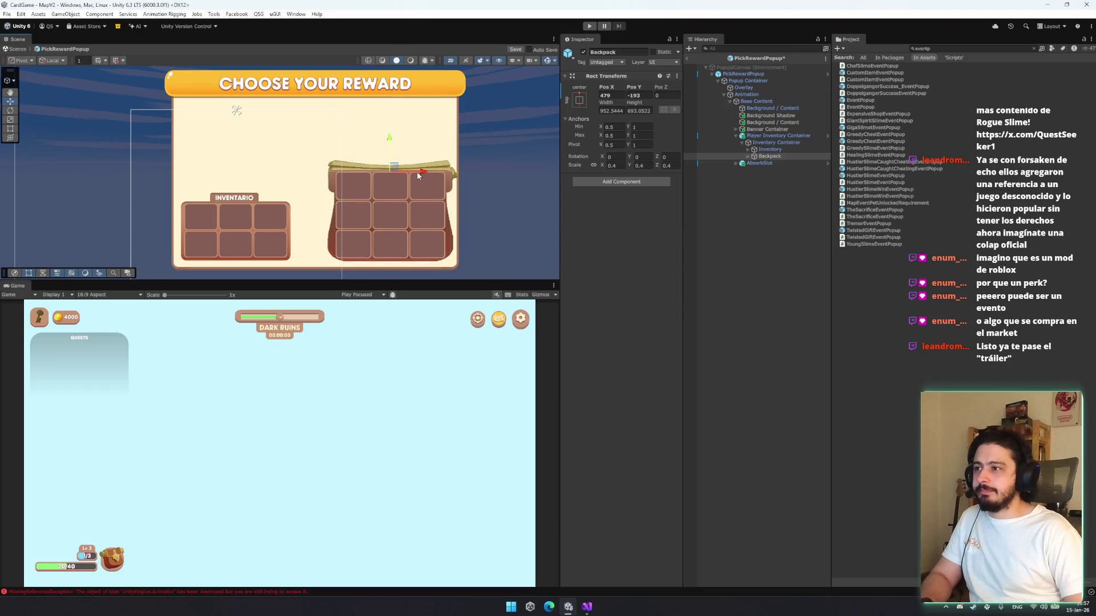
{"action": "left_click_drag", "start_coordinate": [424, 176], "coordinate": [420, 176]}
{"action": "left_click", "coordinate": [279, 202]}
Move the INVENTARIO panel to the right
{"action": "left_click", "coordinate": [271, 207]}
{"action": "left_click", "coordinate": [272, 207]}
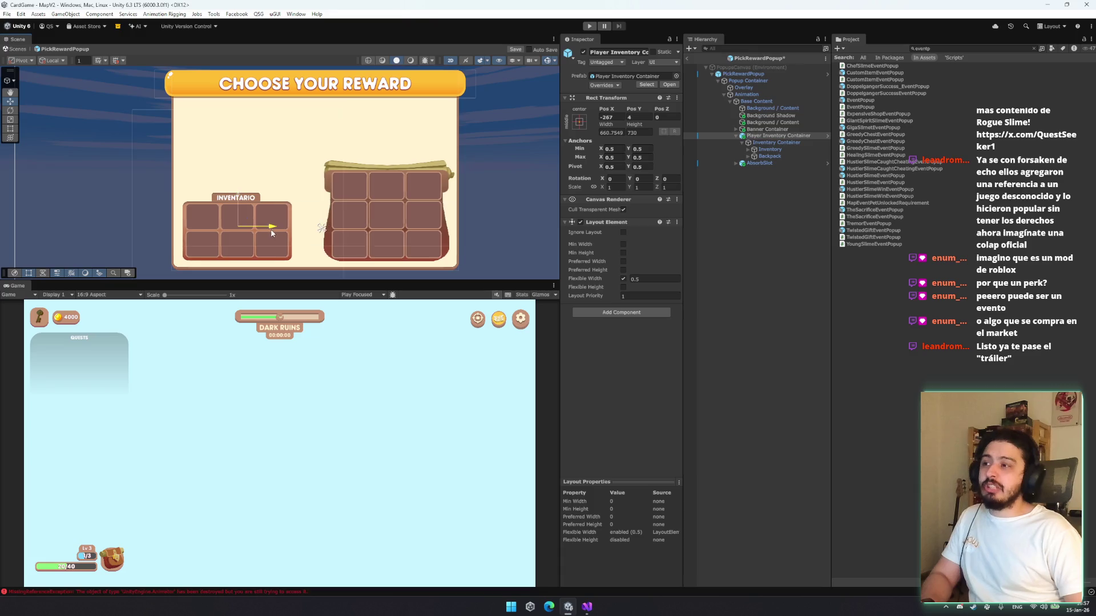
{"action": "left_click", "coordinate": [307, 184]}
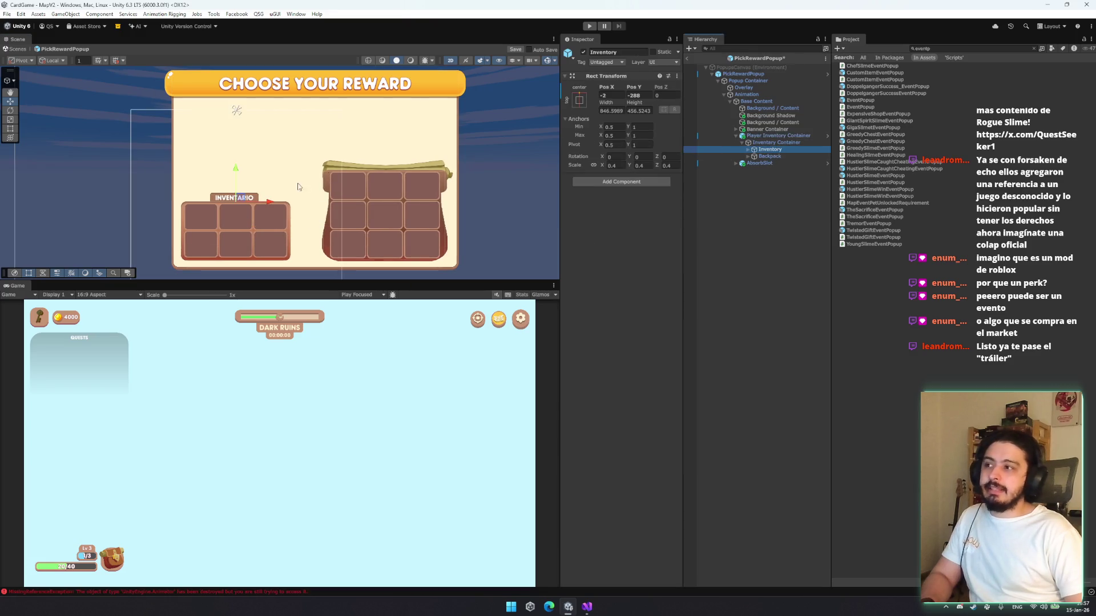
{"action": "left_click_drag", "start_coordinate": [268, 206], "coordinate": [281, 207]}
{"action": "scroll", "coordinate": [279, 236], "scroll_direction": "down", "scroll_amount": 3}
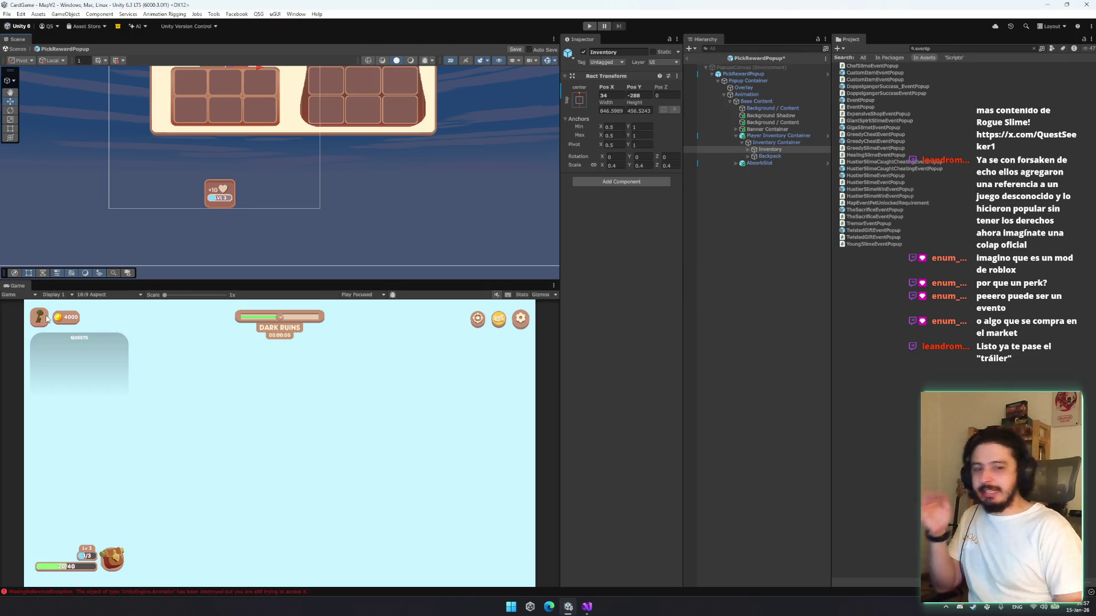
{"action": "scroll", "coordinate": [213, 200], "scroll_direction": "up", "scroll_amount": 3}
{"action": "scroll", "coordinate": [213, 200], "scroll_direction": "up", "scroll_amount": 3}
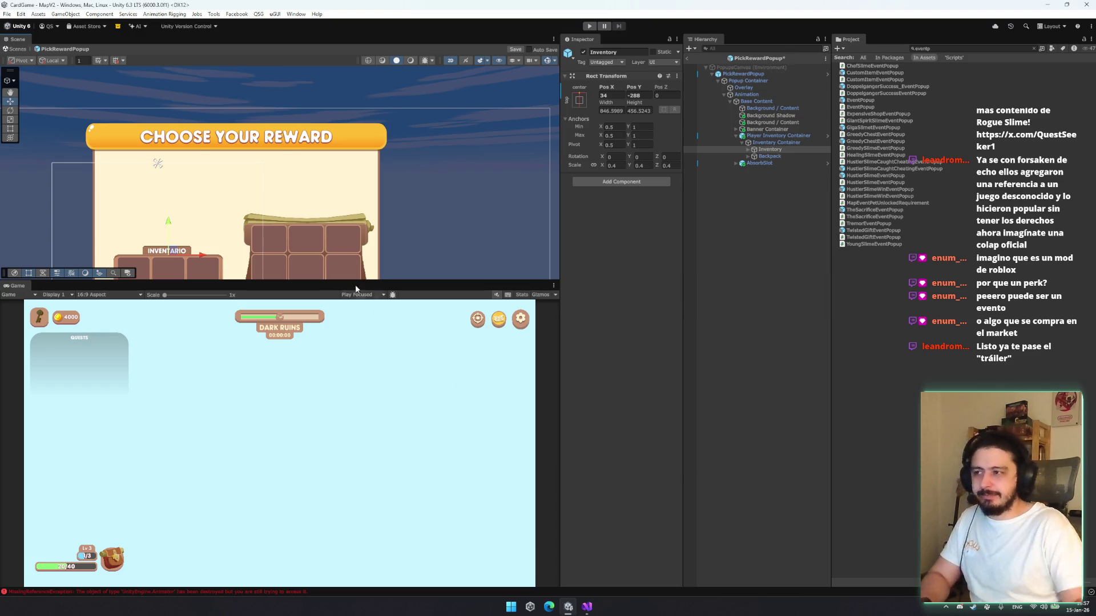
Lower the Backpack further inside the popup
{"action": "left_click_drag", "start_coordinate": [314, 258], "coordinate": [367, 204]}
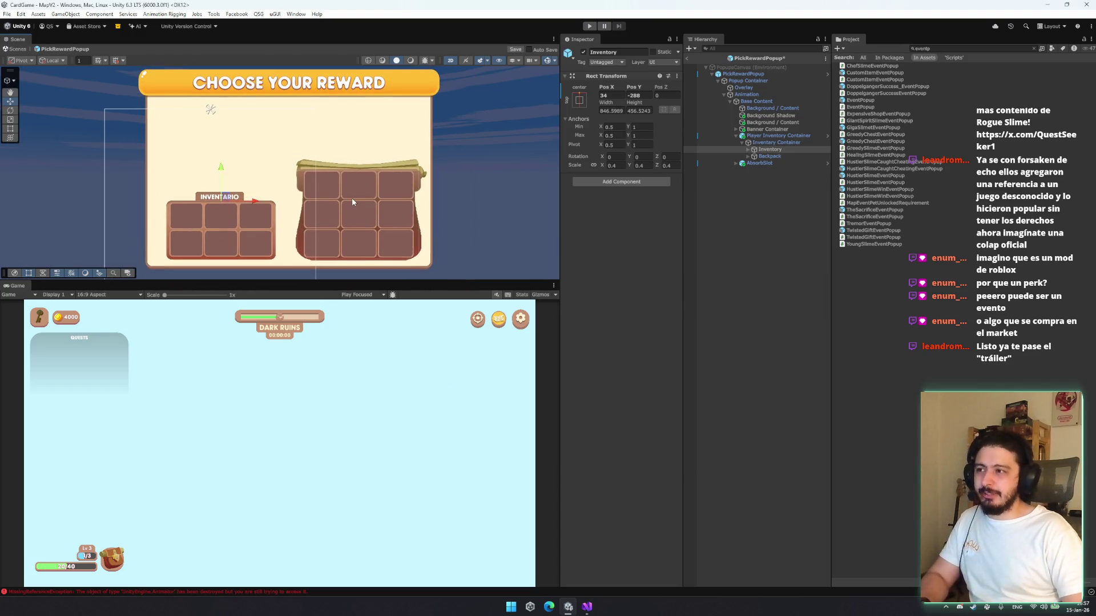
{"action": "left_click", "coordinate": [776, 136]}
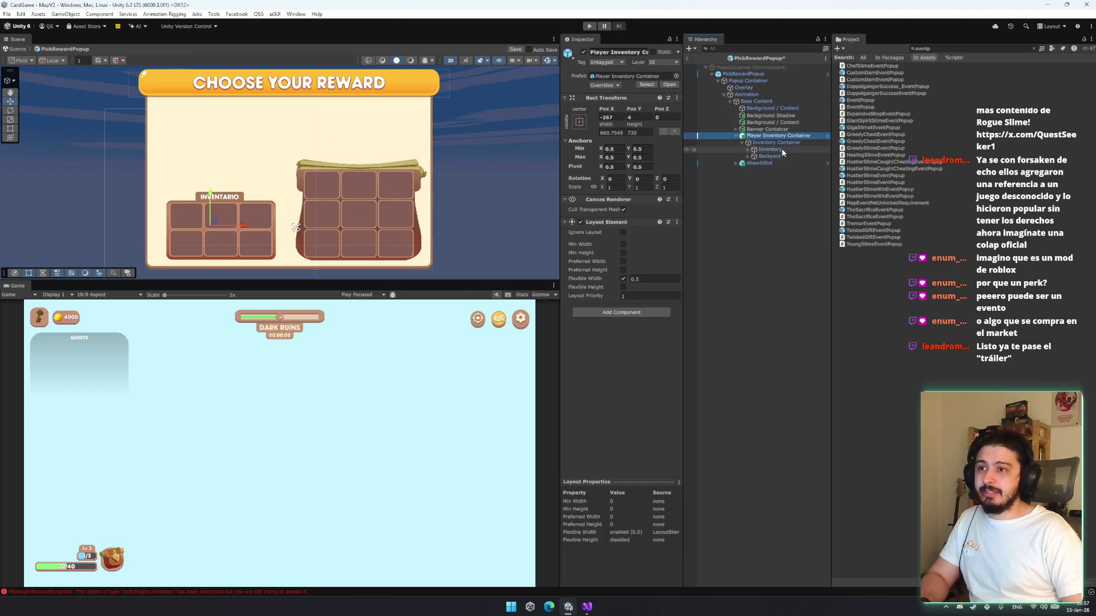
{"action": "left_click", "coordinate": [780, 157]}
{"action": "left_click_drag", "start_coordinate": [360, 137], "coordinate": [360, 152]}
{"action": "left_click", "coordinate": [770, 129]}
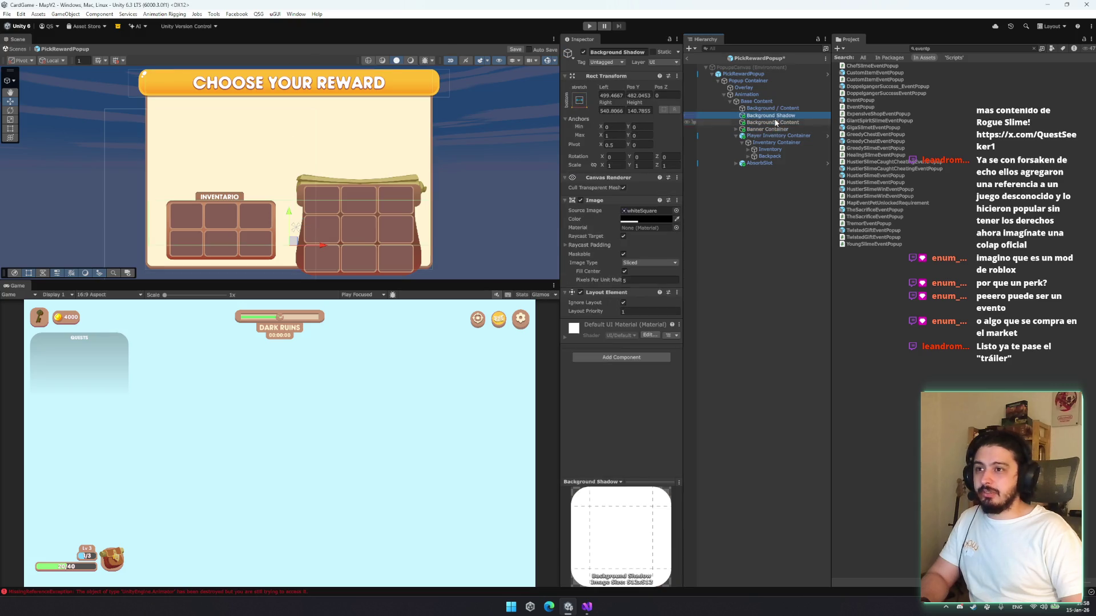
Deactivate the cream Background / Content panel and BannerShadow, and disable the orange Banner's Image
{"action": "left_click", "coordinate": [584, 52]}
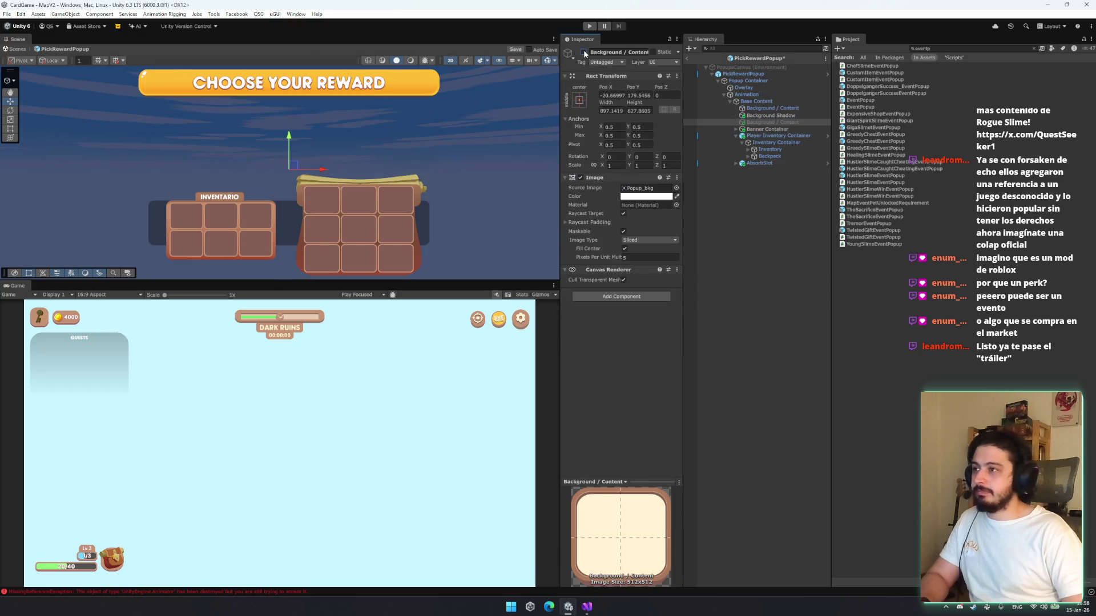
{"action": "left_click", "coordinate": [782, 109]}
{"action": "left_click", "coordinate": [771, 129]}
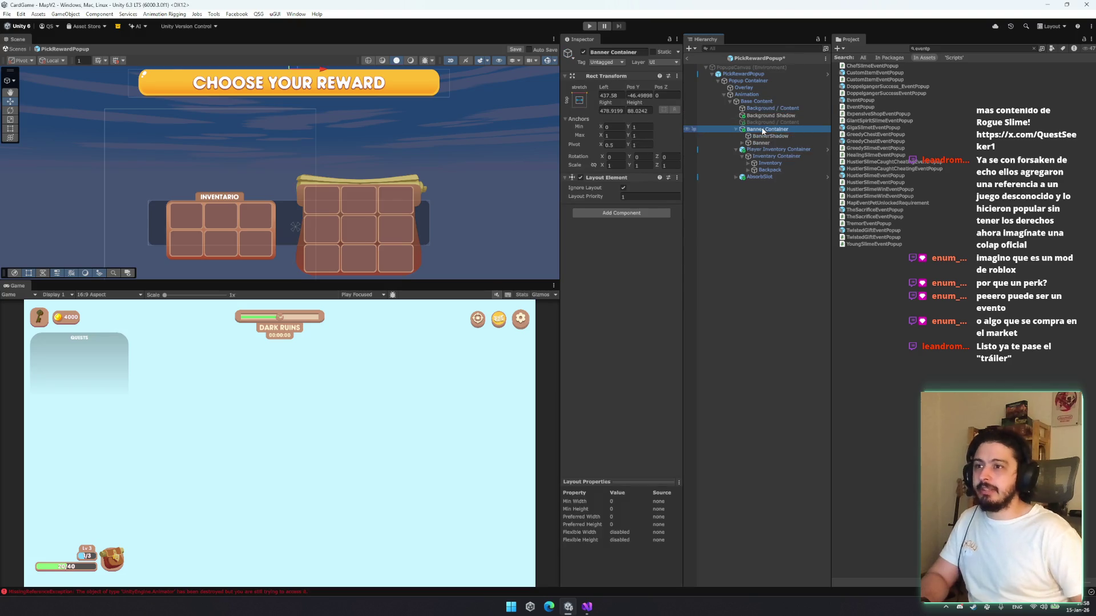
{"action": "key", "text": "Right"}
{"action": "left_click", "coordinate": [771, 136]}
{"action": "left_click", "coordinate": [768, 129]}
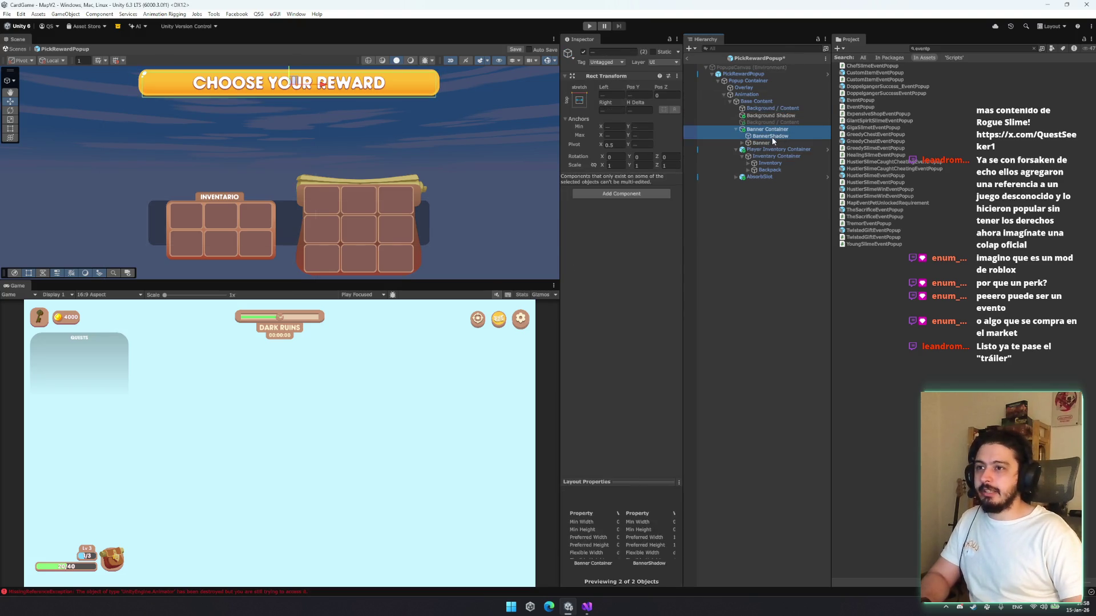
{"action": "left_click", "coordinate": [770, 135]}
{"action": "left_click", "coordinate": [751, 143]}
{"action": "left_click", "coordinate": [580, 200]}
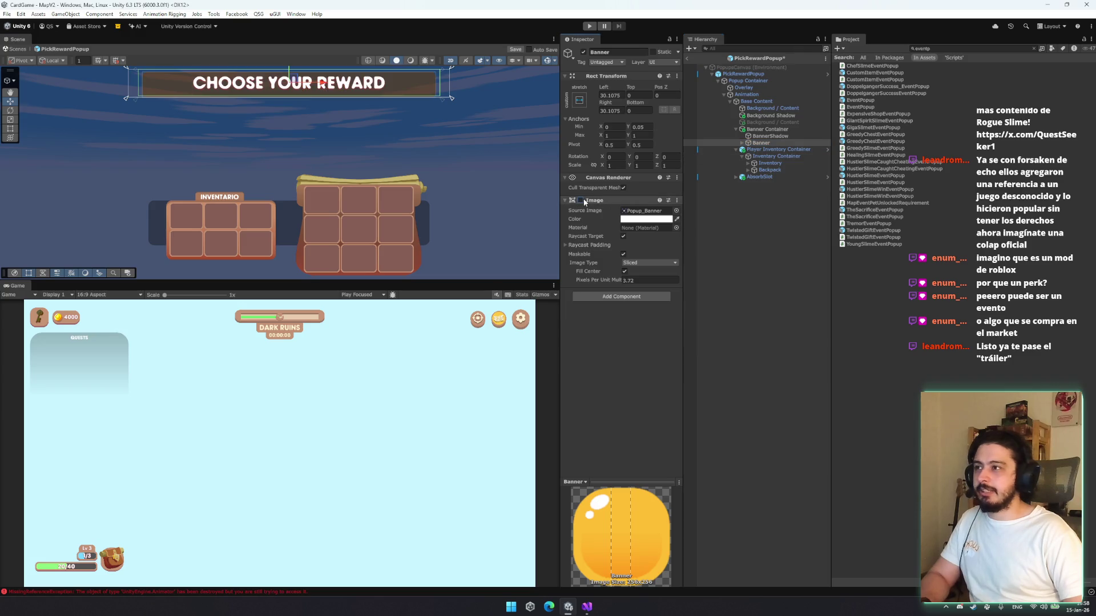
{"action": "left_click", "coordinate": [768, 136]}
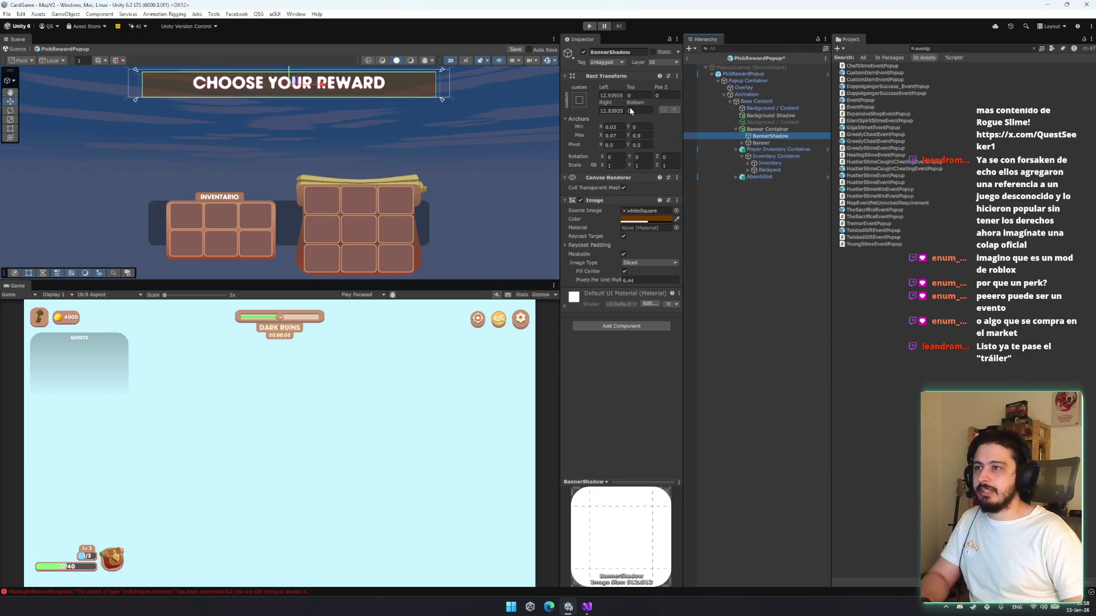
{"action": "left_click", "coordinate": [582, 53]}
Delete the disabled Background / Content panel and BannerShadow
{"action": "left_click_drag", "start_coordinate": [431, 142], "coordinate": [456, 169]}
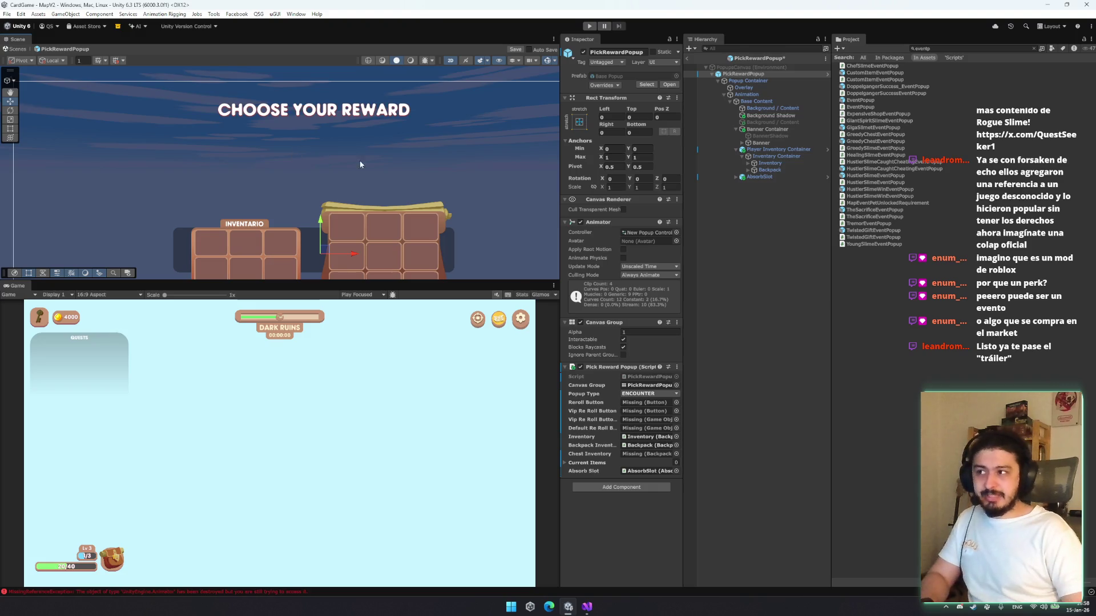
{"action": "left_click", "coordinate": [795, 122]}
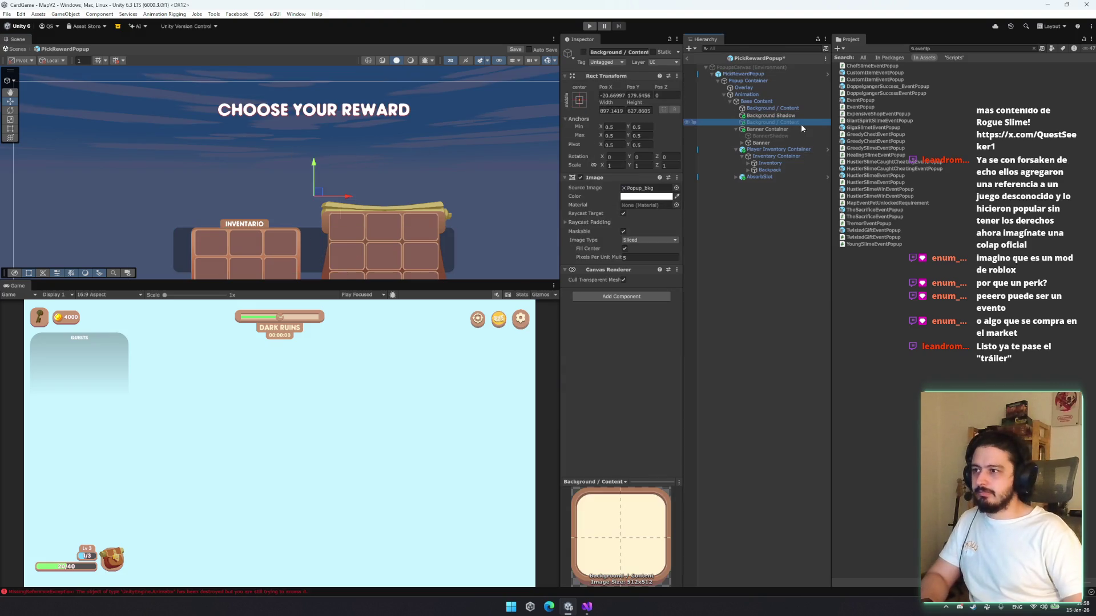
{"action": "key", "text": "Delete"}
{"action": "left_click", "coordinate": [807, 130]}
{"action": "key", "text": "Delete"}
Move Title Label (1) out of Banner into Banner Container and delete the empty Banner
{"action": "left_click", "coordinate": [808, 129]}
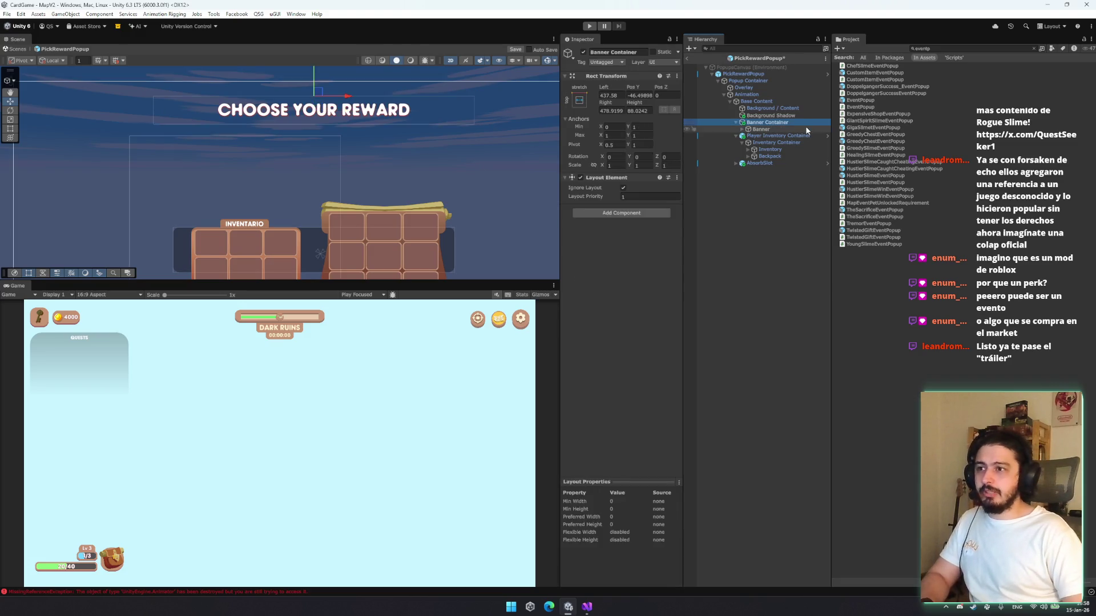
{"action": "key", "text": "Right"}
{"action": "key", "text": "Down"}
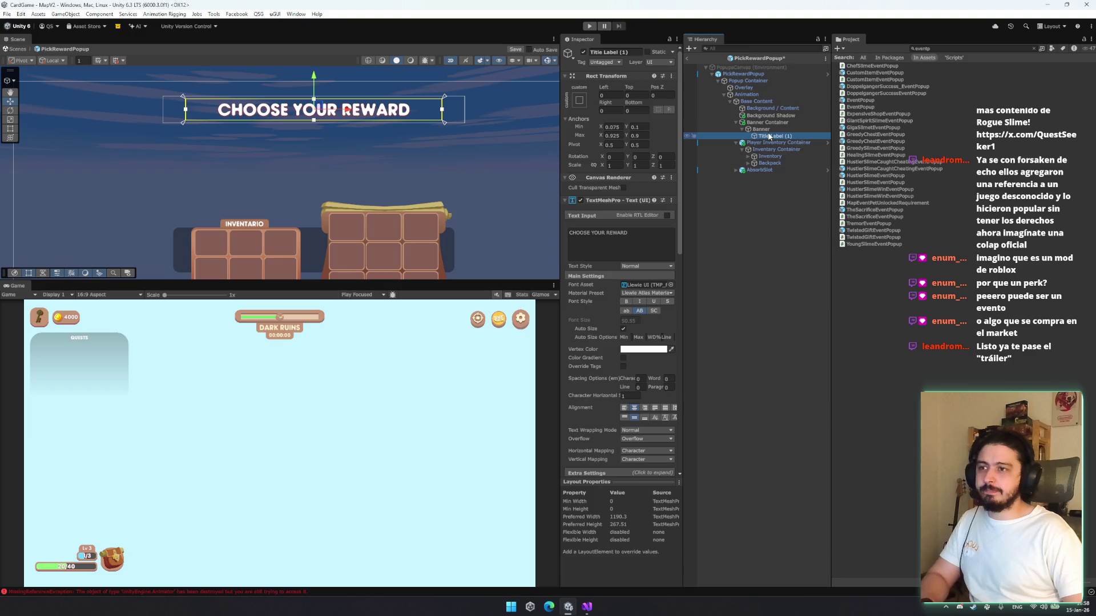
{"action": "left_click_drag", "start_coordinate": [772, 129], "coordinate": [772, 129]}
{"action": "left_click", "coordinate": [765, 136]}
{"action": "key", "text": "Delete"}
{"action": "left_click", "coordinate": [773, 129]}
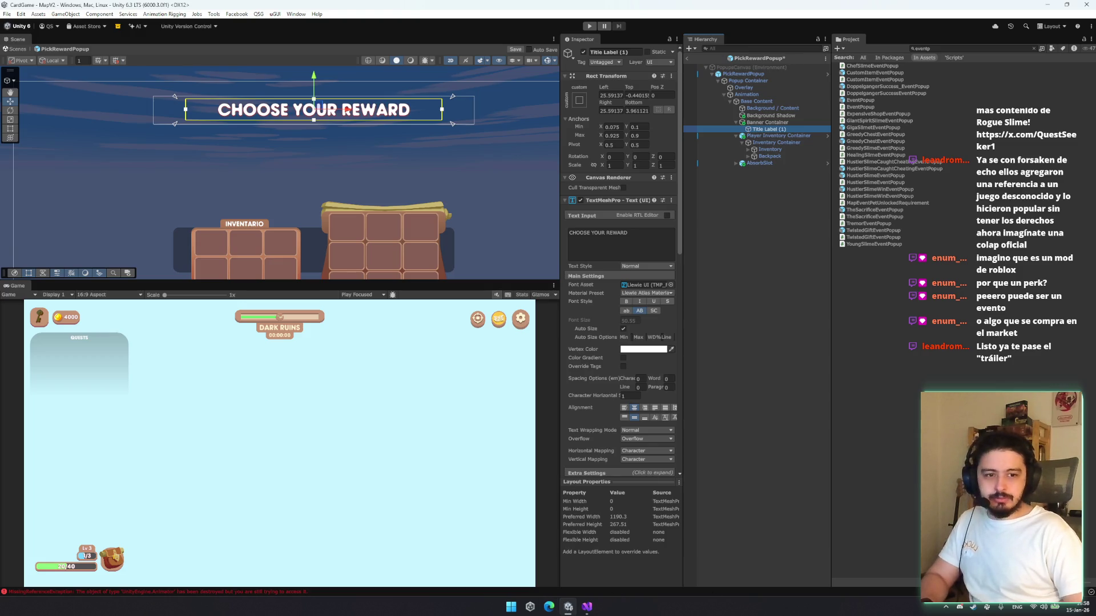
{"action": "left_click", "coordinate": [973, 608]}
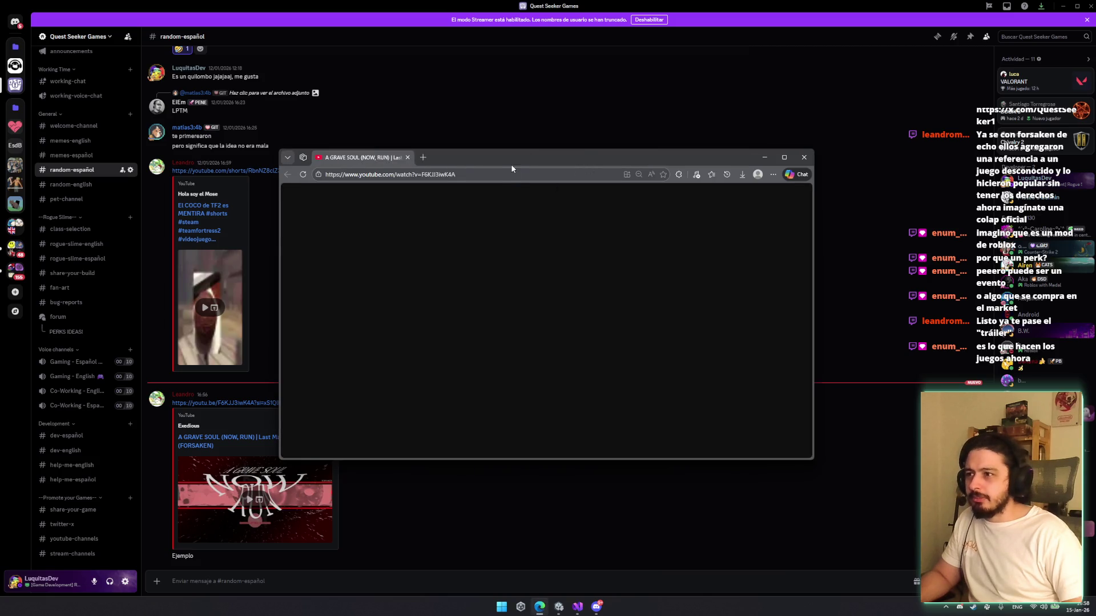
{"action": "double_click", "coordinate": [511, 163]}
{"action": "left_click_drag", "start_coordinate": [474, 7], "coordinate": [482, 51]}
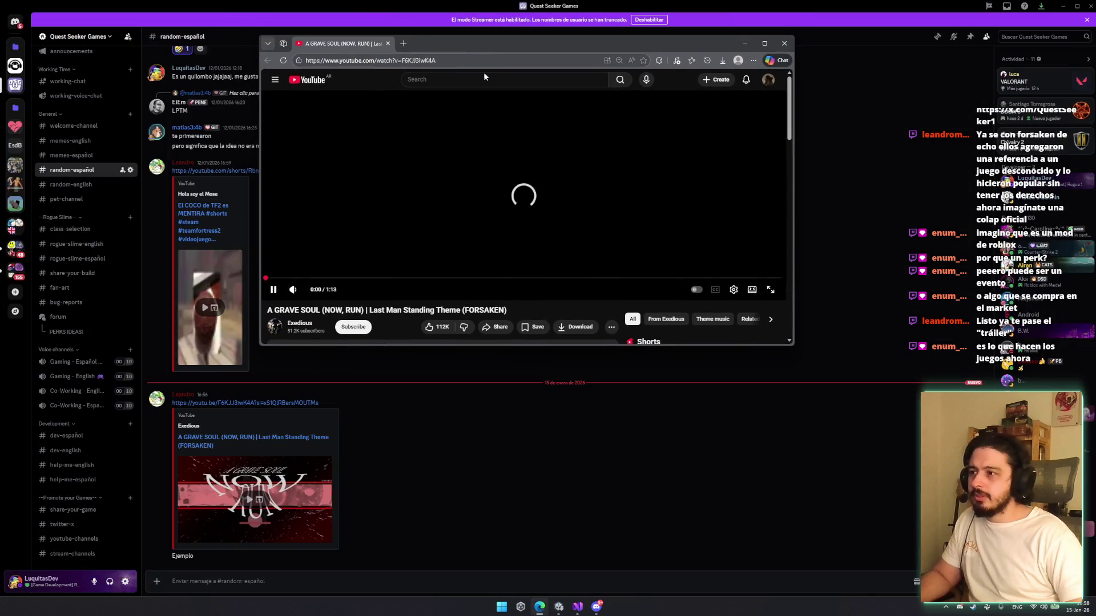
{"action": "mouse_move", "coordinate": [312, 293]}
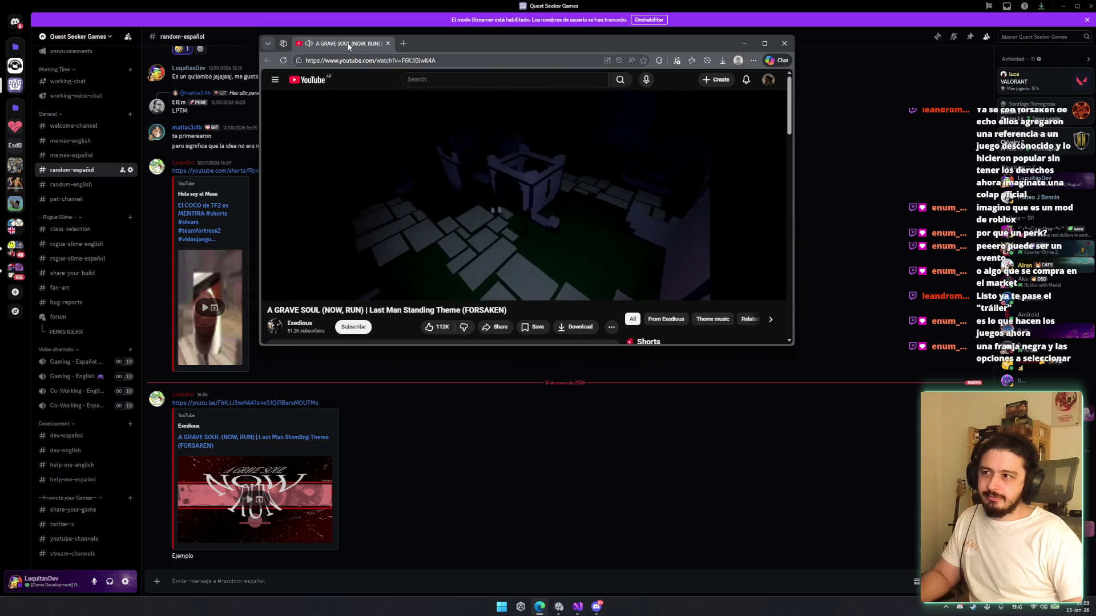
{"action": "key", "text": "ctrl+w"}
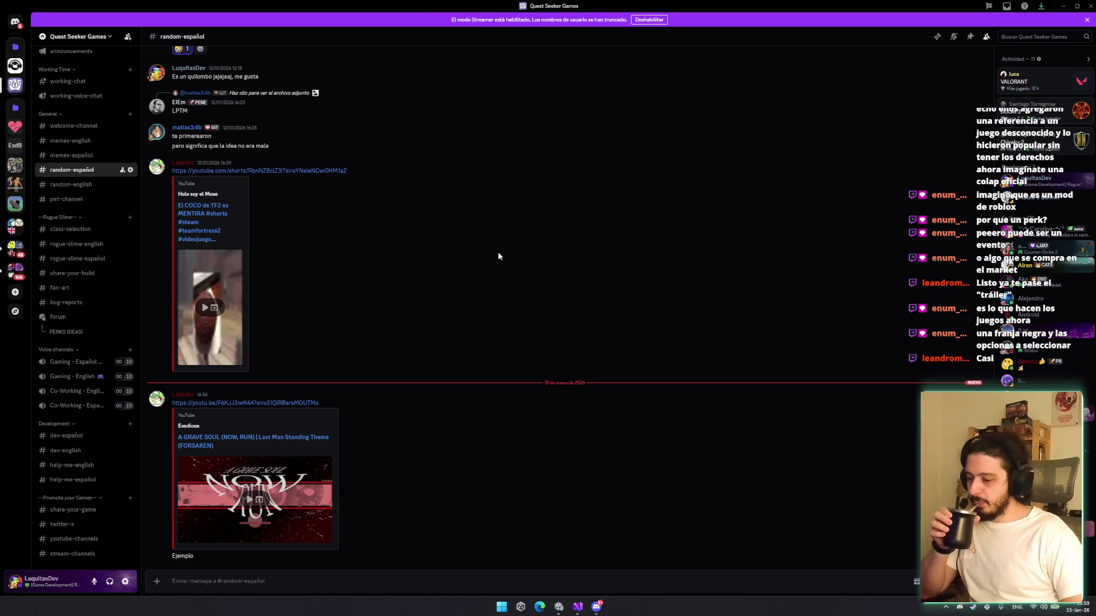
{"action": "left_click", "coordinate": [1089, 7]}
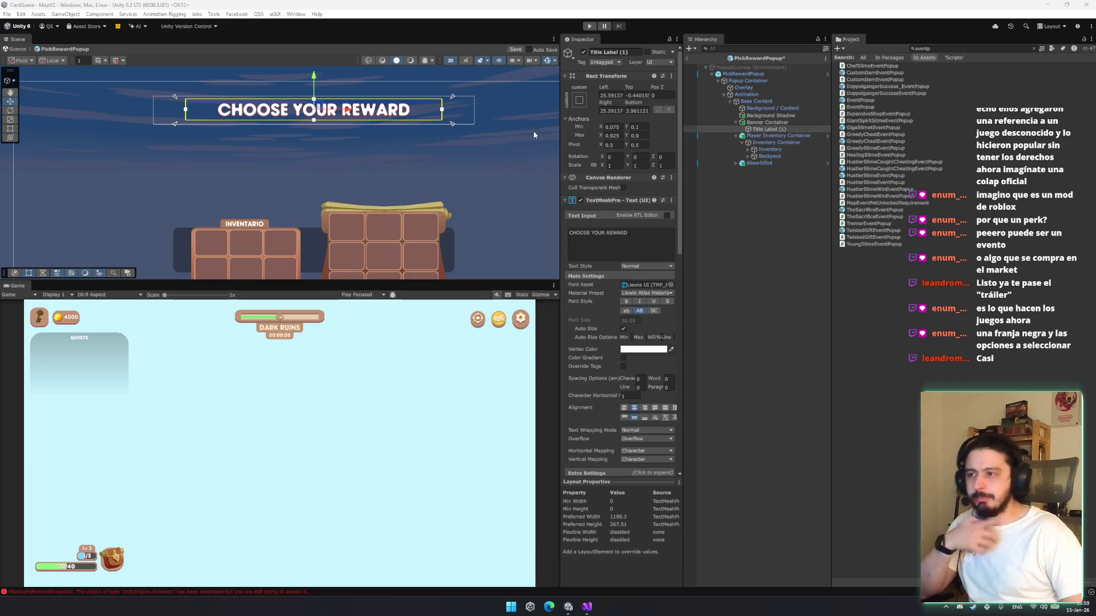
Delete the popup's Background Shadow object
{"action": "scroll", "coordinate": [406, 180], "scroll_direction": "down", "scroll_amount": 5}
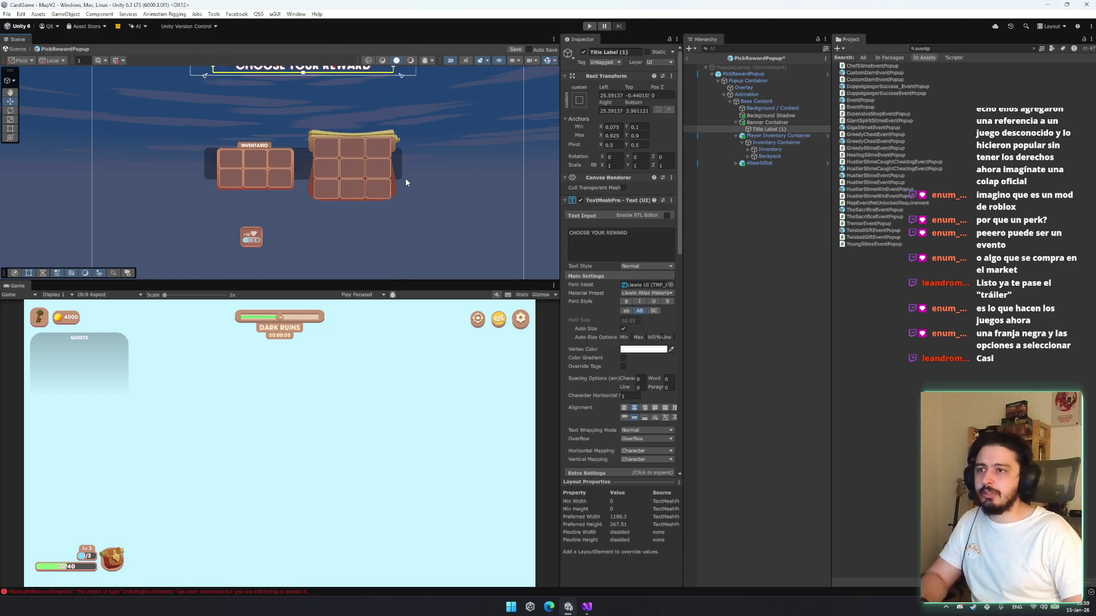
{"action": "left_click", "coordinate": [747, 167]}
{"action": "left_click", "coordinate": [755, 122]}
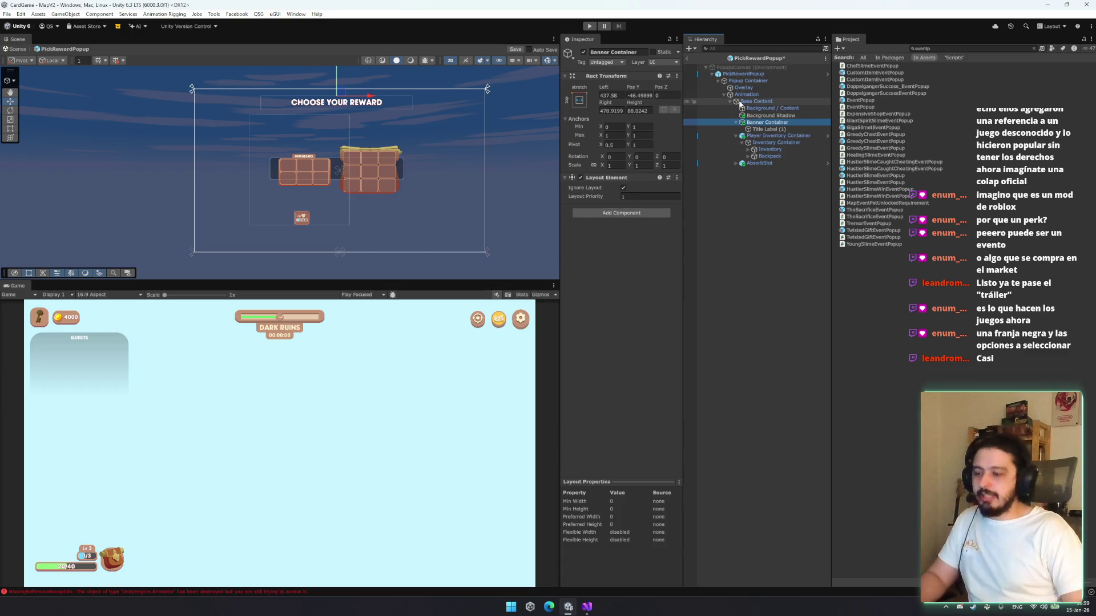
{"action": "left_click", "coordinate": [768, 115]}
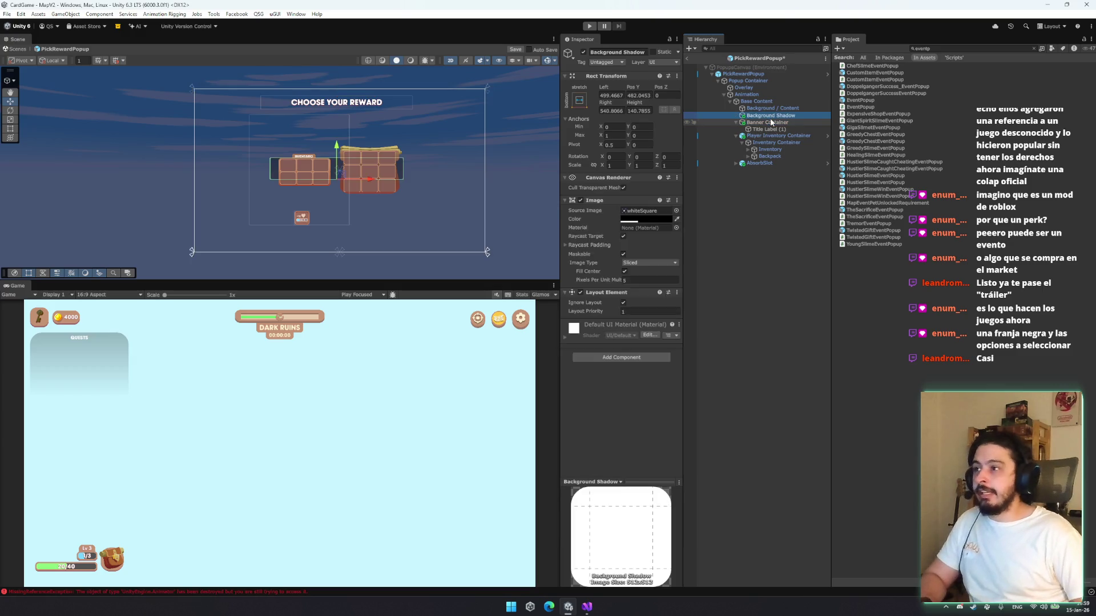
{"action": "key", "text": "Delete"}
Move AbsorbSlot up beside the grids, then shift it and Player Inventory Container slightly down
{"action": "left_click", "coordinate": [787, 102]}
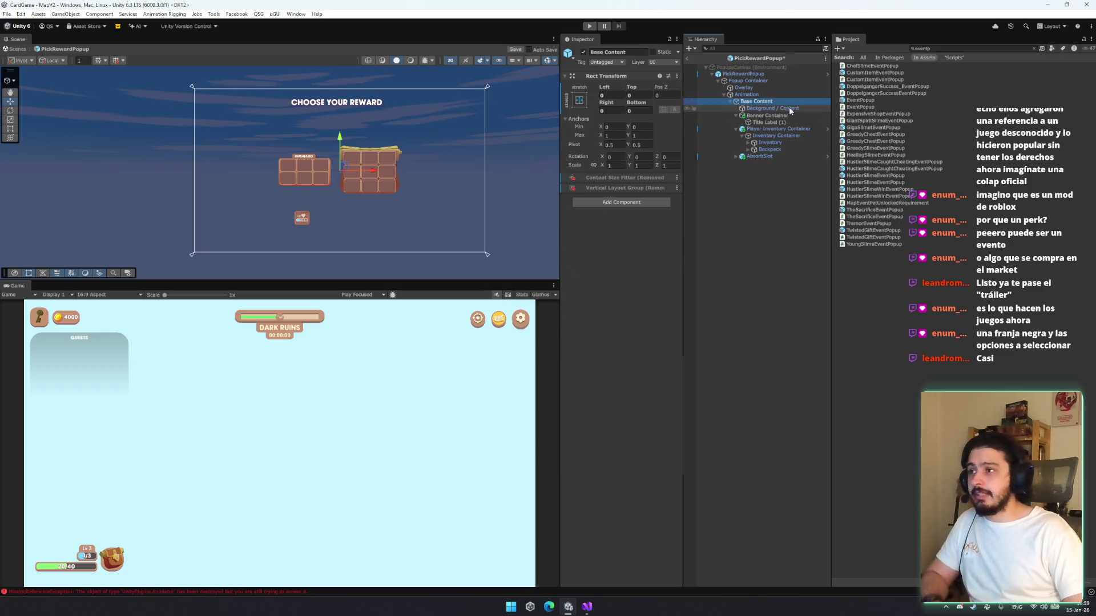
{"action": "left_click", "coordinate": [782, 129]}
{"action": "left_click", "coordinate": [778, 149]}
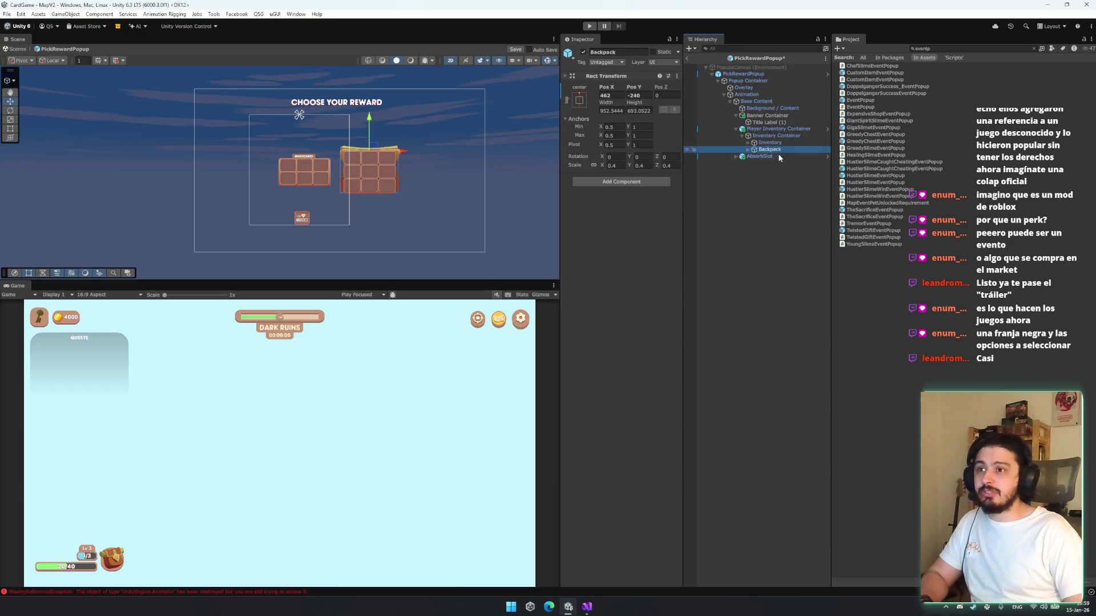
{"action": "left_click", "coordinate": [777, 156]}
{"action": "mouse_move", "coordinate": [304, 220]}
{"action": "left_mouse_down"}
{"action": "mouse_move", "coordinate": [314, 143]}
{"action": "mouse_move", "coordinate": [332, 150]}
{"action": "left_mouse_up"}
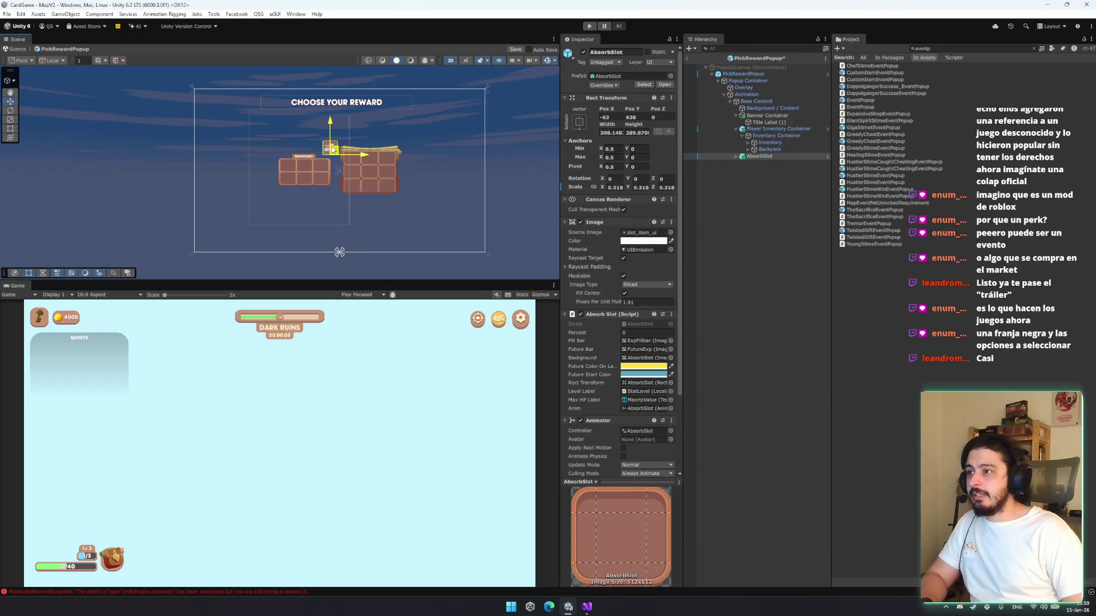
{"action": "left_click", "coordinate": [742, 137]}
{"action": "left_click", "coordinate": [754, 129]}
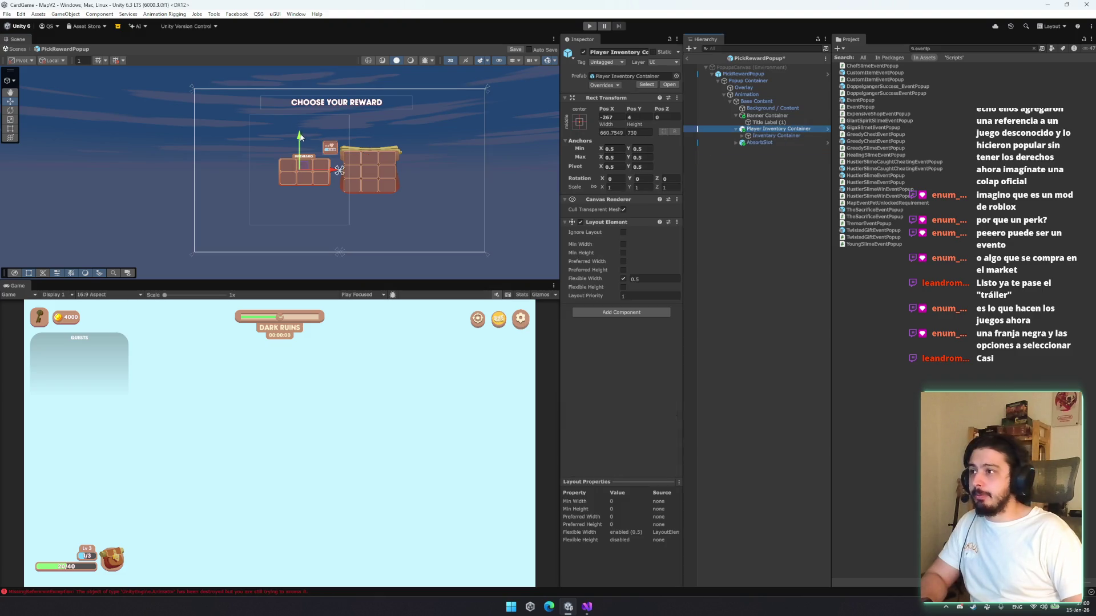
{"action": "left_click", "coordinate": [798, 143], "text": "ctrl"}
{"action": "left_click_drag", "start_coordinate": [332, 122], "coordinate": [334, 139]}
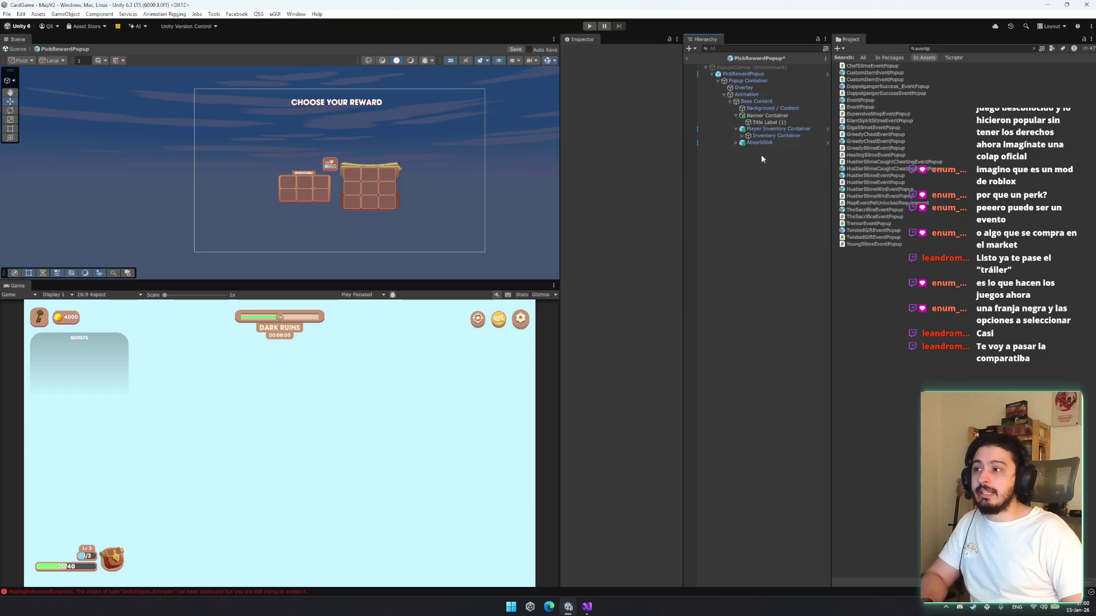
Widen the Player Inventory Container and set the Inventory Container's anchors to stretch
{"action": "left_click", "coordinate": [762, 135]}
{"action": "key", "text": "Right"}
{"action": "key", "text": "Up"}
{"action": "key", "text": "Down"}
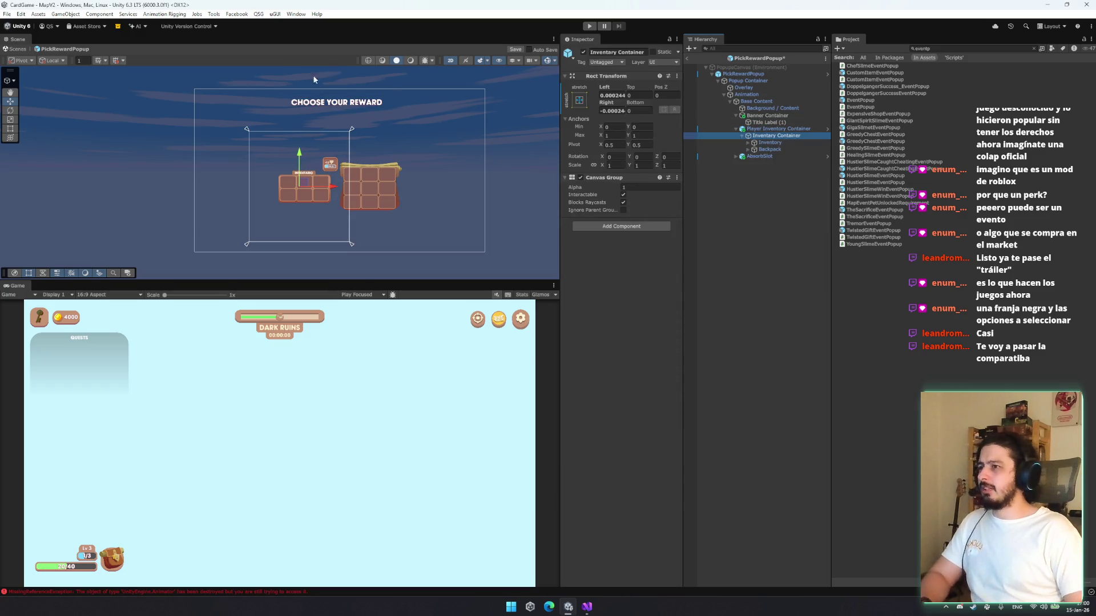
{"action": "left_click", "coordinate": [758, 129]}
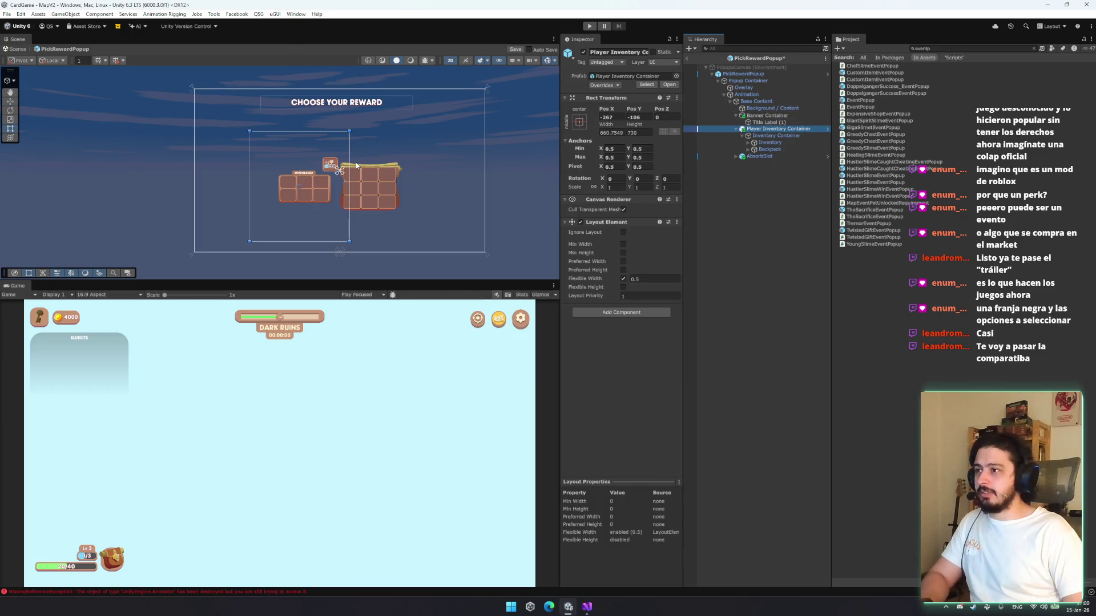
{"action": "left_click_drag", "start_coordinate": [349, 165], "coordinate": [445, 168]}
{"action": "left_click_drag", "start_coordinate": [410, 170], "coordinate": [412, 170]}
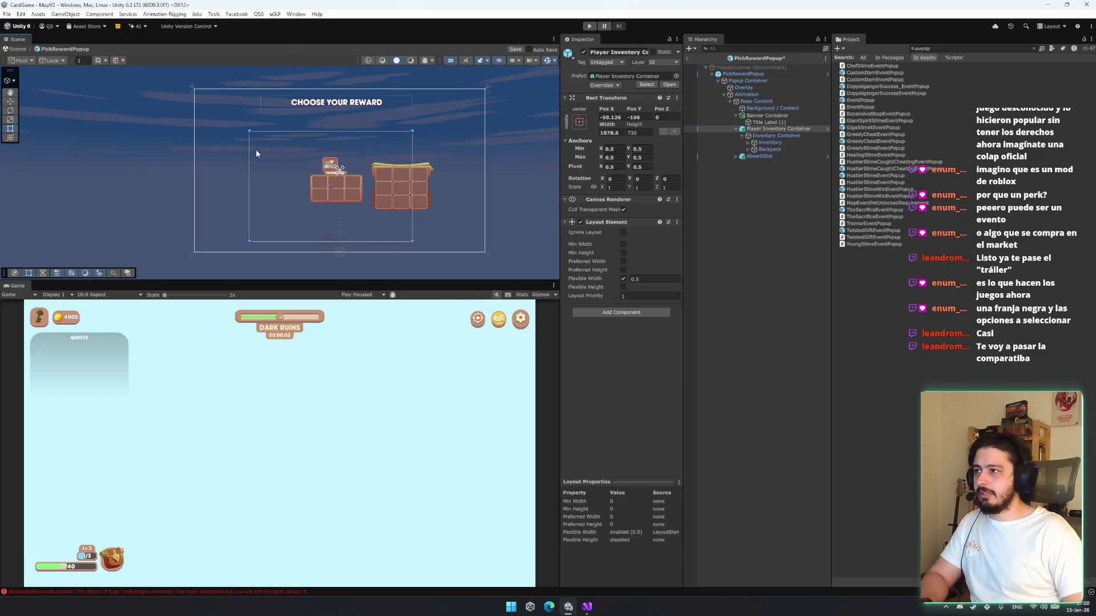
{"action": "left_click_drag", "start_coordinate": [250, 153], "coordinate": [260, 153]}
{"action": "left_click", "coordinate": [792, 136]}
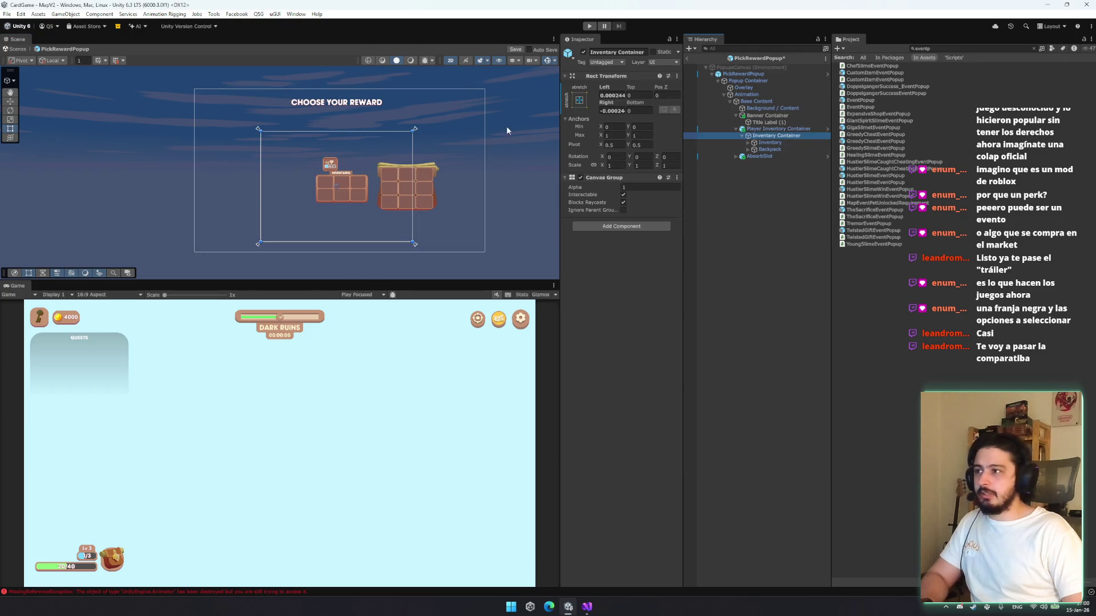
{"action": "left_click", "coordinate": [579, 100]}
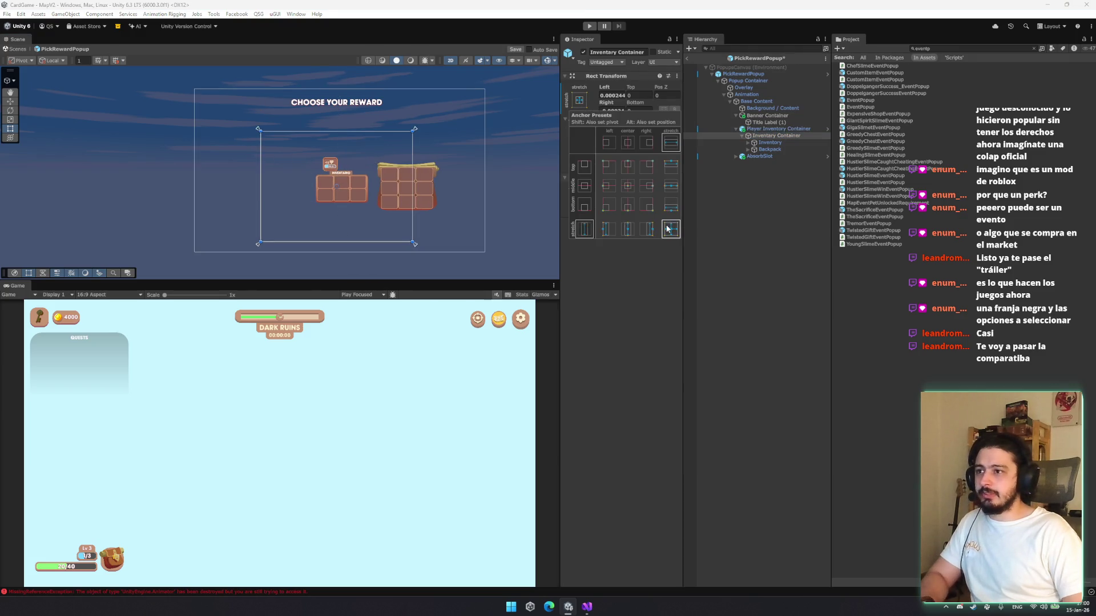
{"action": "left_click", "coordinate": [786, 137]}
Move the Inventory and Backpack grids left and down, and AbsorbSlot left onto the panel
{"action": "left_click", "coordinate": [770, 142]}
{"action": "left_click", "coordinate": [770, 149], "text": "shift"}
{"action": "key", "text": "w"}
{"action": "left_click_drag", "start_coordinate": [412, 167], "coordinate": [377, 178]}
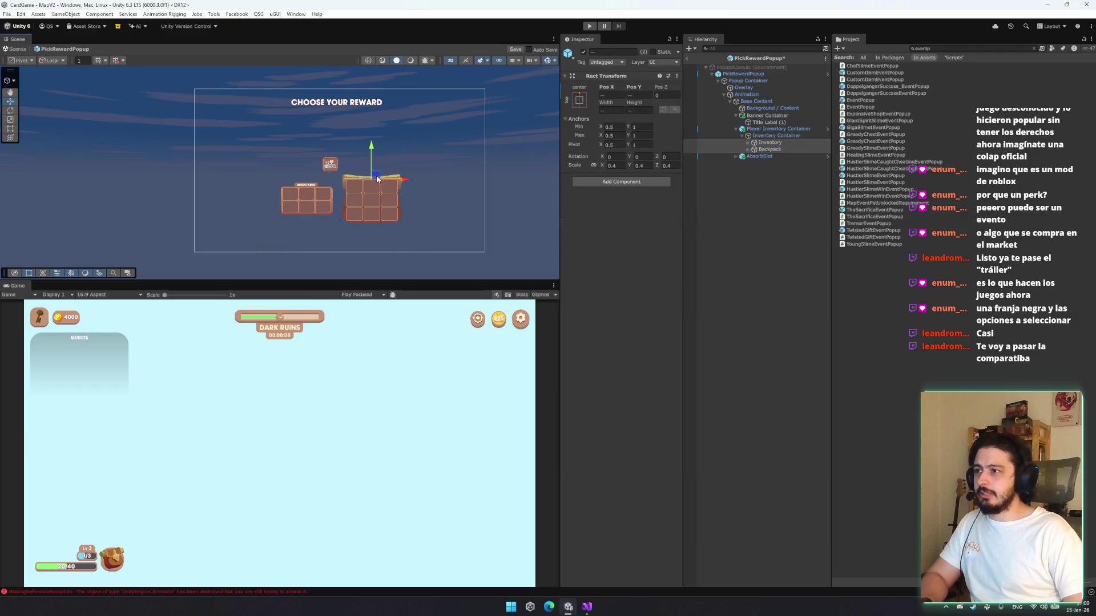
{"action": "left_click", "coordinate": [776, 156]}
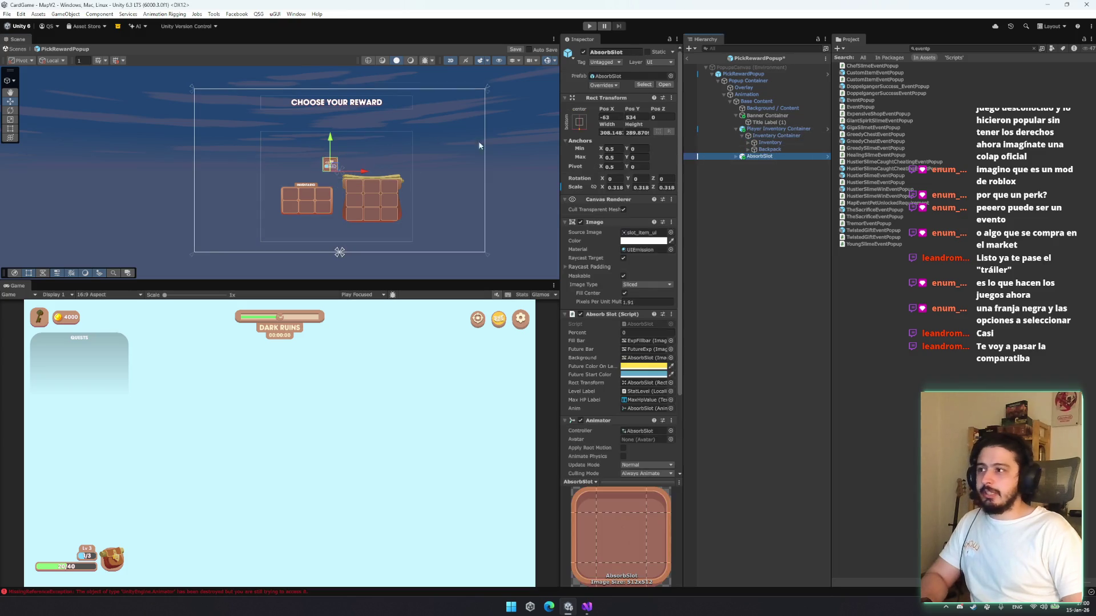
{"action": "left_click_drag", "start_coordinate": [339, 167], "coordinate": [306, 165]}
{"action": "left_click", "coordinate": [769, 142], "text": "ctrl"}
Save the prefab with Ctrl+S and exit prefab mode back to the MapV2 scene
{"action": "left_click", "coordinate": [797, 137]}
{"action": "key", "text": "Up"}
{"action": "key", "text": "ctrl+s"}
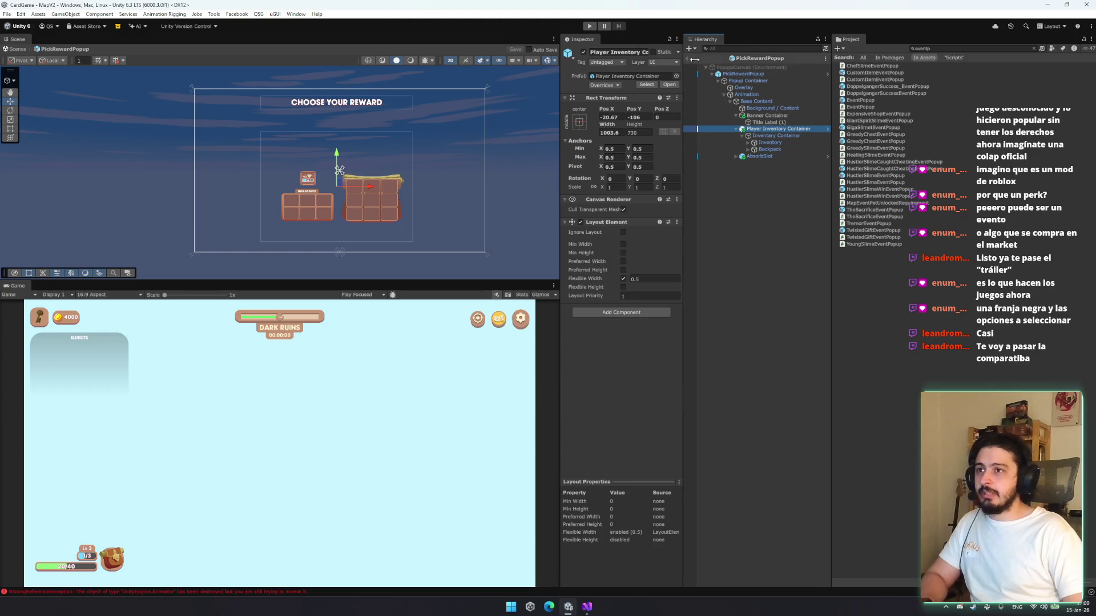
{"action": "left_click", "coordinate": [688, 58]}
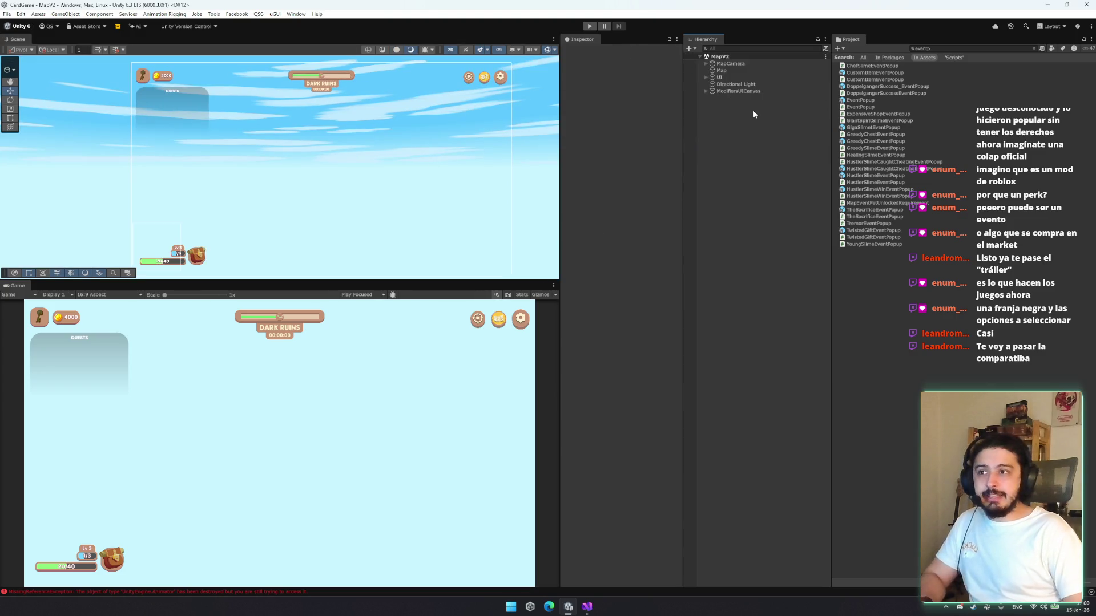
Add a new UI Image under the MapV2 UI object
{"action": "left_click", "coordinate": [706, 78]}
{"action": "right_click", "coordinate": [719, 77]}
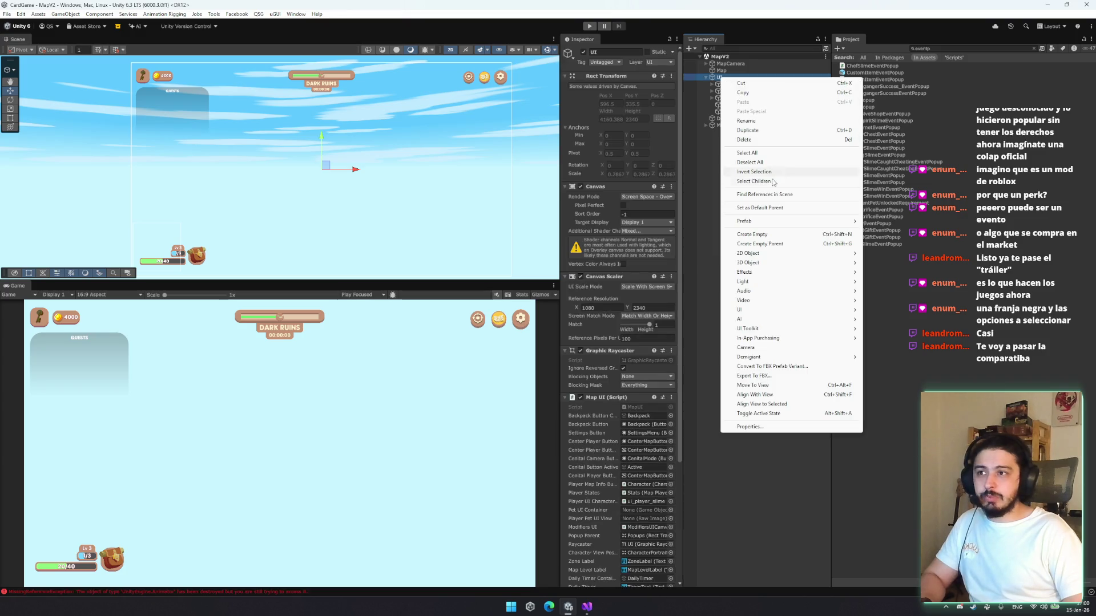
{"action": "mouse_move", "coordinate": [766, 311]}
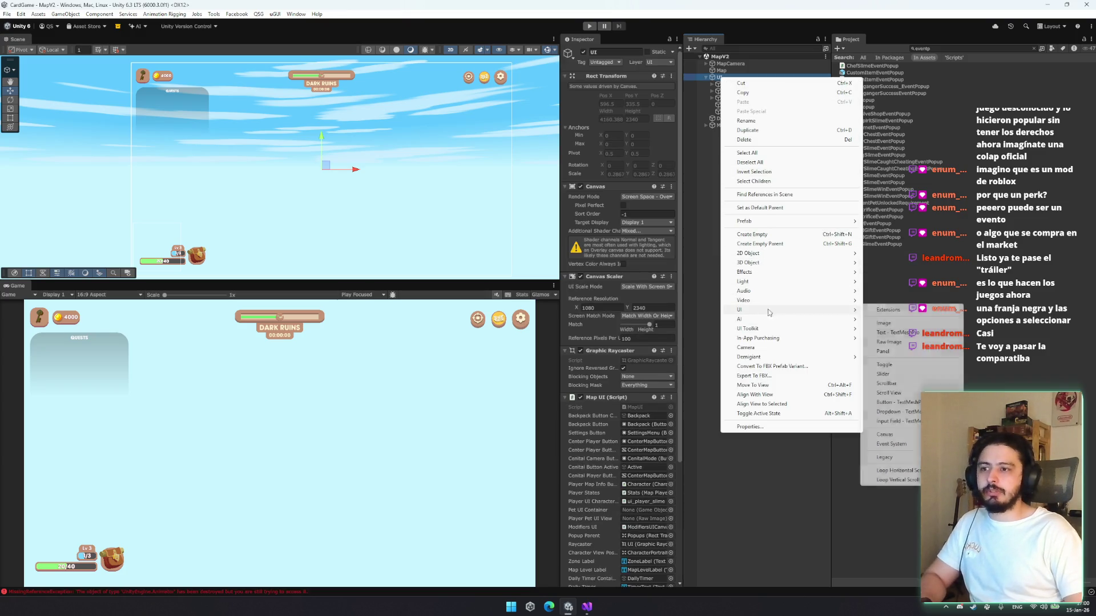
{"action": "left_click", "coordinate": [909, 323]}
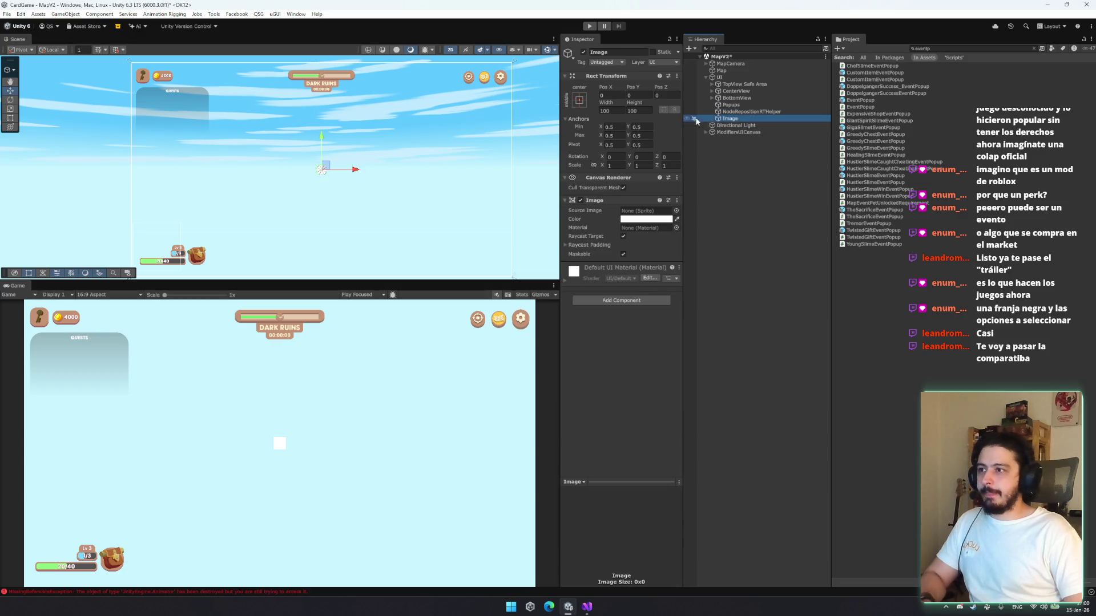
Anchor the image bottom-stretch, colour it black, and give it the Gradient_up sprite
{"action": "left_click", "coordinate": [579, 99]}
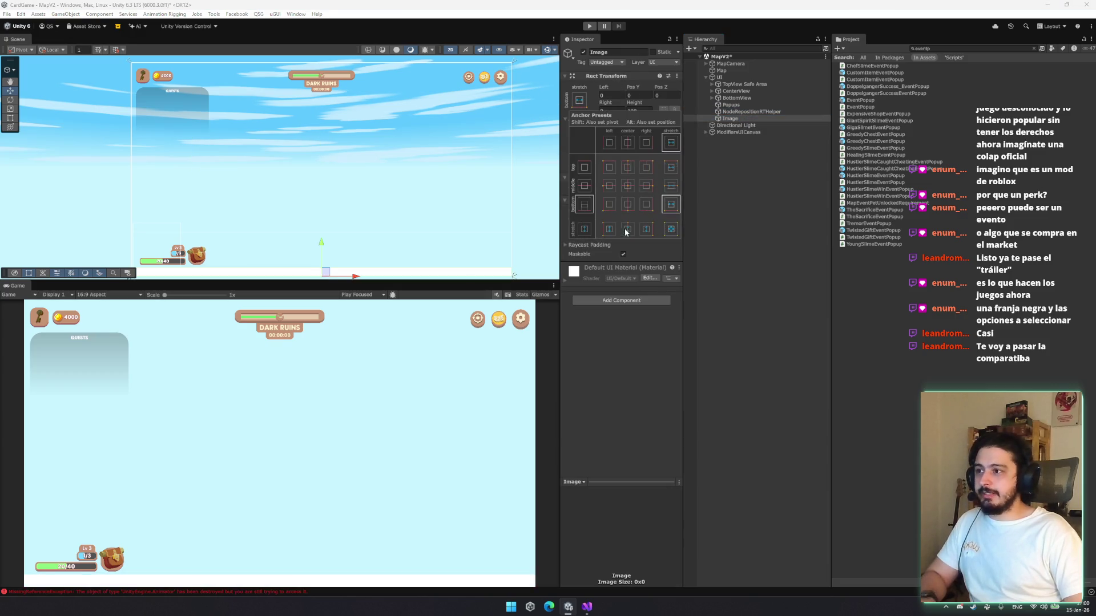
{"action": "left_click", "coordinate": [670, 206], "text": "alt+shift"}
{"action": "left_click", "coordinate": [648, 219]}
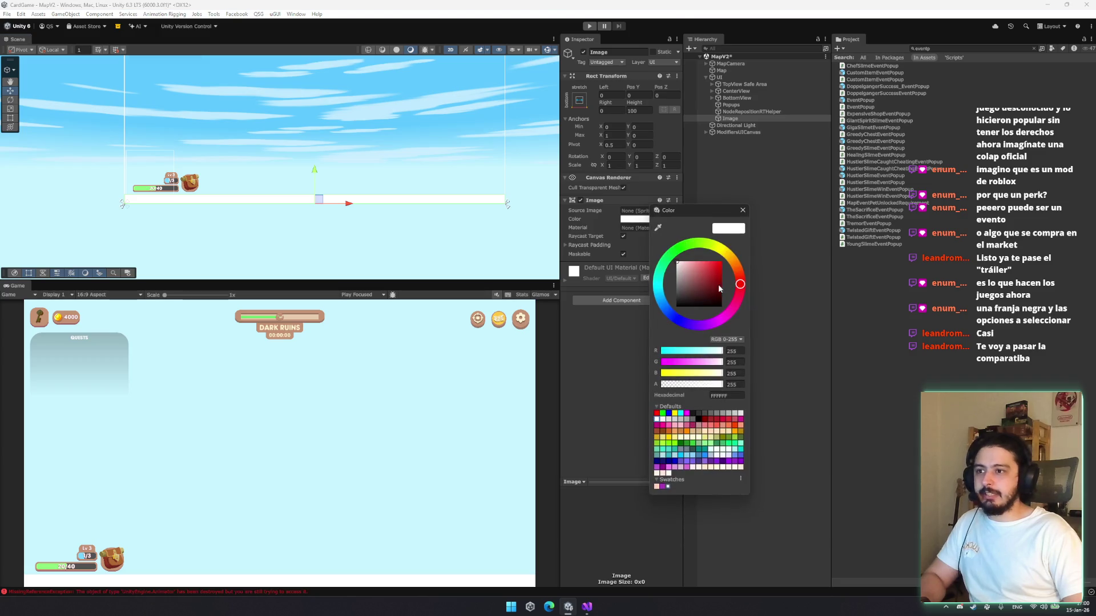
{"action": "left_click_drag", "start_coordinate": [685, 274], "coordinate": [648, 318]}
{"action": "left_click", "coordinate": [743, 210]}
{"action": "left_click", "coordinate": [676, 211]}
{"action": "scroll", "coordinate": [930, 311], "scroll_direction": "down", "scroll_amount": 15}
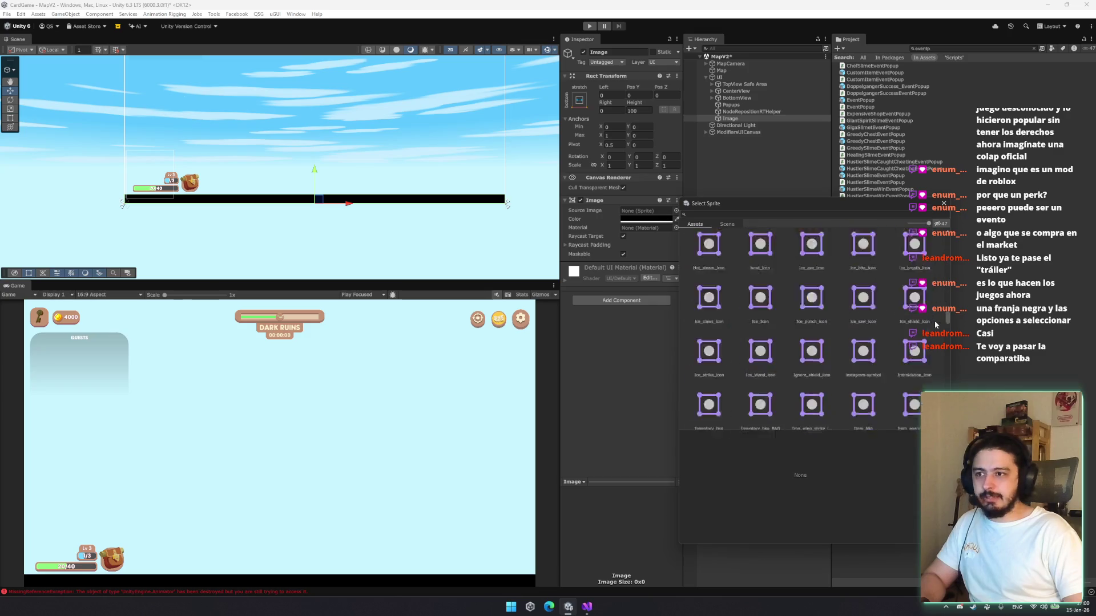
{"action": "scroll", "coordinate": [929, 308], "scroll_direction": "up", "scroll_amount": 5}
{"action": "double_click", "coordinate": [914, 302]}
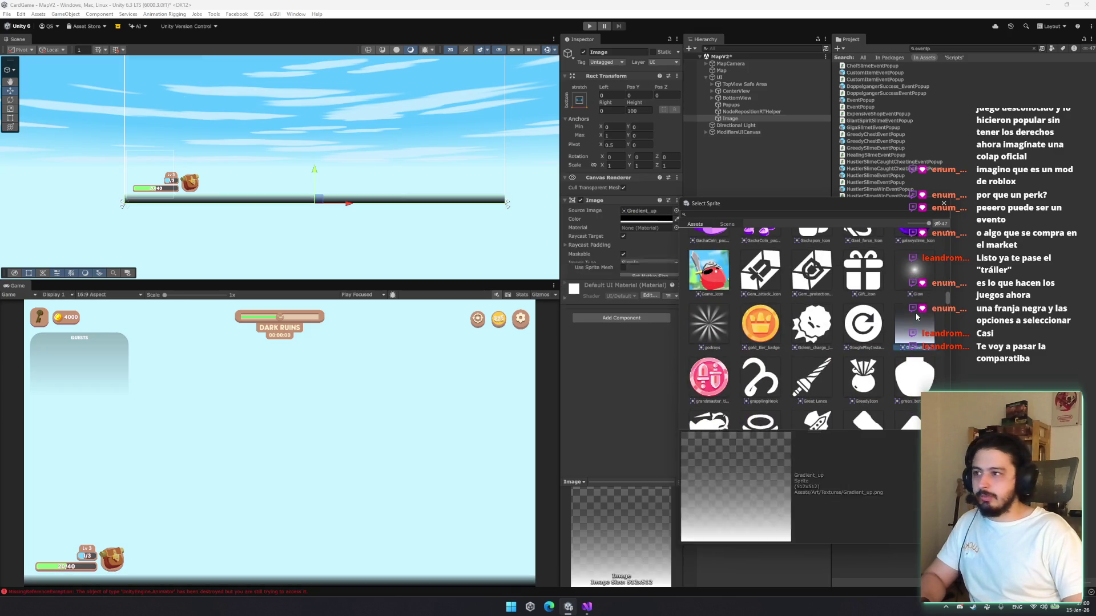
Make the gradient image taller, rotate it 90°, and stretch it far to the left
{"action": "key", "text": "t"}
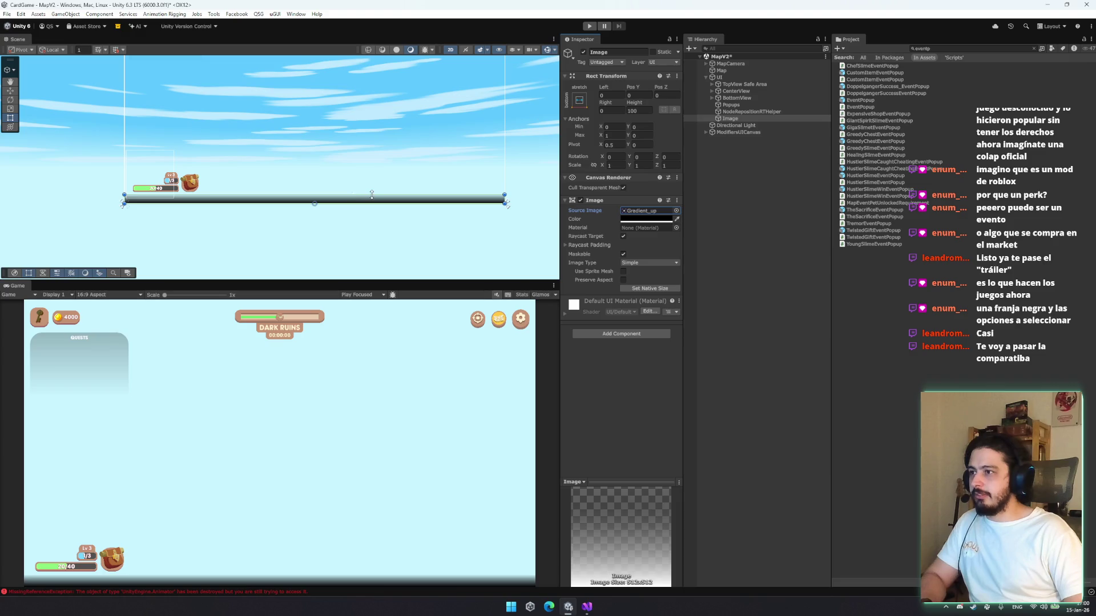
{"action": "left_click_drag", "start_coordinate": [362, 195], "coordinate": [418, 139]}
{"action": "mouse_move", "coordinate": [506, 150]}
{"action": "left_mouse_down"}
{"action": "mouse_move", "coordinate": [367, 150]}
{"action": "mouse_move", "coordinate": [382, 150]}
{"action": "left_mouse_up"}
{"action": "key", "text": "e"}
{"action": "mouse_move", "coordinate": [352, 195]}
{"action": "left_mouse_down"}
{"action": "mouse_move", "coordinate": [332, 170]}
{"action": "mouse_move", "coordinate": [313, 169]}
{"action": "mouse_move", "coordinate": [512, 245]}
{"action": "mouse_move", "coordinate": [502, 255]}
{"action": "mouse_move", "coordinate": [509, 247]}
{"action": "left_mouse_up"}
{"action": "key", "text": "w"}
{"action": "key", "text": "t"}
{"action": "mouse_move", "coordinate": [424, 182]}
{"action": "left_mouse_down"}
{"action": "mouse_move", "coordinate": [212, 182]}
{"action": "mouse_move", "coordinate": [243, 182]}
{"action": "left_mouse_up"}
{"action": "key", "text": "ctrl+z"}
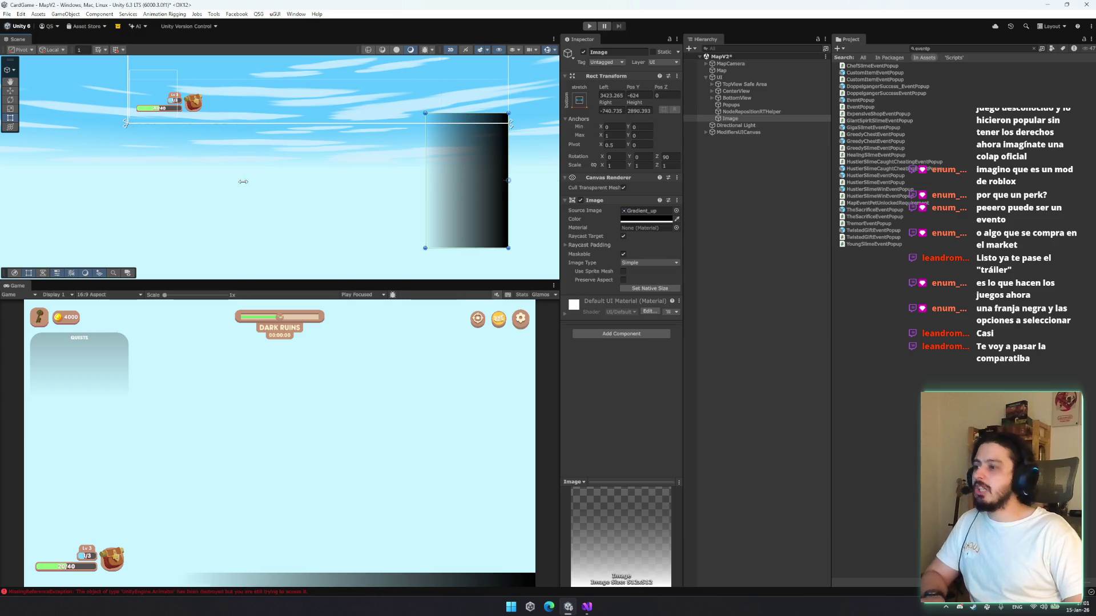
{"action": "left_click_drag", "start_coordinate": [425, 184], "coordinate": [127, 158]}
Add a blank child Image inside the gradient image
{"action": "left_click", "coordinate": [750, 120]}
{"action": "right_click", "coordinate": [751, 123]}
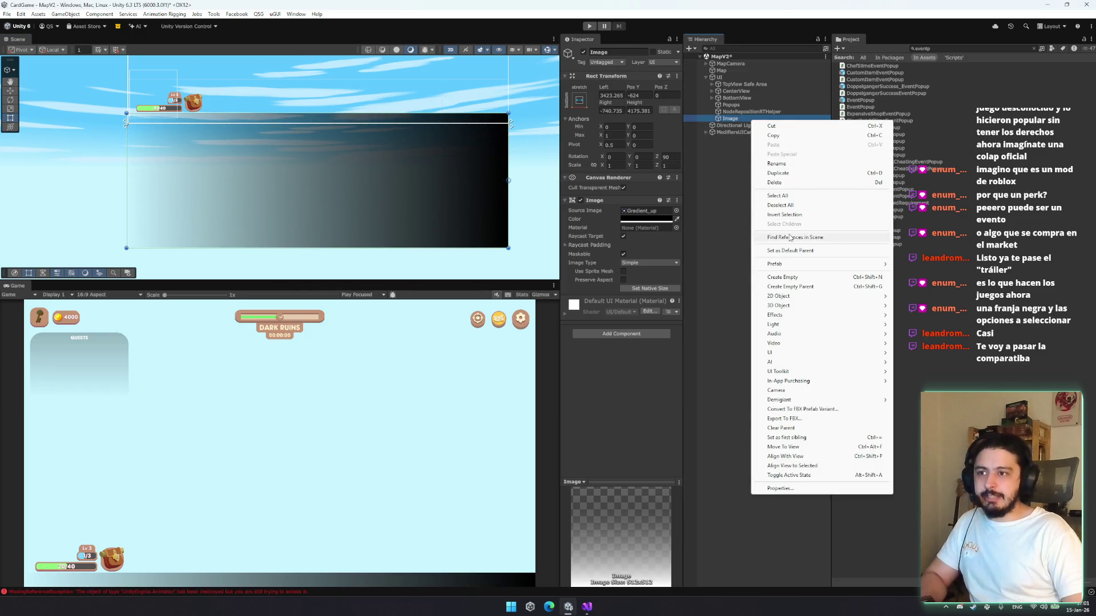
{"action": "mouse_move", "coordinate": [827, 353]}
{"action": "left_click", "coordinate": [928, 368]}
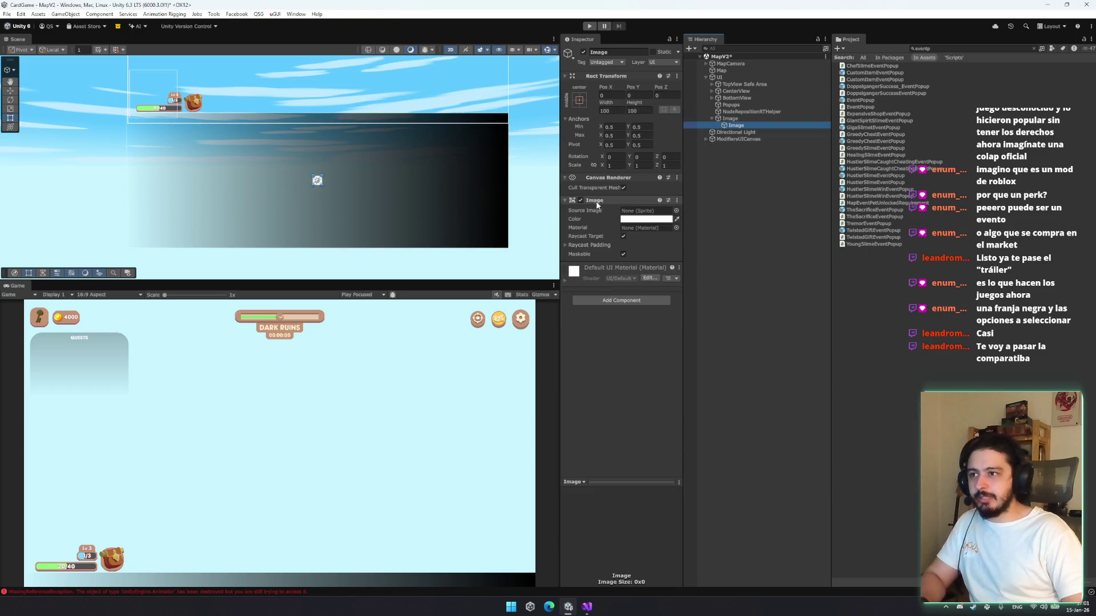
Give the child image the Circle sprite
{"action": "left_click", "coordinate": [676, 210]}
{"action": "type", "text": "cur"}
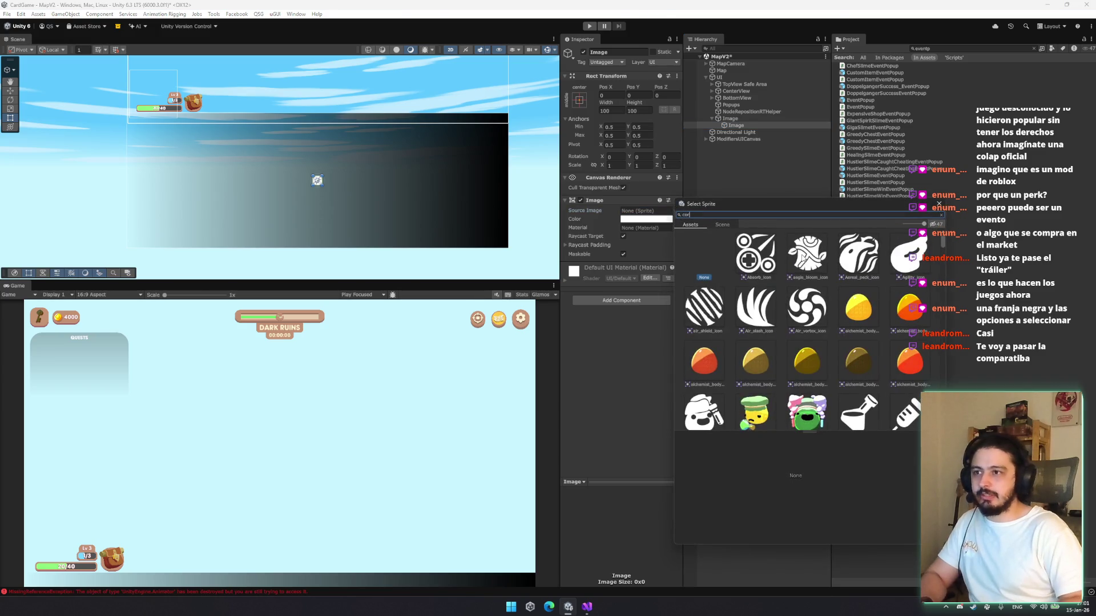
{"action": "key", "text": "BackSpace"}
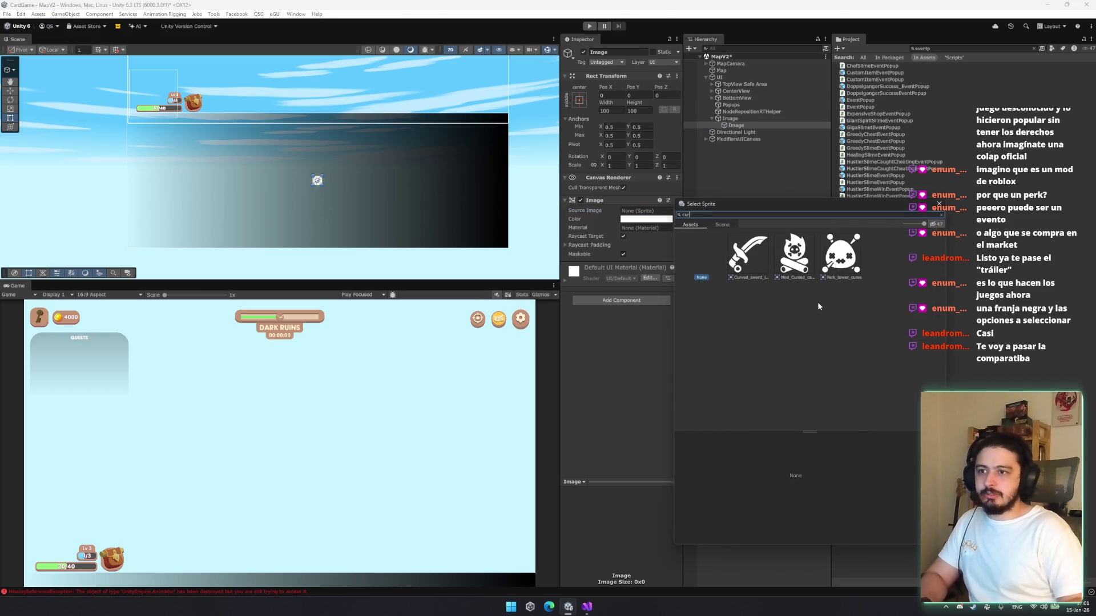
{"action": "key", "text": "BackSpace"}
{"action": "type", "text": "i"}
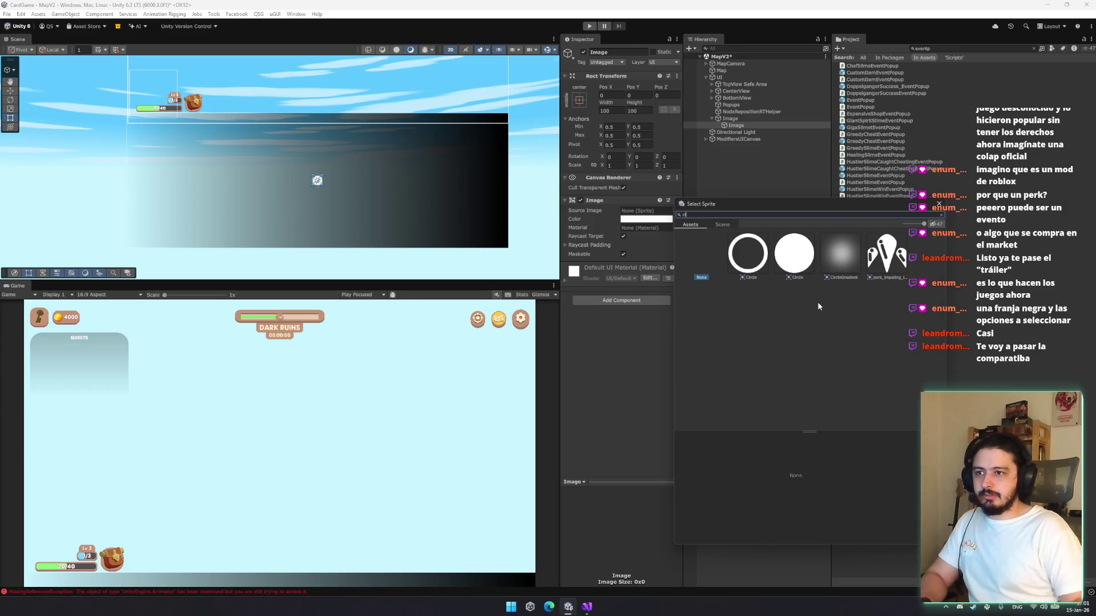
{"action": "double_click", "coordinate": [748, 253]}
Move the circle icon onto the black strip and resize its rectangle
{"action": "key", "text": "w"}
{"action": "left_click_drag", "start_coordinate": [324, 170], "coordinate": [503, 117]}
{"action": "key", "text": "r"}
{"action": "scroll", "coordinate": [506, 114], "scroll_direction": "up", "scroll_amount": 3}
{"action": "key", "text": "t"}
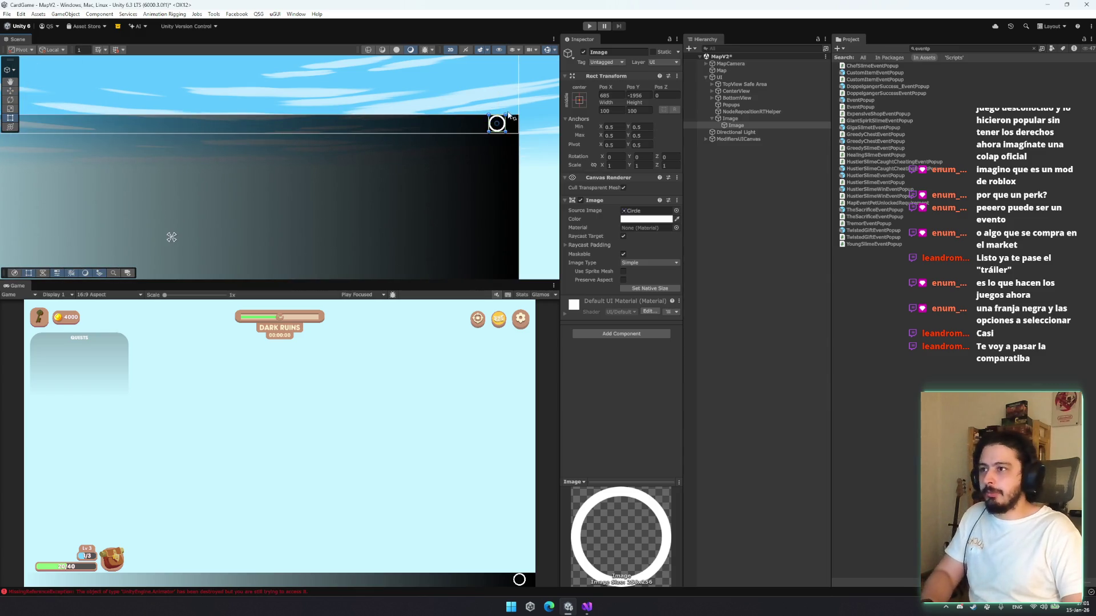
{"action": "left_click_drag", "start_coordinate": [505, 114], "coordinate": [368, 129]}
{"action": "key", "text": "w"}
Duplicate the circle and give the copy the XIcon sprite
{"action": "key", "text": "ctrl+d"}
{"action": "left_click", "coordinate": [678, 212]}
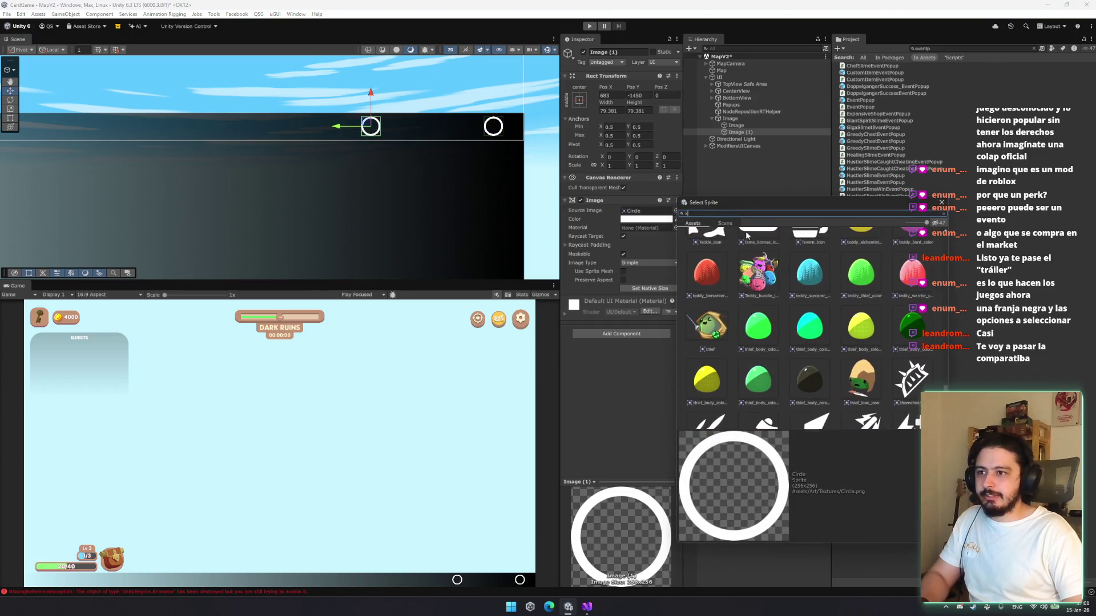
{"action": "type", "text": "x"}
{"action": "double_click", "coordinate": [819, 390]}
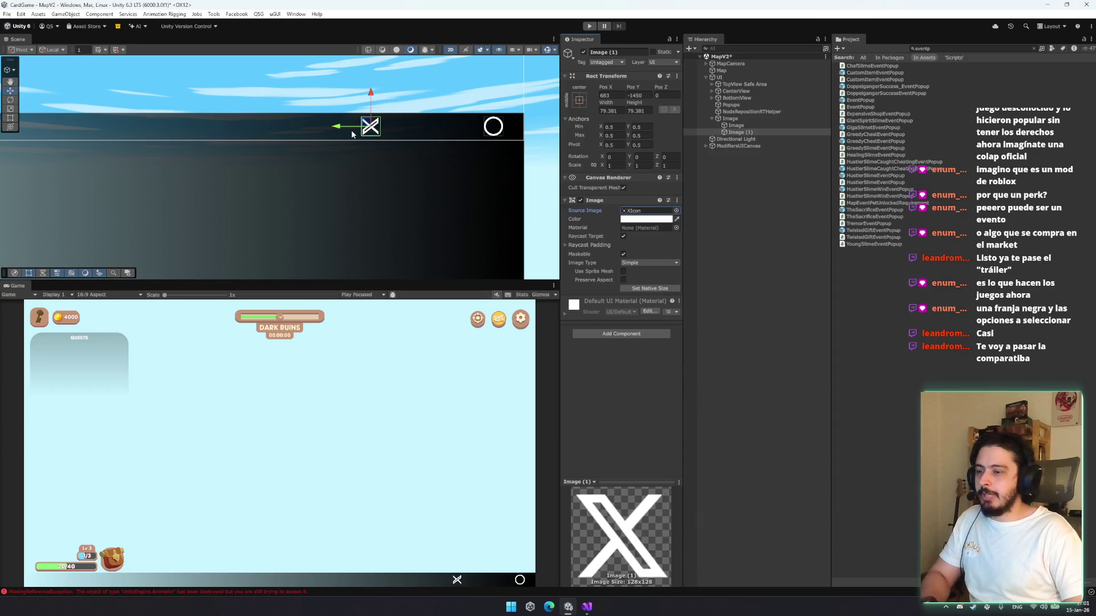
{"action": "left_click_drag", "start_coordinate": [390, 145], "coordinate": [455, 167]}
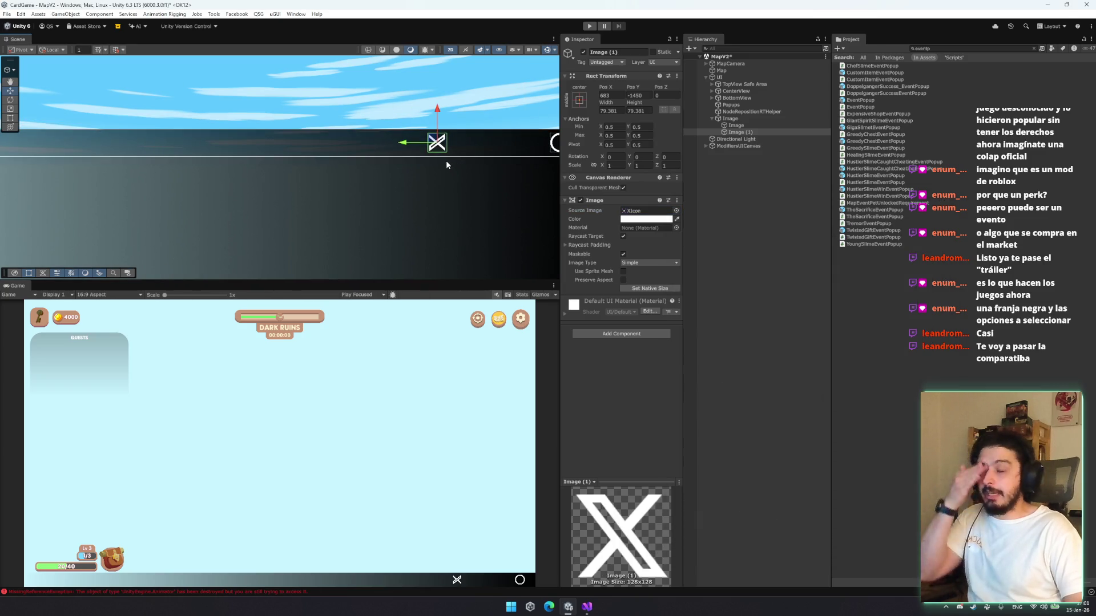
{"action": "left_click", "coordinate": [731, 119]}
{"action": "right_click", "coordinate": [733, 121]}
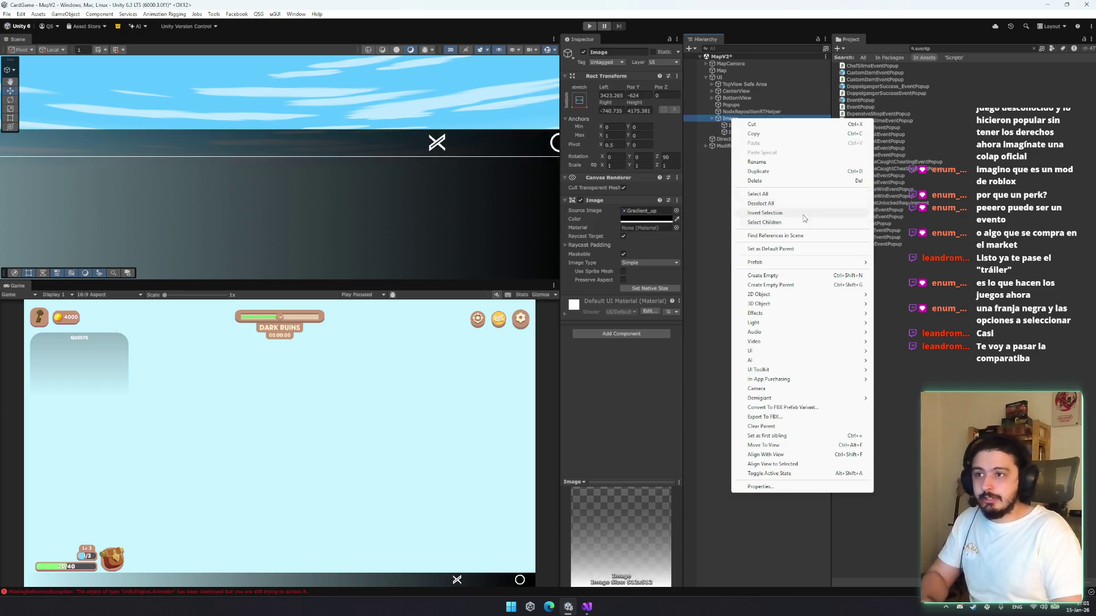
Add a TextMeshPro text under the image reading 'Accept'
{"action": "mouse_move", "coordinate": [773, 303]}
{"action": "mouse_move", "coordinate": [856, 351]}
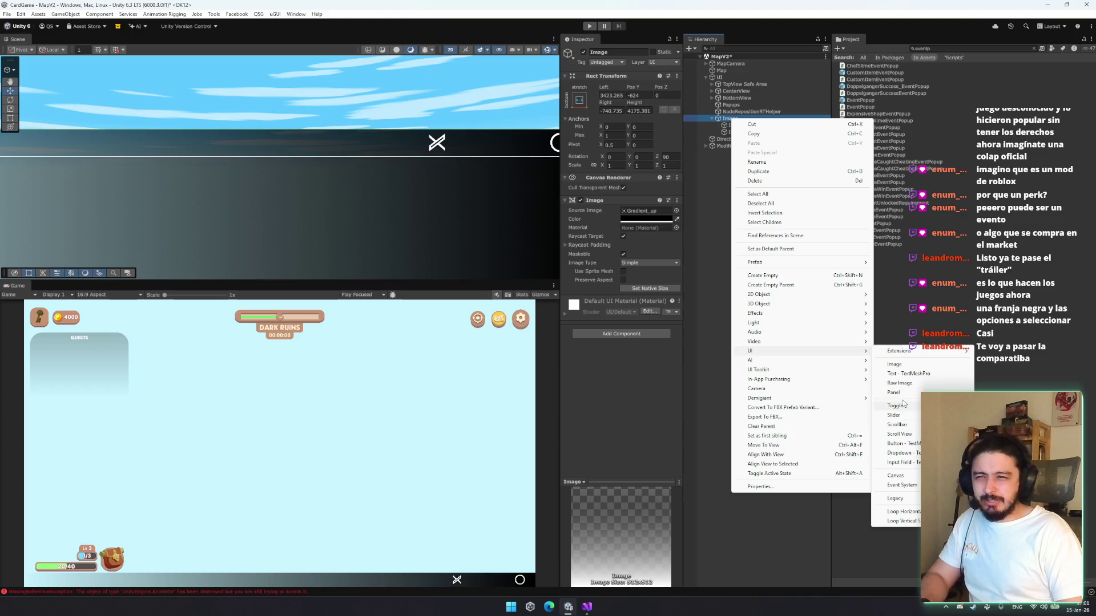
{"action": "left_click", "coordinate": [908, 373]}
{"action": "left_click", "coordinate": [617, 242]}
{"action": "type", "text": "Accept"}
Re-anchor the Accept text, rotate it horizontal, and move it onto the black strip
{"action": "mouse_move", "coordinate": [346, 147]}
{"action": "left_mouse_down"}
{"action": "mouse_move", "coordinate": [253, 216]}
{"action": "mouse_move", "coordinate": [244, 166]}
{"action": "left_mouse_up"}
{"action": "left_click", "coordinate": [739, 139]}
{"action": "left_click", "coordinate": [578, 100]}
{"action": "left_click", "coordinate": [377, 215]}
{"action": "key", "text": "f"}
{"action": "key", "text": "e"}
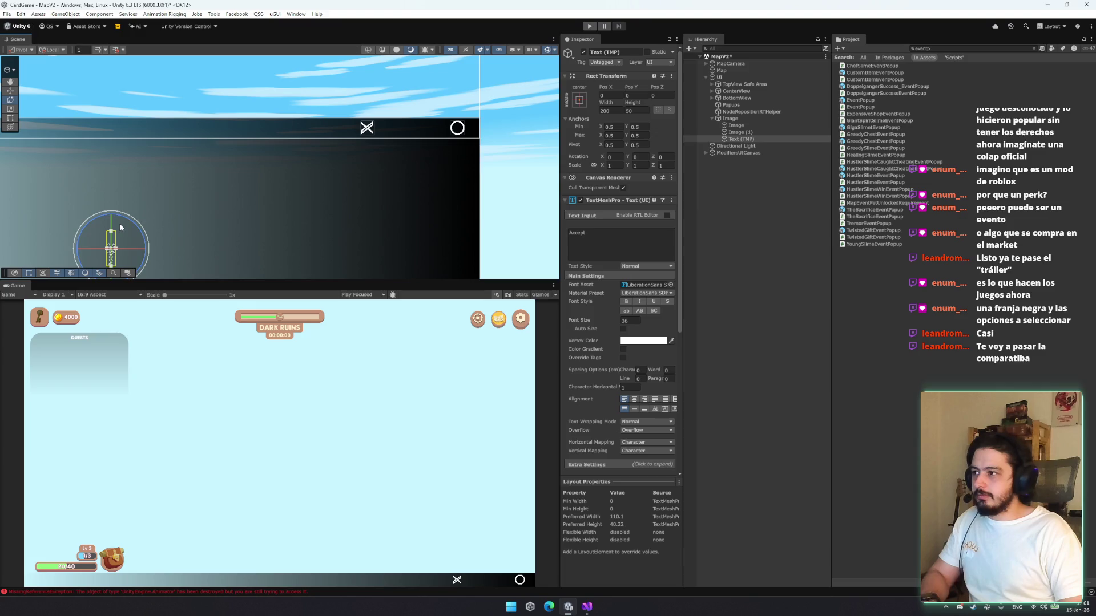
{"action": "mouse_move", "coordinate": [128, 232]}
{"action": "left_mouse_down"}
{"action": "mouse_move", "coordinate": [179, 311]}
{"action": "mouse_move", "coordinate": [166, 325]}
{"action": "left_mouse_up"}
{"action": "key", "text": "w"}
{"action": "left_click_drag", "start_coordinate": [120, 243], "coordinate": [417, 123]}
Center-align the Accept text, enable auto size, and make its box taller
{"action": "key", "text": "t"}
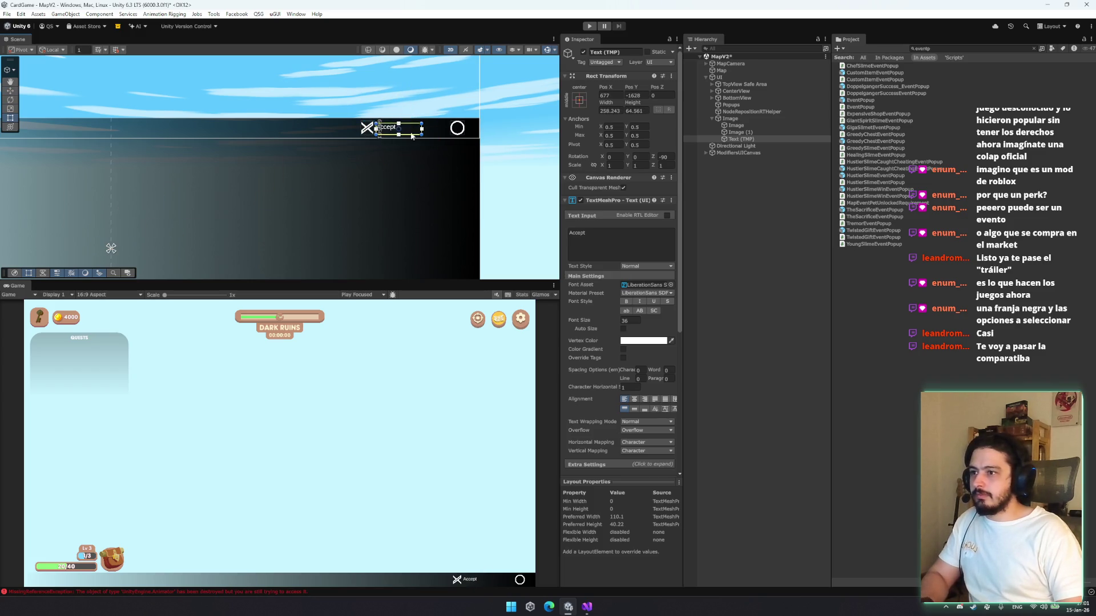
{"action": "left_click", "coordinate": [634, 399]}
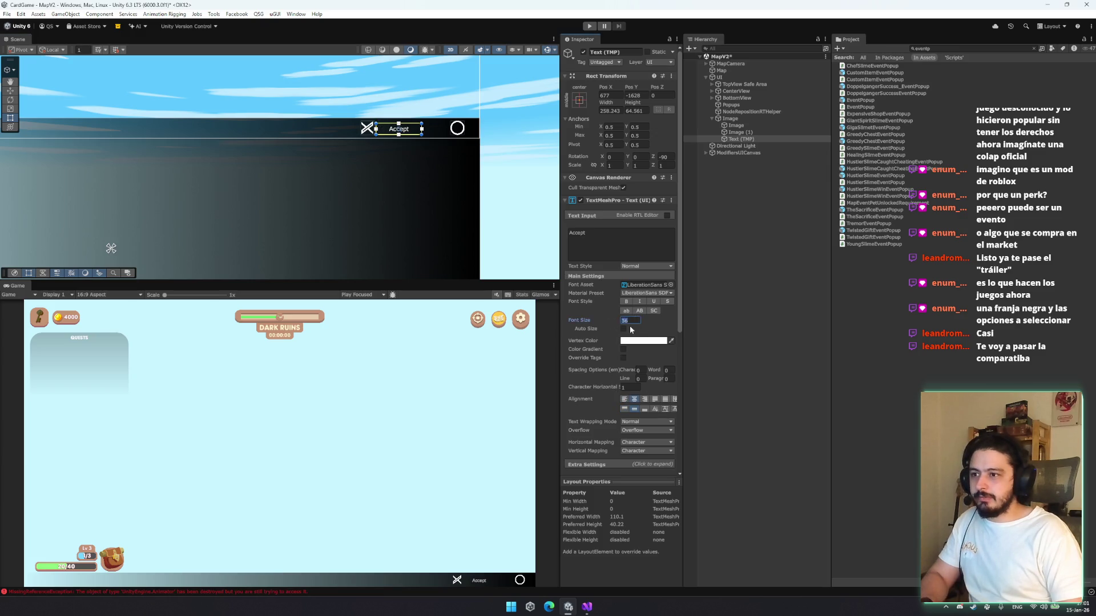
{"action": "left_click", "coordinate": [623, 329]}
{"action": "scroll", "coordinate": [379, 118], "scroll_direction": "up", "scroll_amount": 3}
{"action": "mouse_move", "coordinate": [422, 130]}
{"action": "left_mouse_down"}
{"action": "mouse_move", "coordinate": [314, 132]}
{"action": "mouse_move", "coordinate": [511, 148]}
{"action": "mouse_move", "coordinate": [326, 134]}
{"action": "mouse_move", "coordinate": [463, 132]}
{"action": "left_mouse_up"}
{"action": "key", "text": "w"}
Duplicate the label as 'Cancel', then delete the whole mock-up strip
{"action": "key", "text": "ctrl+d"}
{"action": "left_click", "coordinate": [604, 242]}
{"action": "key", "text": "ctrl+a"}
{"action": "type", "text": "Cancel"}
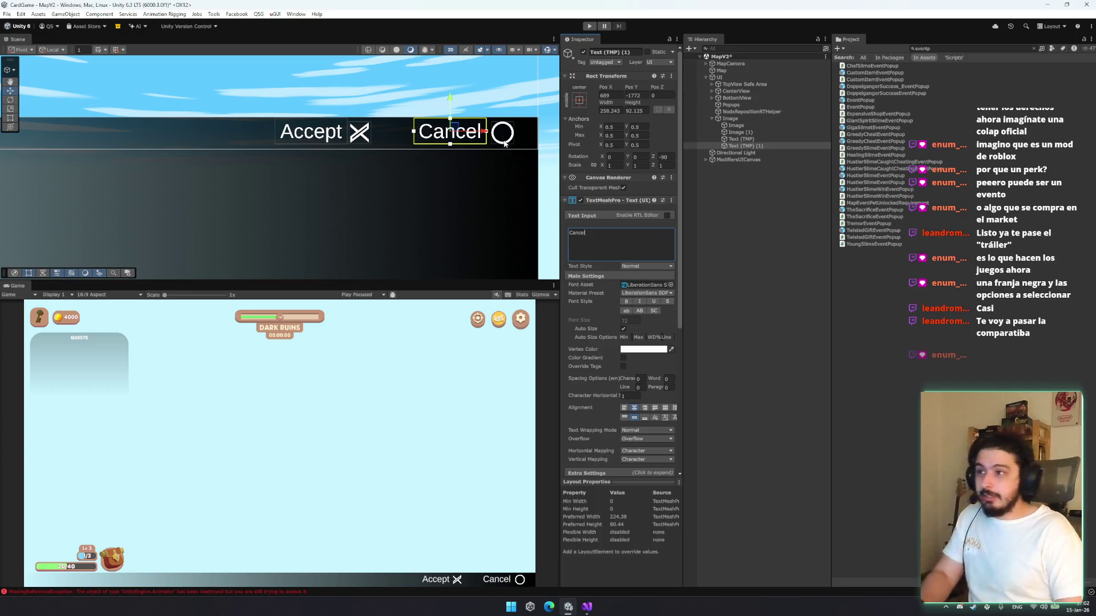
{"action": "left_click", "coordinate": [751, 120]}
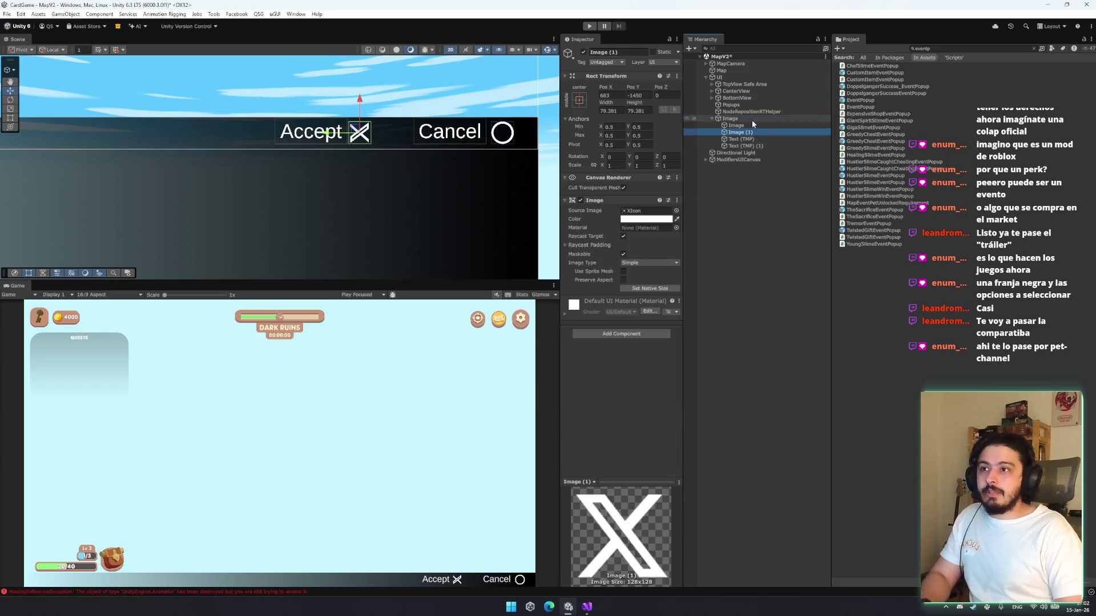
{"action": "key", "text": "Delete"}
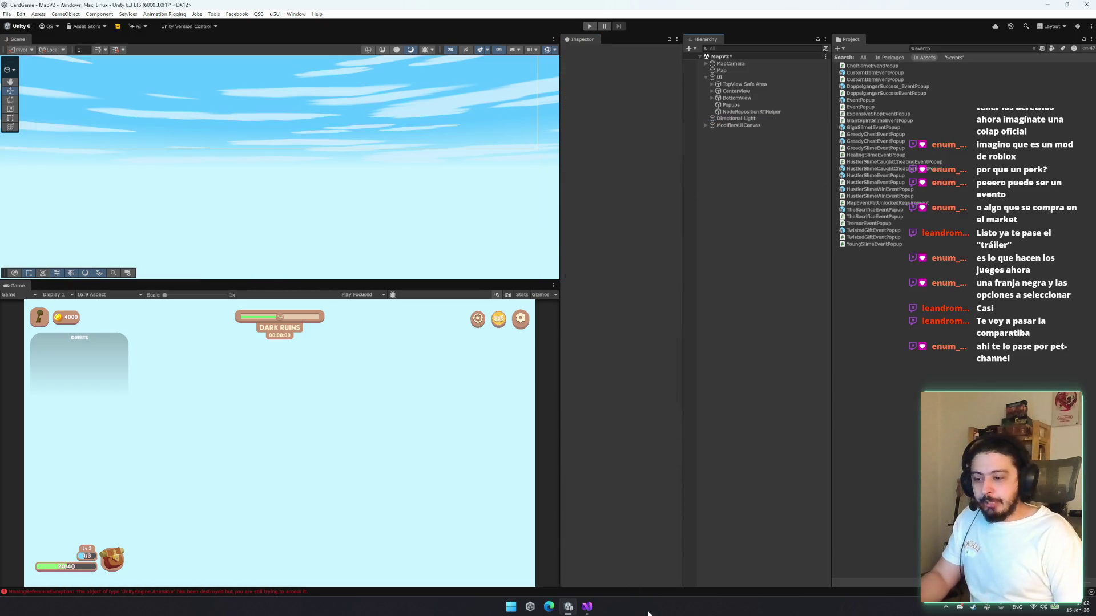
{"action": "left_click", "coordinate": [958, 608]}
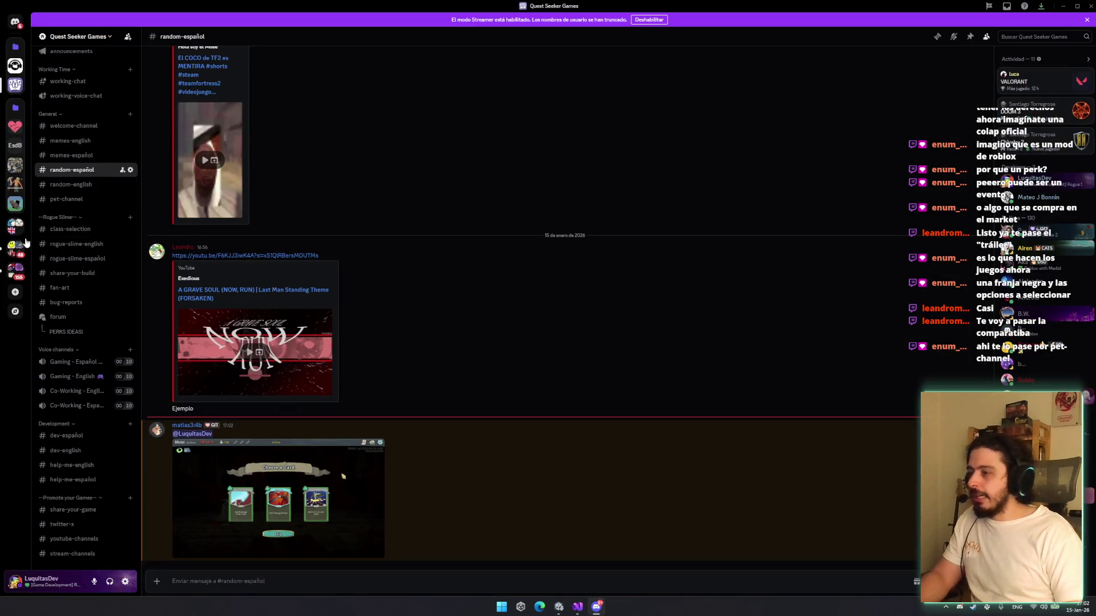
{"action": "left_click", "coordinate": [349, 492]}
{"action": "left_click", "coordinate": [546, 301]}
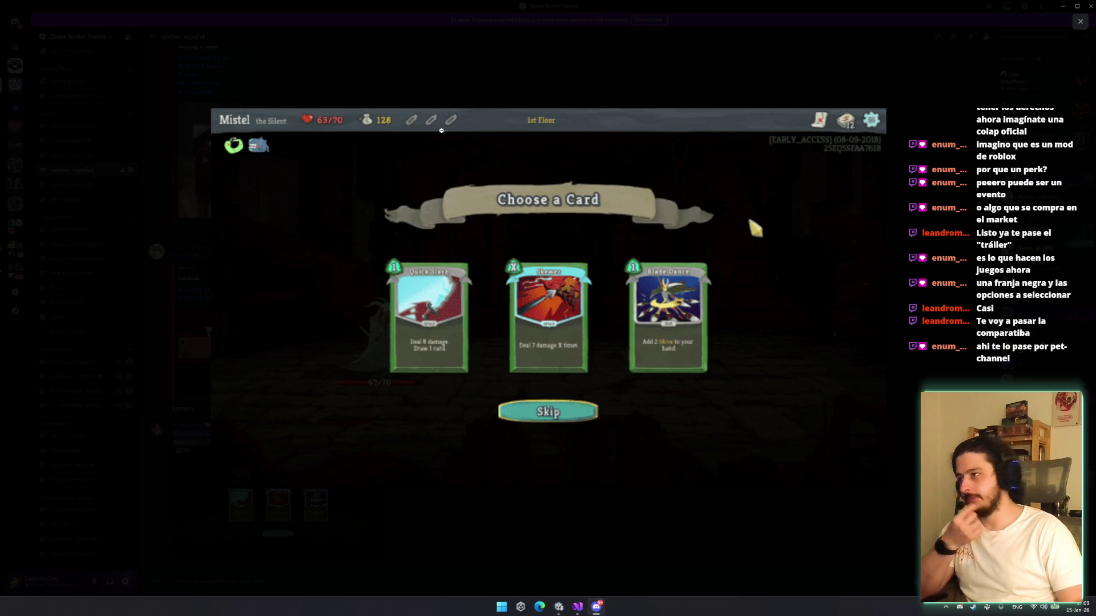
{"action": "left_click", "coordinate": [442, 90]}
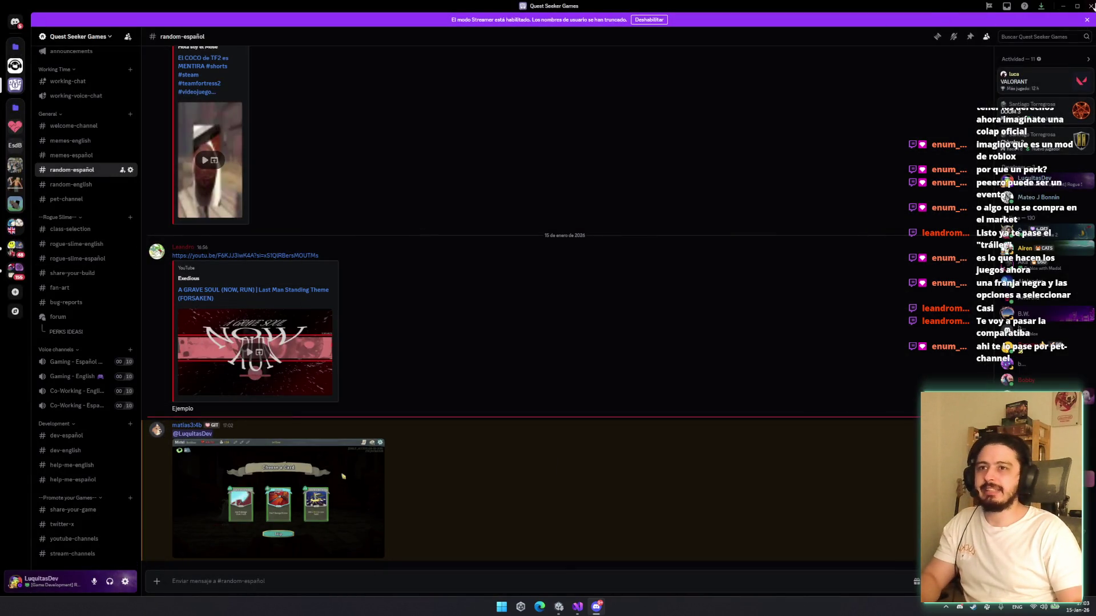
{"action": "left_click", "coordinate": [1063, 6]}
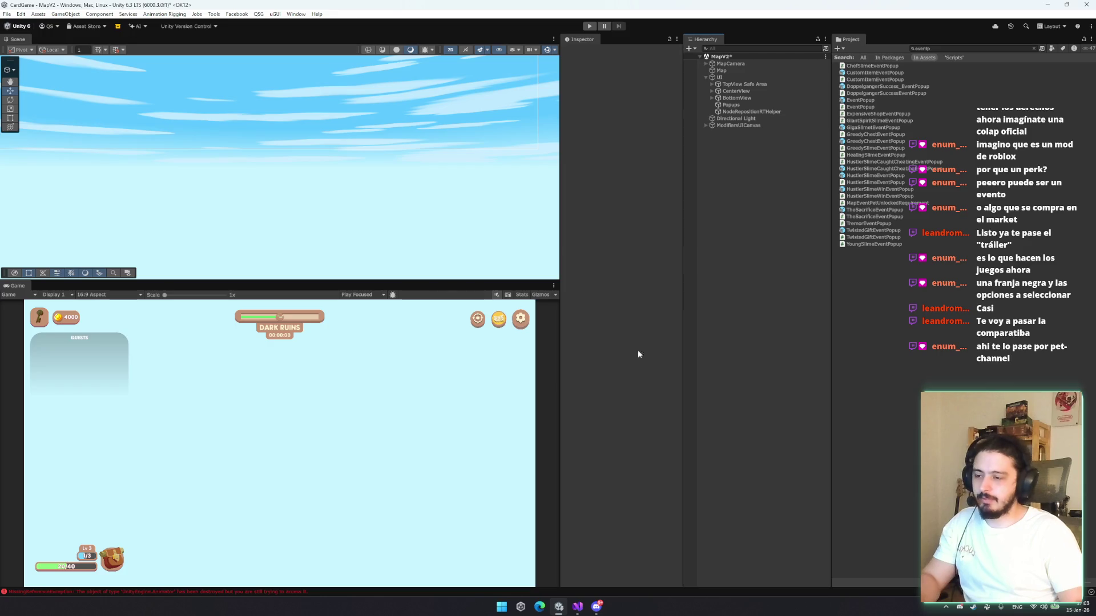
Close Discord, open the EventPopup prefab, and frame it in the Scene view
{"action": "left_click", "coordinate": [596, 606]}
{"action": "key", "text": "alt+F4"}
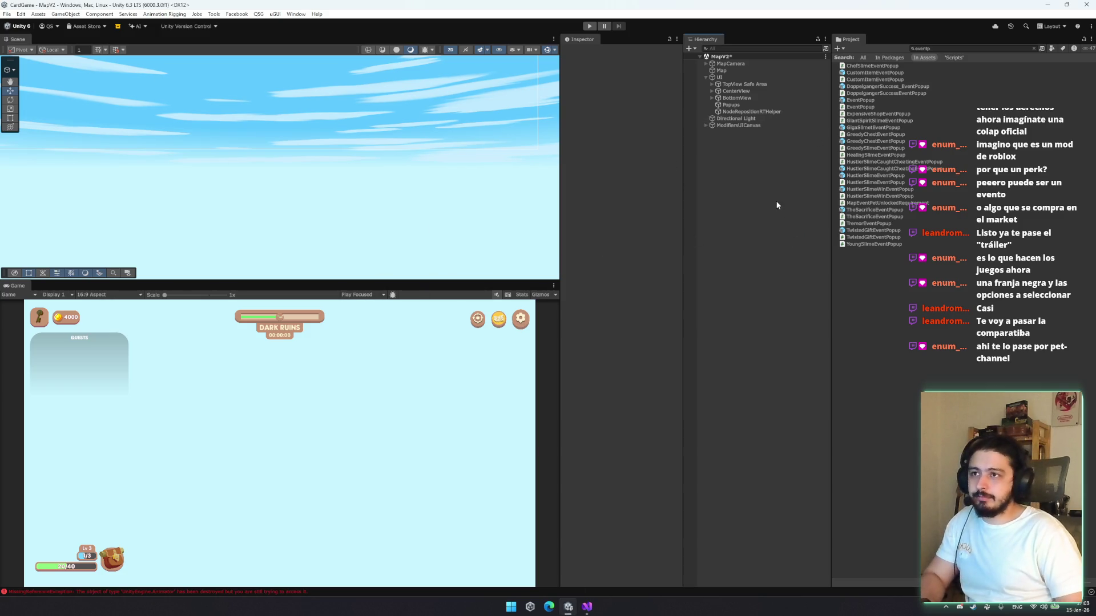
{"action": "double_click", "coordinate": [874, 100]}
{"action": "scroll", "coordinate": [338, 182], "scroll_direction": "up", "scroll_amount": 5}
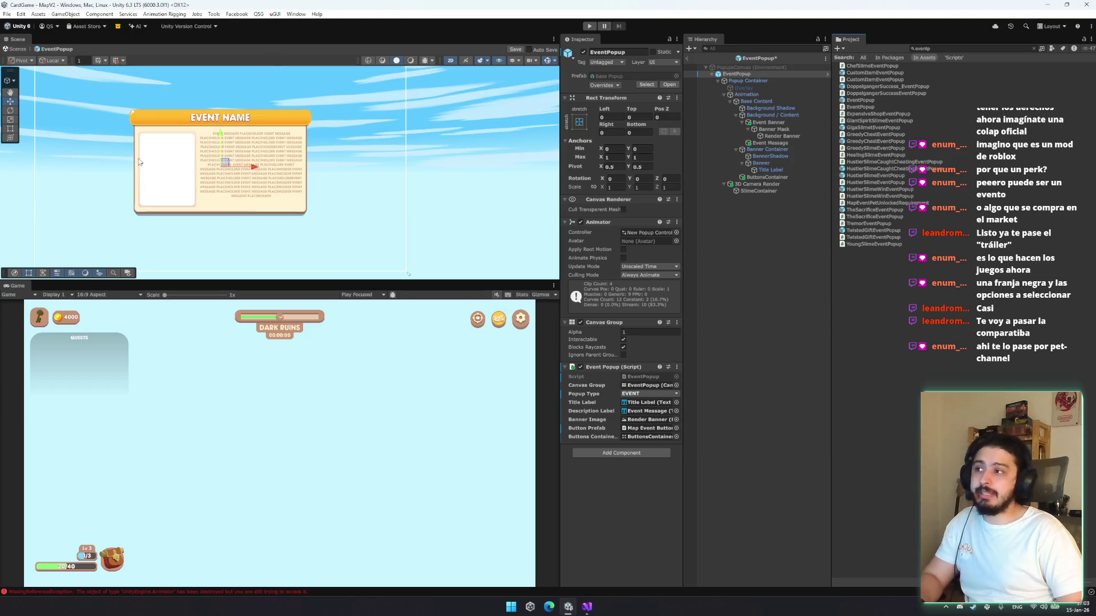
{"action": "left_click_drag", "start_coordinate": [141, 134], "coordinate": [240, 139]}
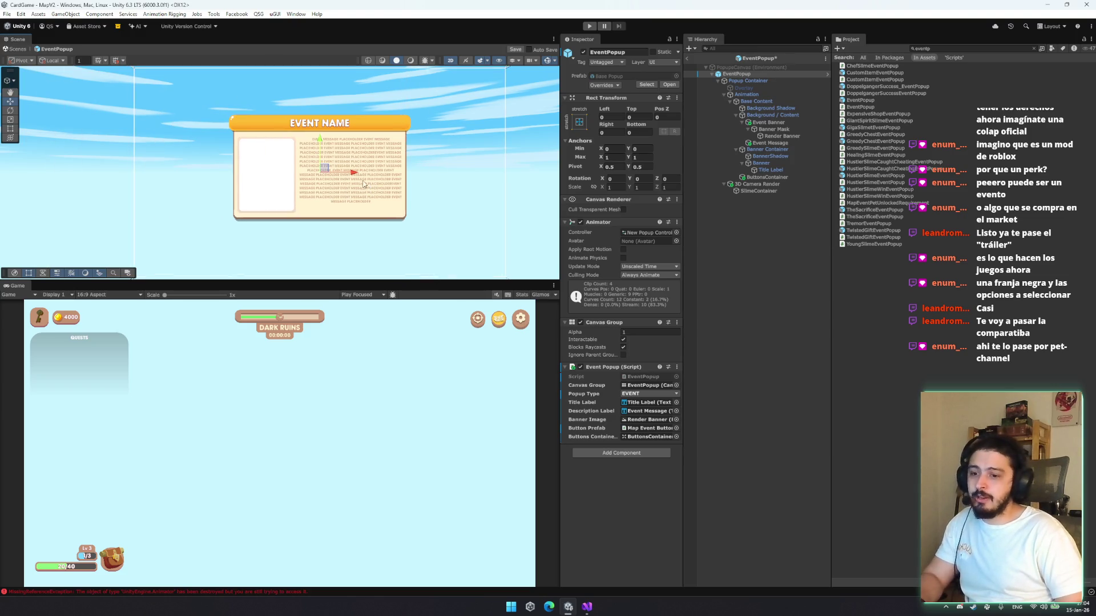
Inspect the popup's Event Banner, Background / Content, ButtonsContainer, Background Shadow and Banner Mask objects
{"action": "left_click", "coordinate": [772, 122]}
{"action": "left_click", "coordinate": [775, 116]}
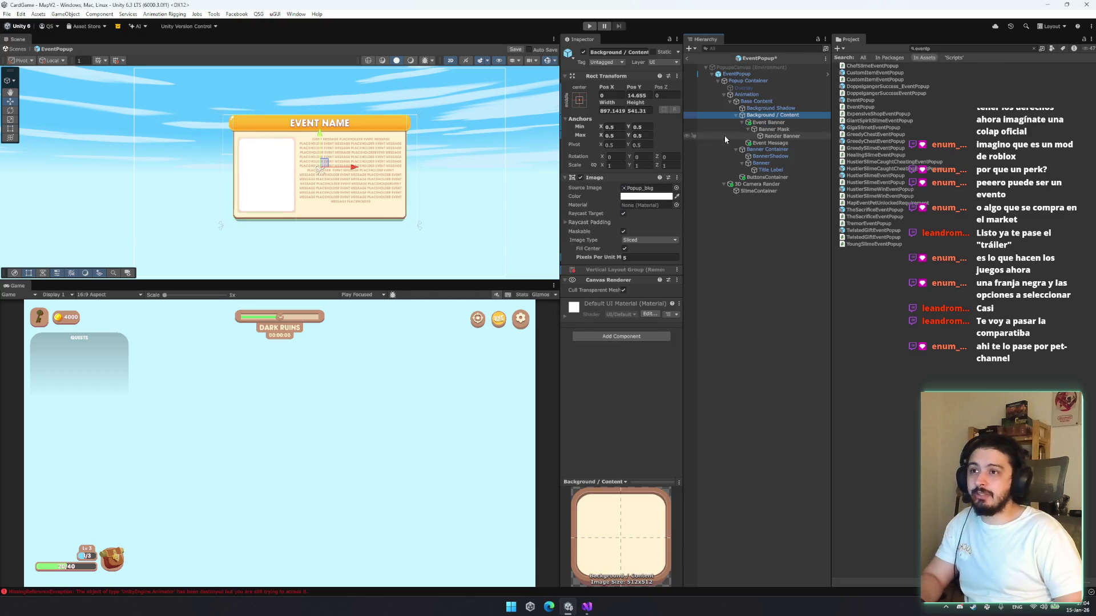
{"action": "left_click", "coordinate": [774, 122]}
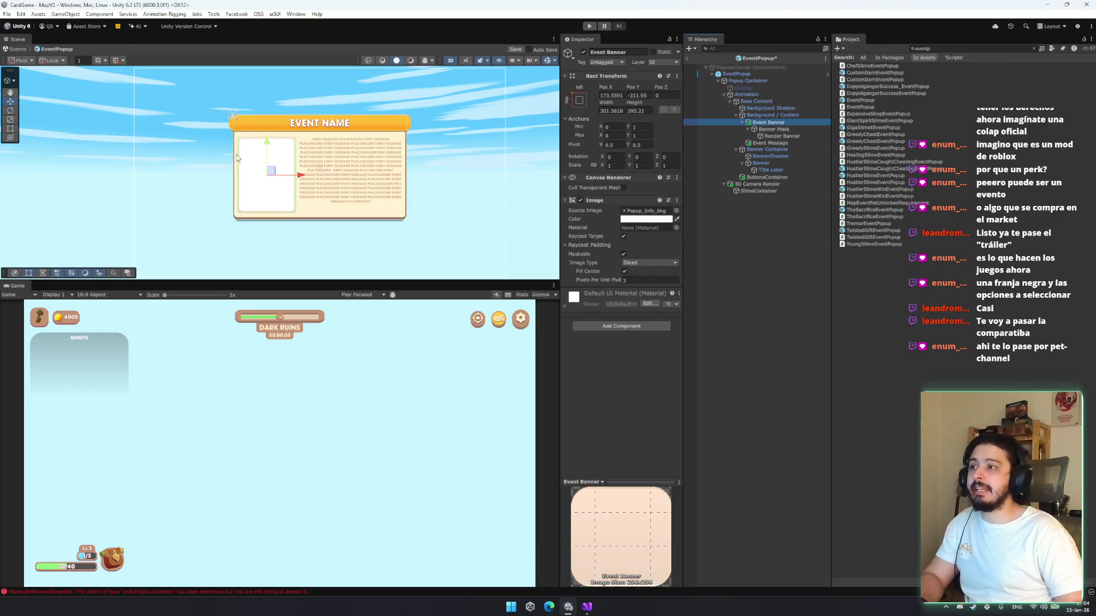
{"action": "scroll", "coordinate": [327, 152], "scroll_direction": "up", "scroll_amount": 3}
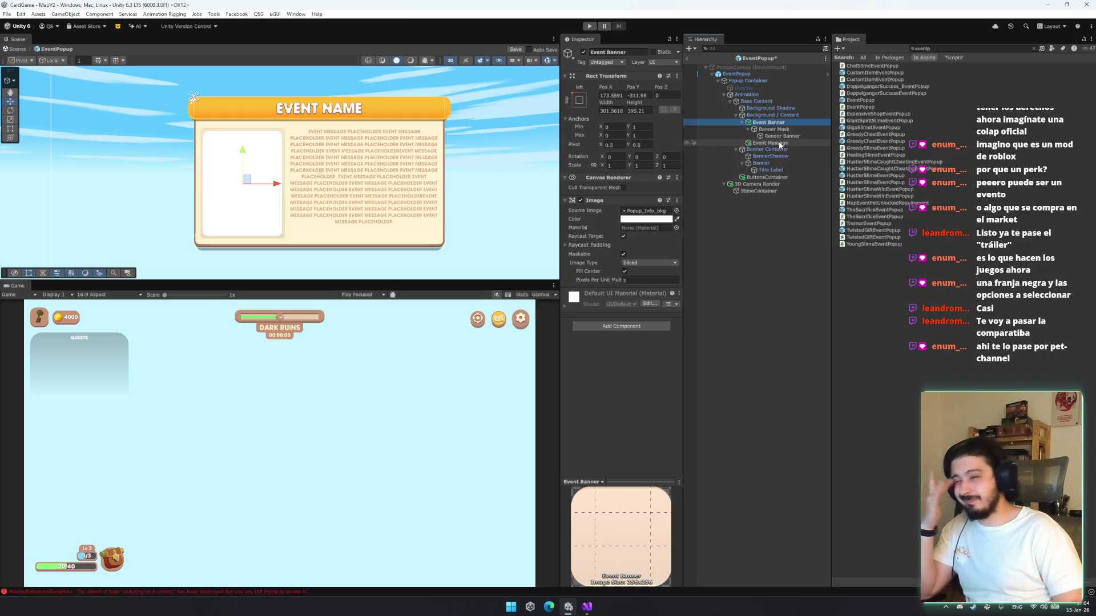
{"action": "left_click", "coordinate": [779, 178]}
{"action": "left_click", "coordinate": [769, 122]}
{"action": "left_click", "coordinate": [768, 115]}
{"action": "left_click", "coordinate": [768, 108]}
{"action": "left_click", "coordinate": [762, 115]}
{"action": "left_click", "coordinate": [768, 122]}
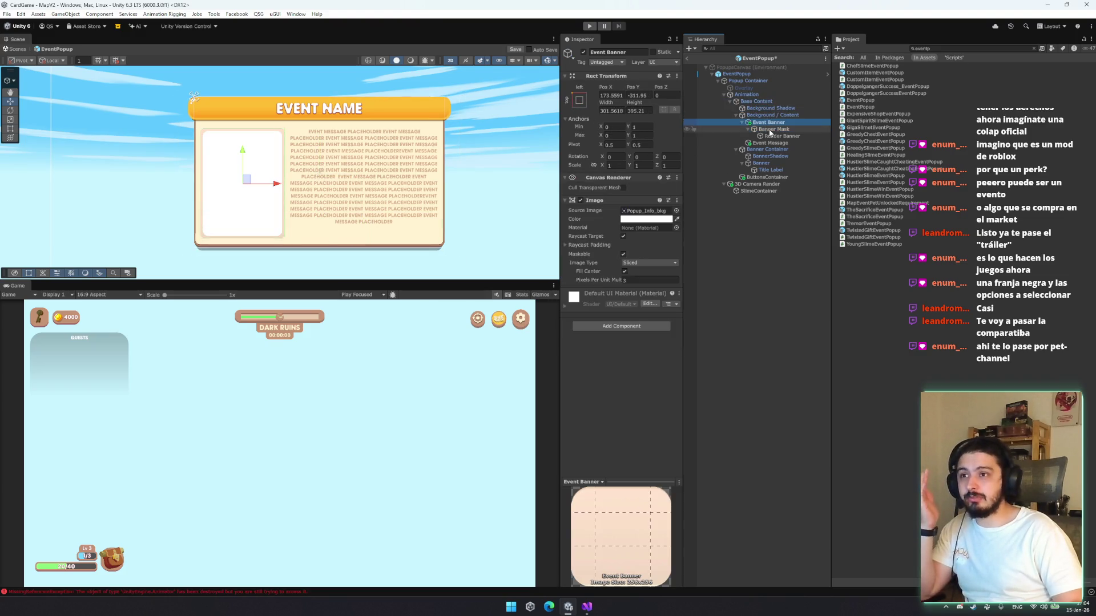
{"action": "left_click", "coordinate": [774, 130]}
Collapse Event Banner and disable the yellow Banner's Image component
{"action": "left_click", "coordinate": [776, 124]}
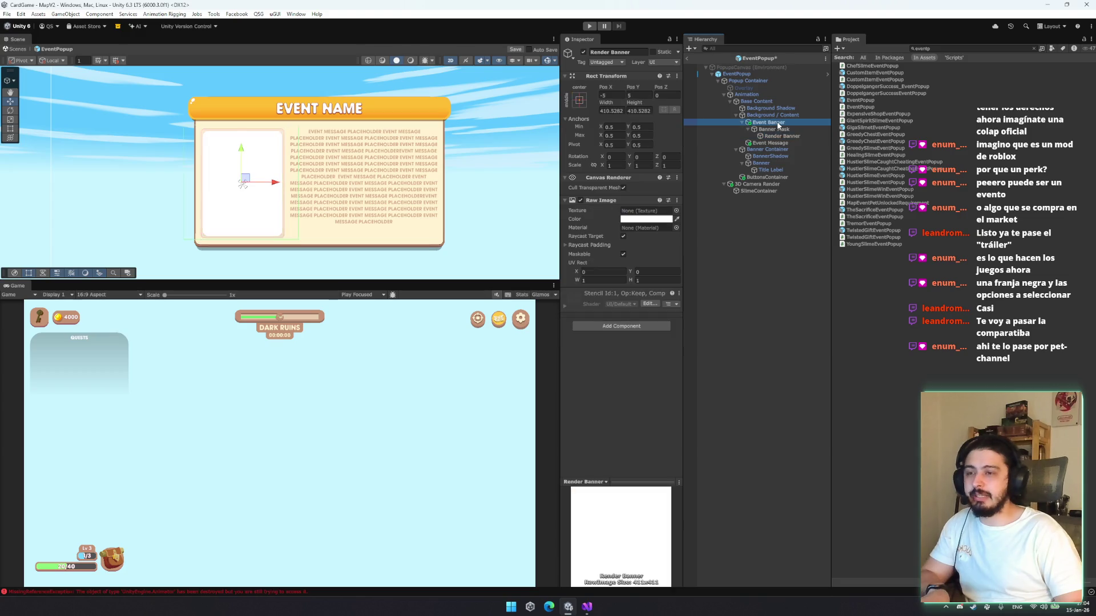
{"action": "key", "text": "Left"}
{"action": "left_click", "coordinate": [776, 129]}
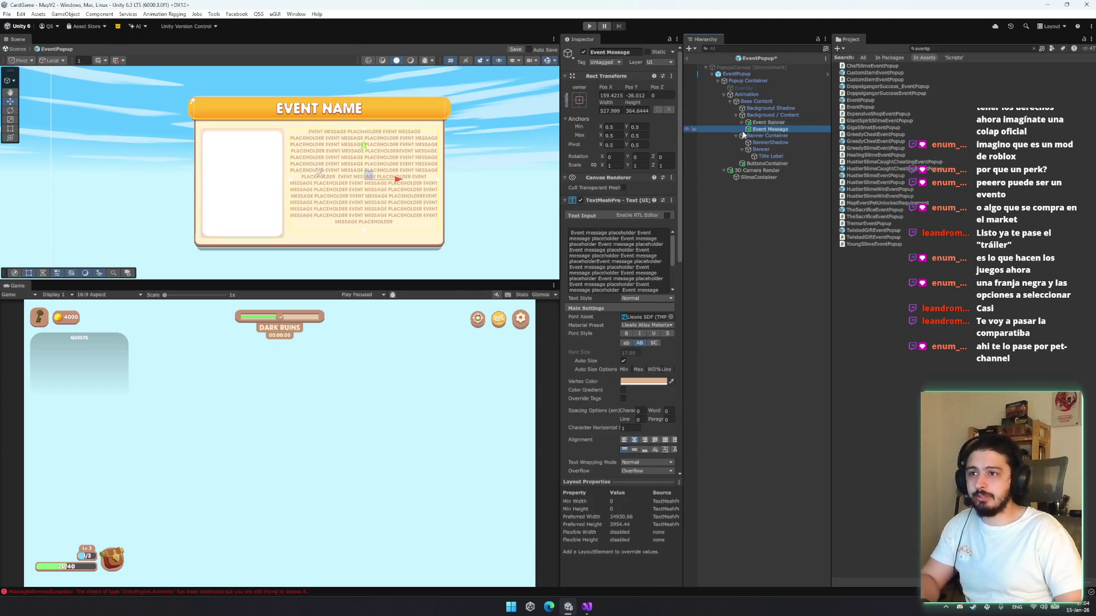
{"action": "left_click", "coordinate": [773, 136]}
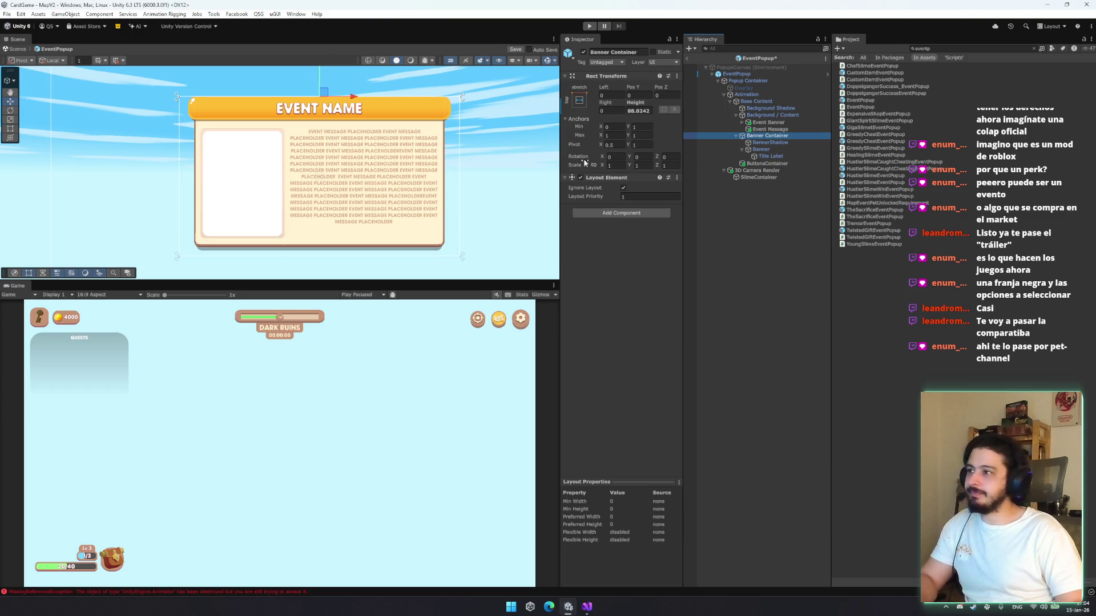
{"action": "left_click", "coordinate": [773, 149]}
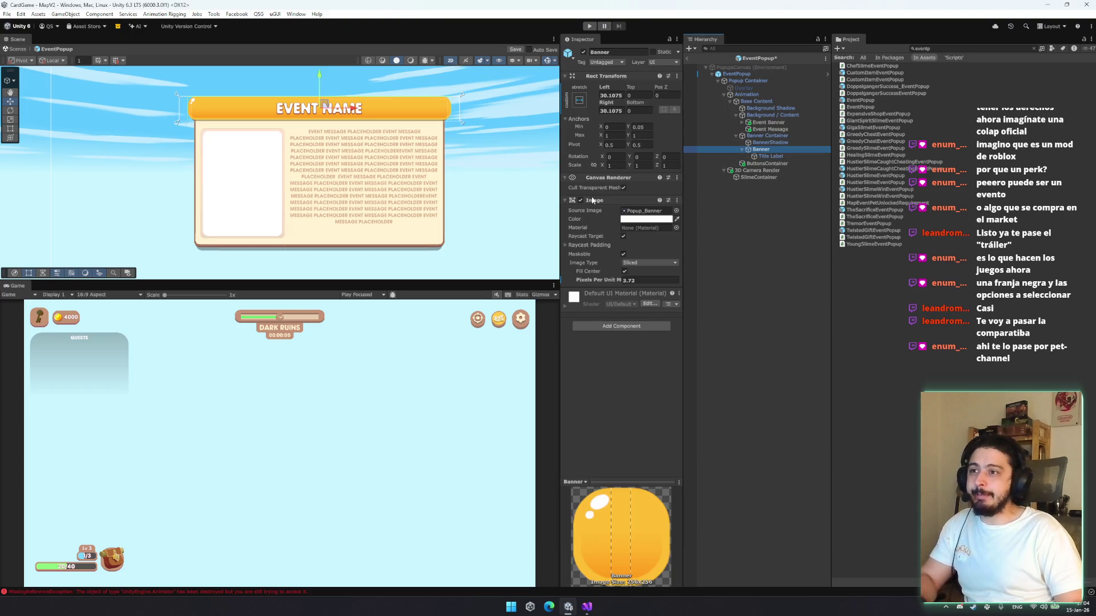
{"action": "left_click", "coordinate": [580, 200]}
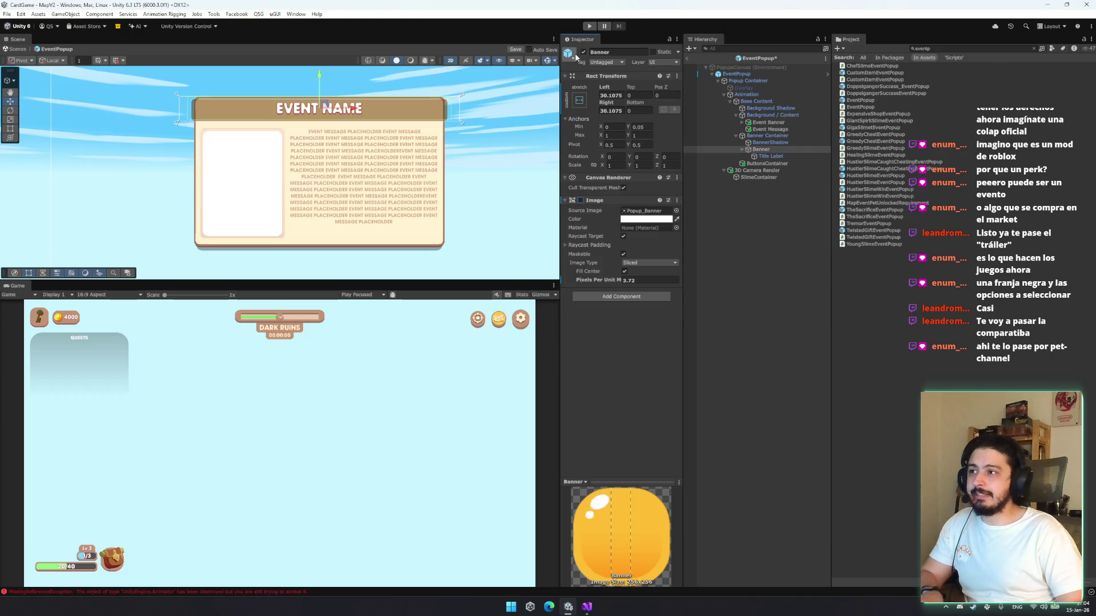
Deactivate the BannerShadow GameObject
{"action": "left_click", "coordinate": [767, 156]}
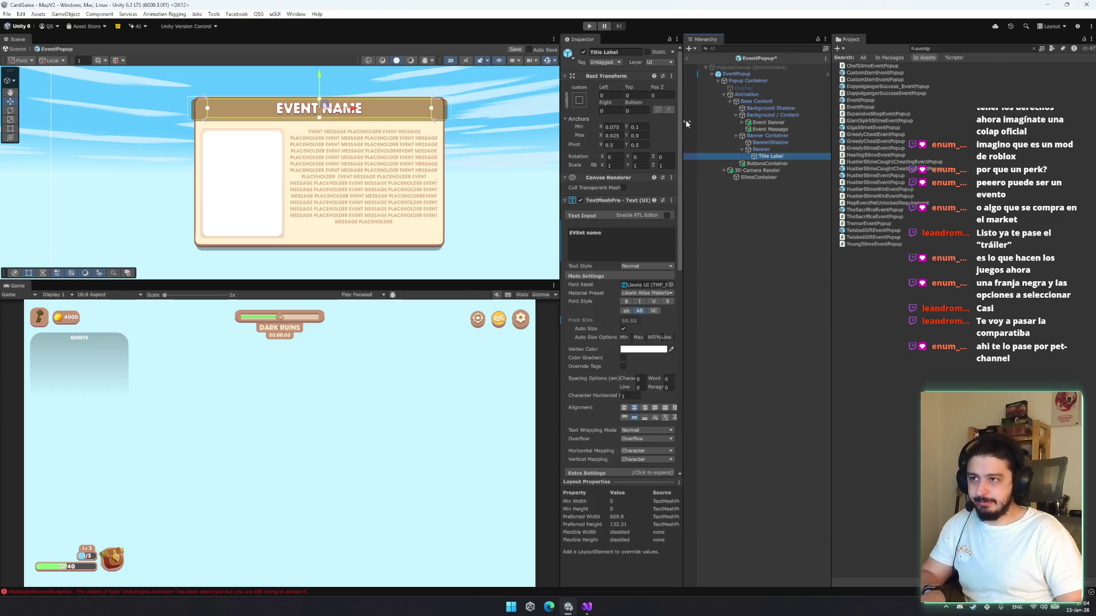
{"action": "left_click", "coordinate": [770, 142]}
{"action": "left_click", "coordinate": [583, 52]}
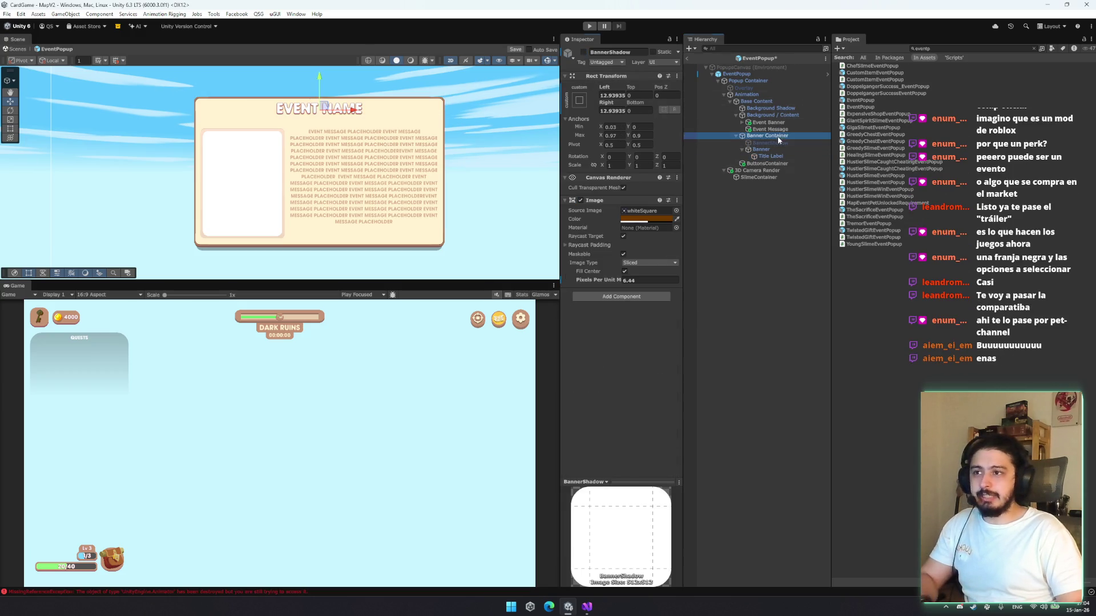
{"action": "left_click", "coordinate": [782, 109]}
Turn off the Image component on Background / Content
{"action": "left_click", "coordinate": [784, 115]}
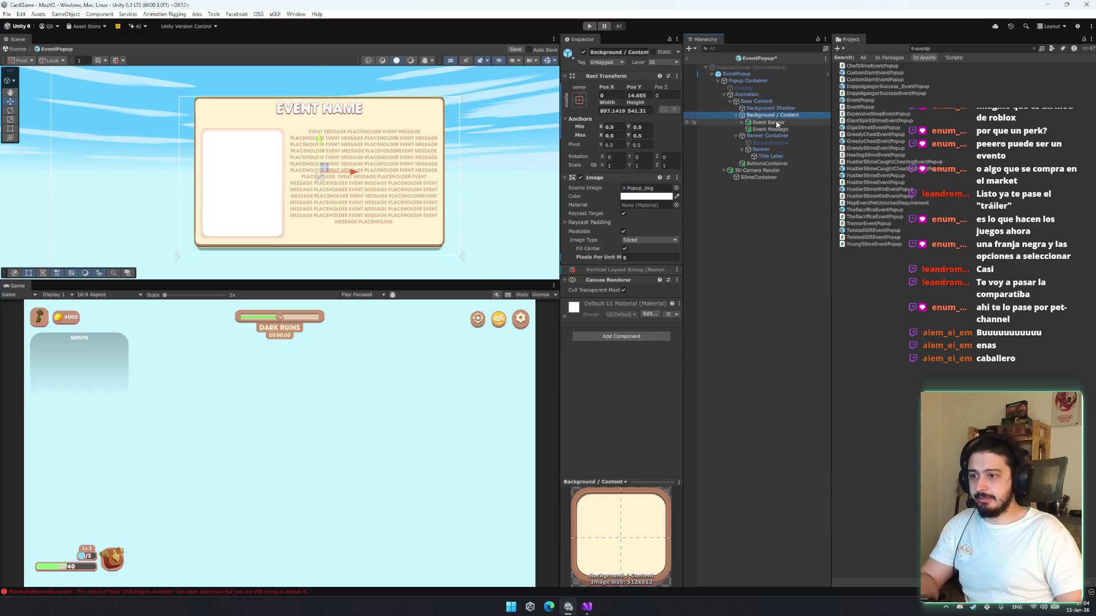
{"action": "left_click", "coordinate": [581, 177]}
{"action": "left_click", "coordinate": [580, 178]}
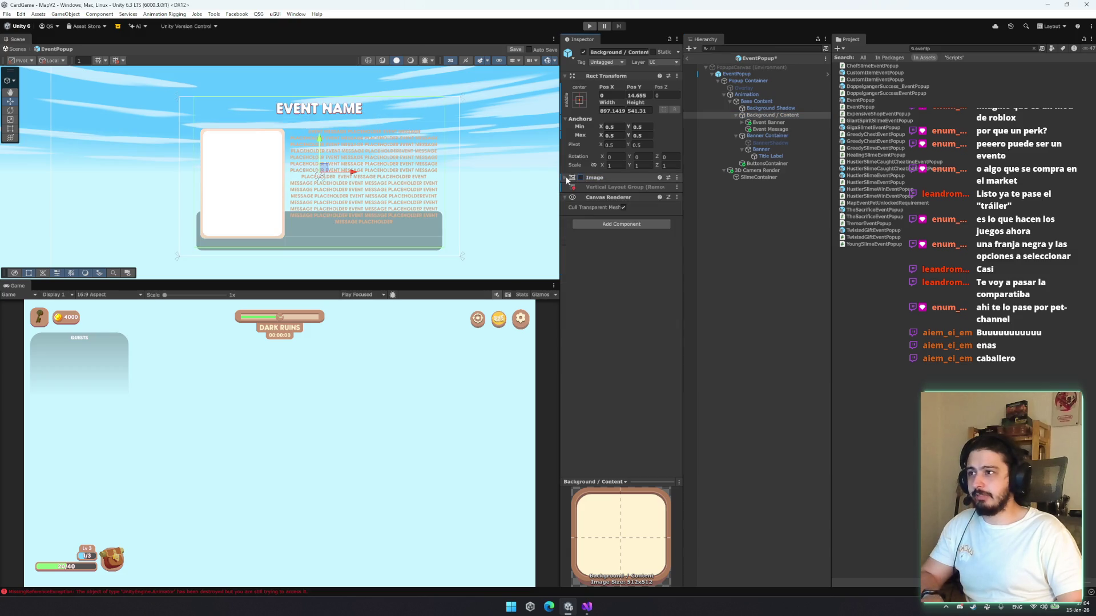
{"action": "left_click", "coordinate": [566, 177]}
Look through the Banner, container and Event Message objects in the Hierarchy
{"action": "left_click", "coordinate": [768, 122]}
{"action": "left_click", "coordinate": [770, 129]}
{"action": "left_click", "coordinate": [761, 149]}
{"action": "left_click", "coordinate": [767, 163]}
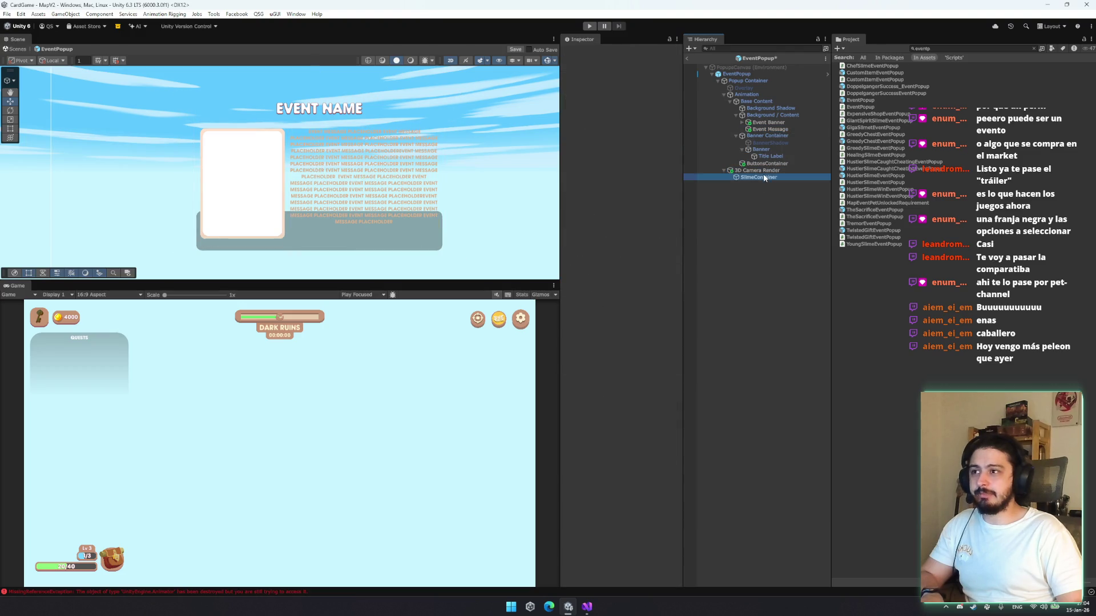
{"action": "left_click", "coordinate": [759, 177]}
{"action": "left_click", "coordinate": [767, 163]}
{"action": "left_click", "coordinate": [774, 129]}
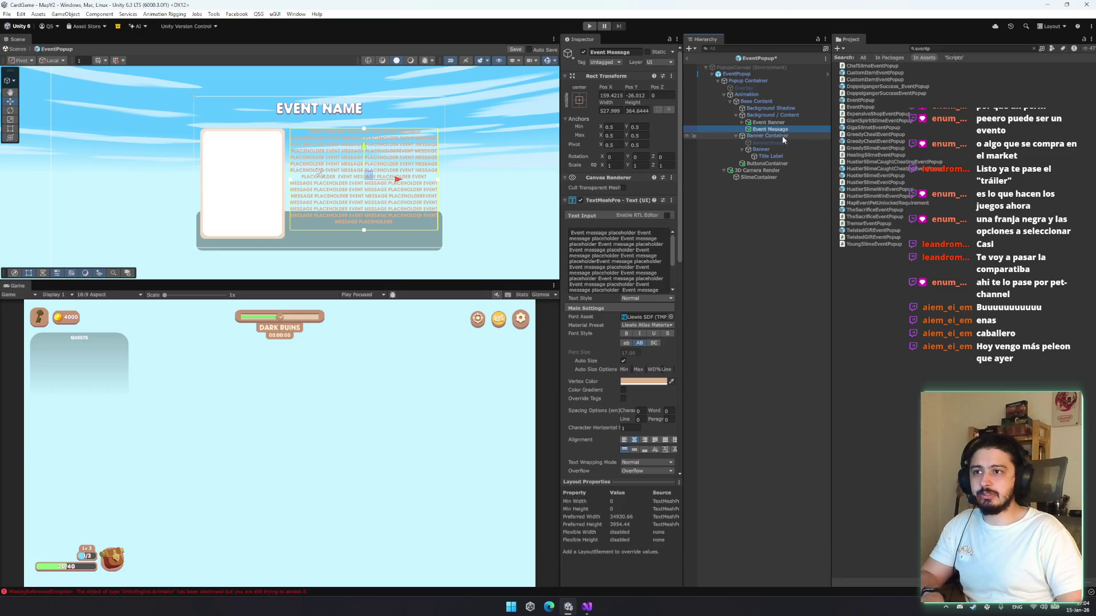
Deactivate the grey Background Shadow and leave the Background / Content image hidden
{"action": "left_click", "coordinate": [770, 108]}
{"action": "left_click", "coordinate": [583, 52]}
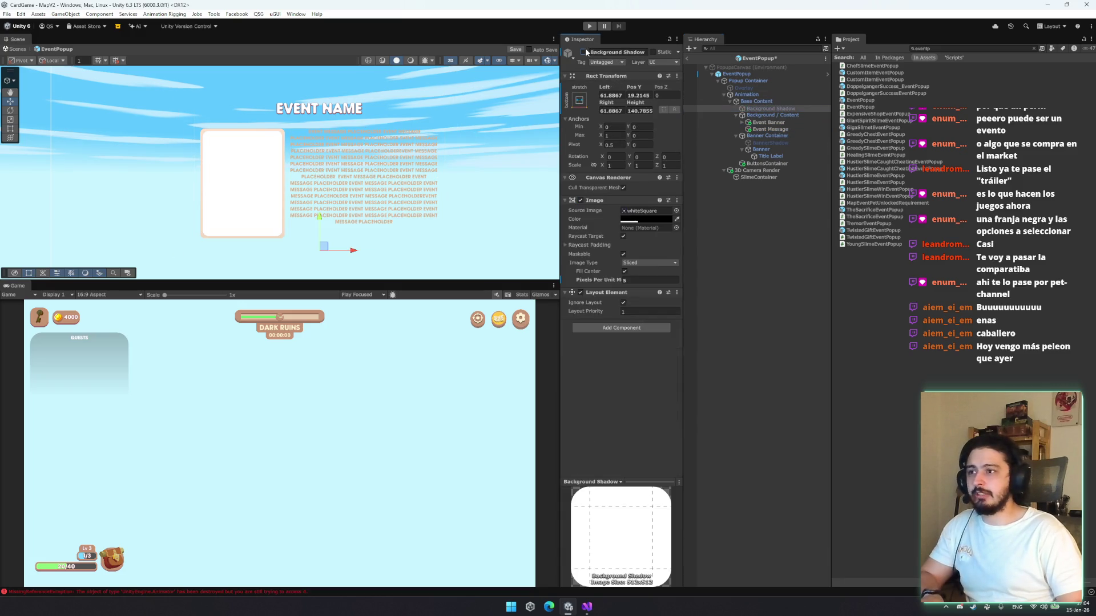
{"action": "left_click", "coordinate": [767, 116]}
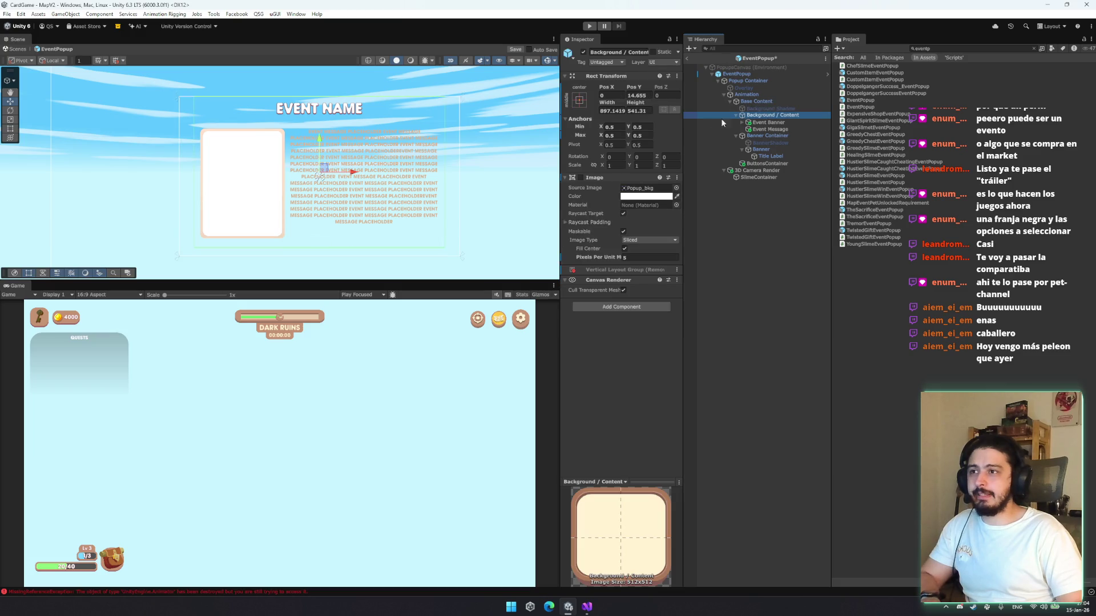
{"action": "left_click", "coordinate": [586, 178]}
{"action": "left_click", "coordinate": [586, 178]}
{"action": "left_click", "coordinate": [581, 178]}
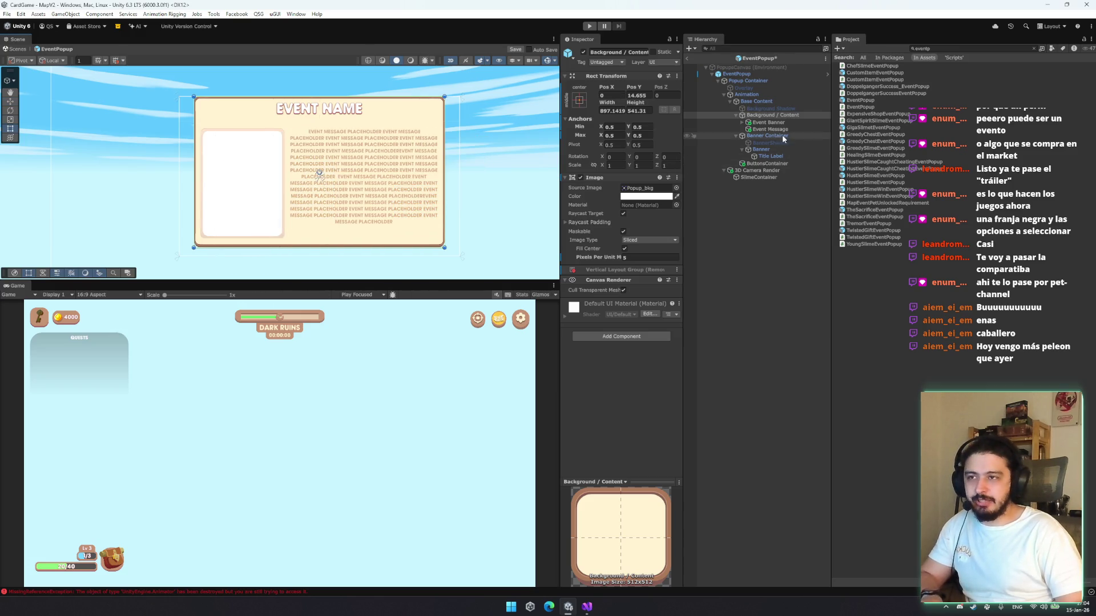
{"action": "key", "text": "ctrl+z"}
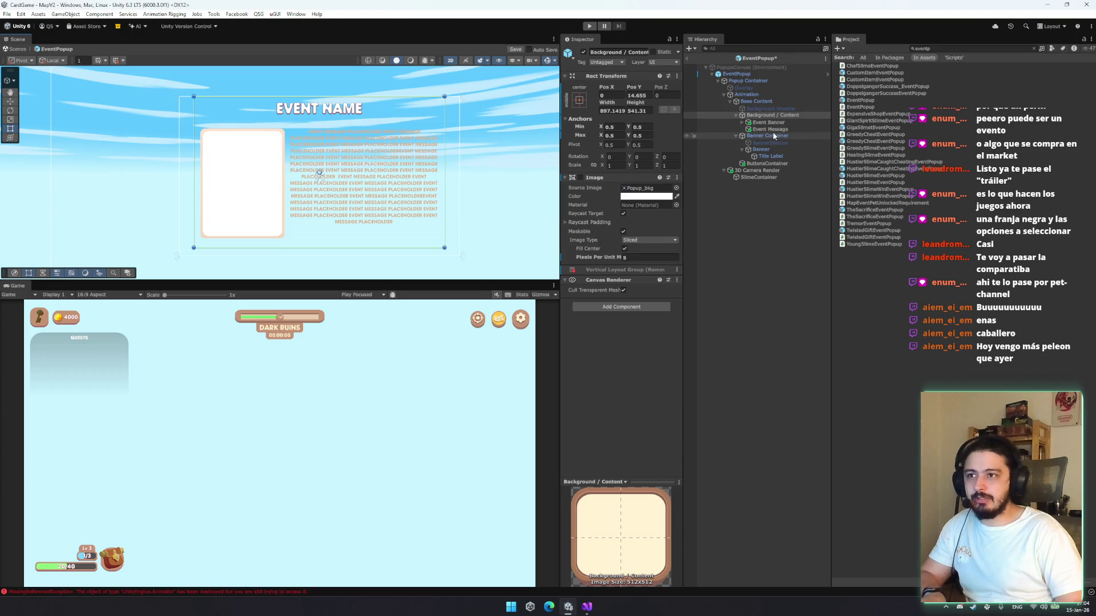
{"action": "left_click", "coordinate": [770, 129]}
{"action": "scroll", "coordinate": [617, 301], "scroll_direction": "down", "scroll_amount": 5}
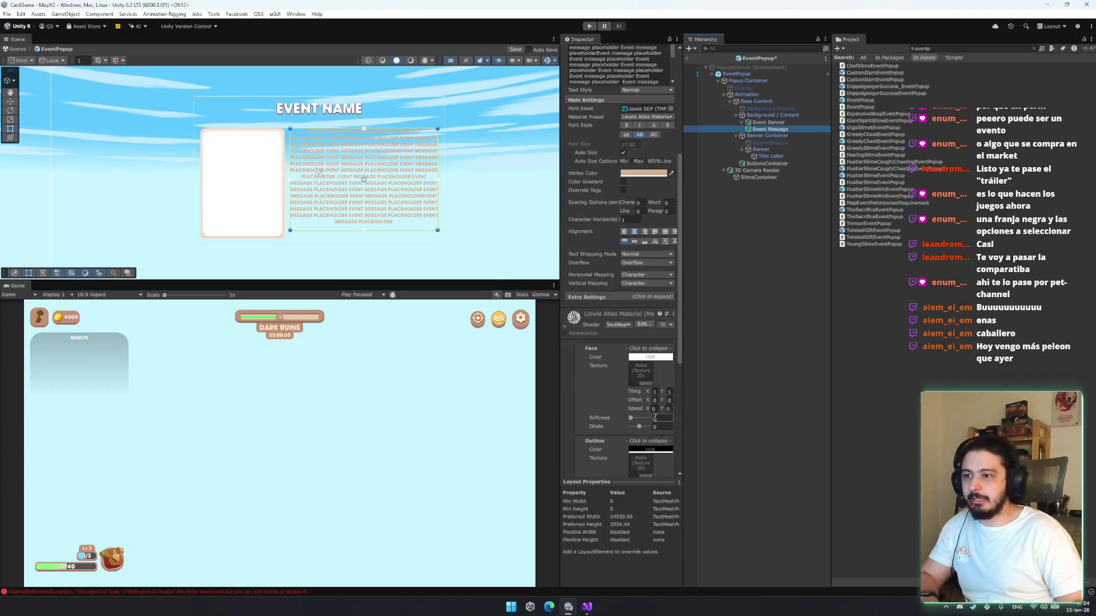
{"action": "right_click", "coordinate": [760, 115]}
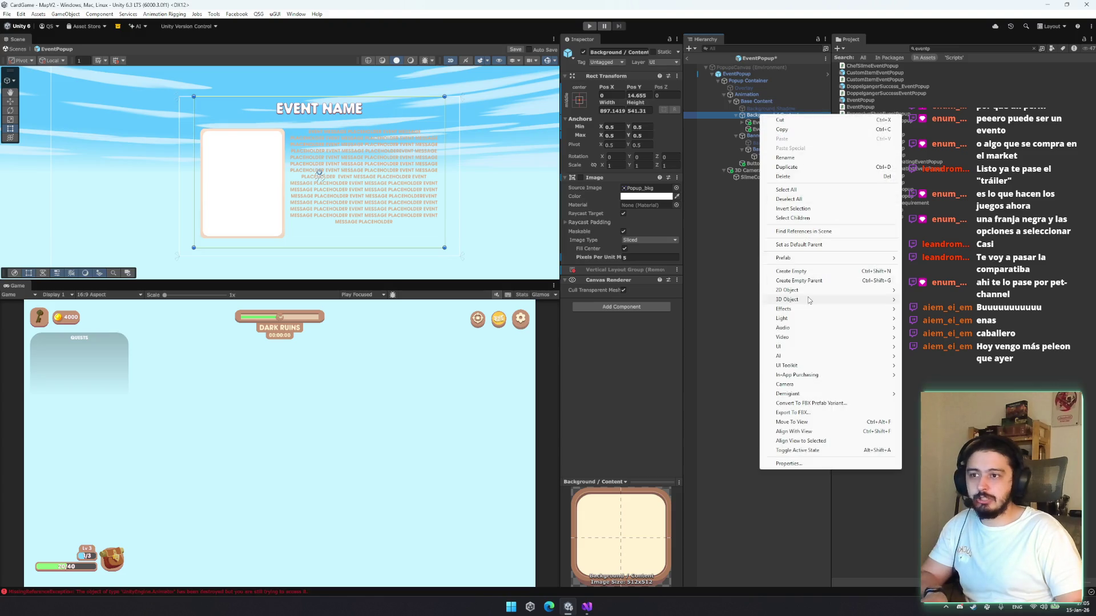
Add a child Image under Background / Content, stretch-anchor it, and place it above Event Message
{"action": "left_click", "coordinate": [936, 354]}
{"action": "left_click_drag", "start_coordinate": [760, 135], "coordinate": [781, 131]}
{"action": "left_click", "coordinate": [579, 100]}
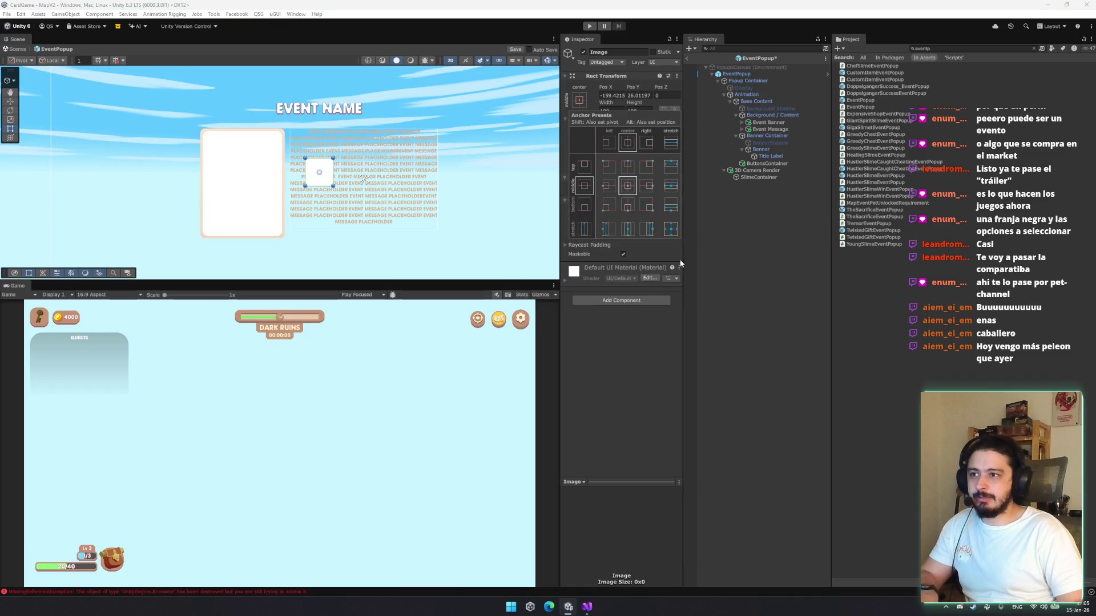
{"action": "left_click", "coordinate": [671, 229], "text": "alt"}
{"action": "left_click", "coordinate": [745, 242]}
{"action": "left_click", "coordinate": [742, 155]}
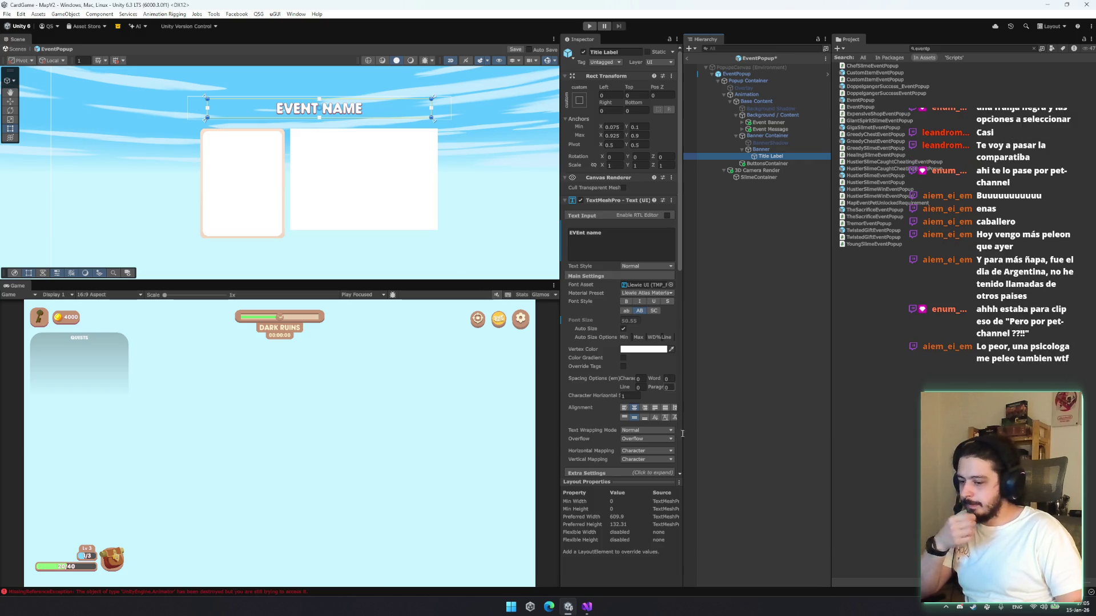
{"action": "left_click", "coordinate": [962, 607]}
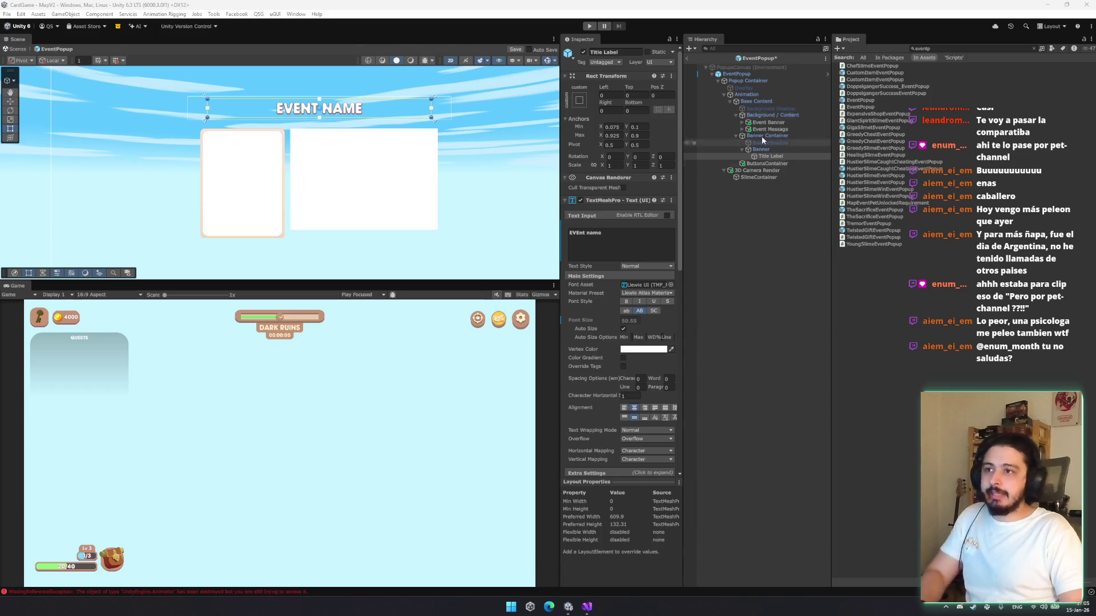
{"action": "left_click", "coordinate": [768, 122]}
{"action": "left_click", "coordinate": [777, 130]}
{"action": "left_click_drag", "start_coordinate": [779, 135], "coordinate": [781, 132]}
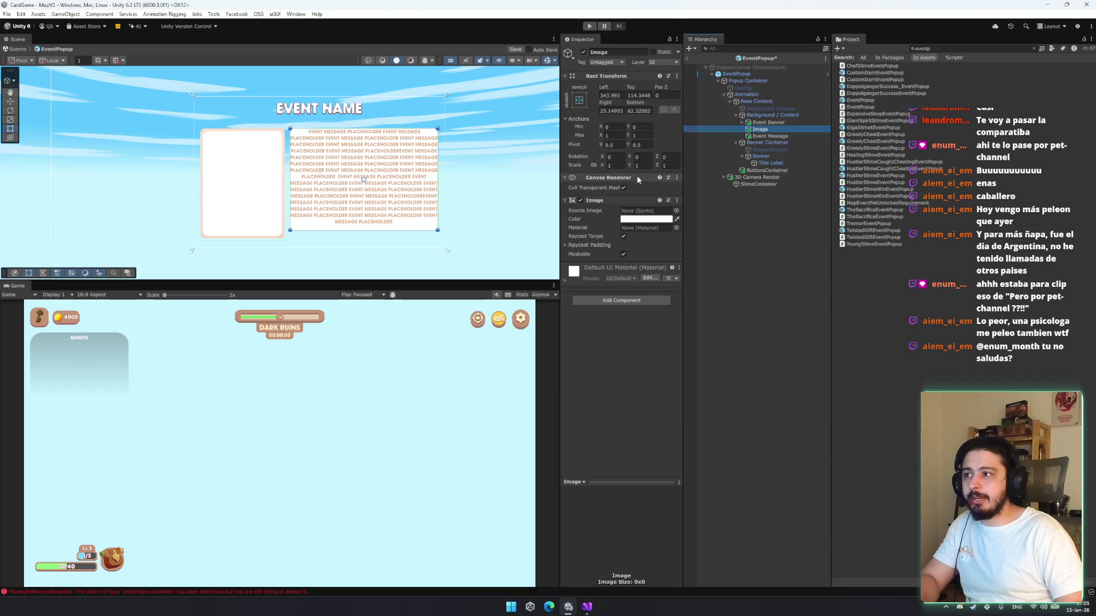
Apply the Popup_Info_bkg sprite to the message backing image and adjust its Pixels Per Unit Multiplier
{"action": "left_click", "coordinate": [676, 211]}
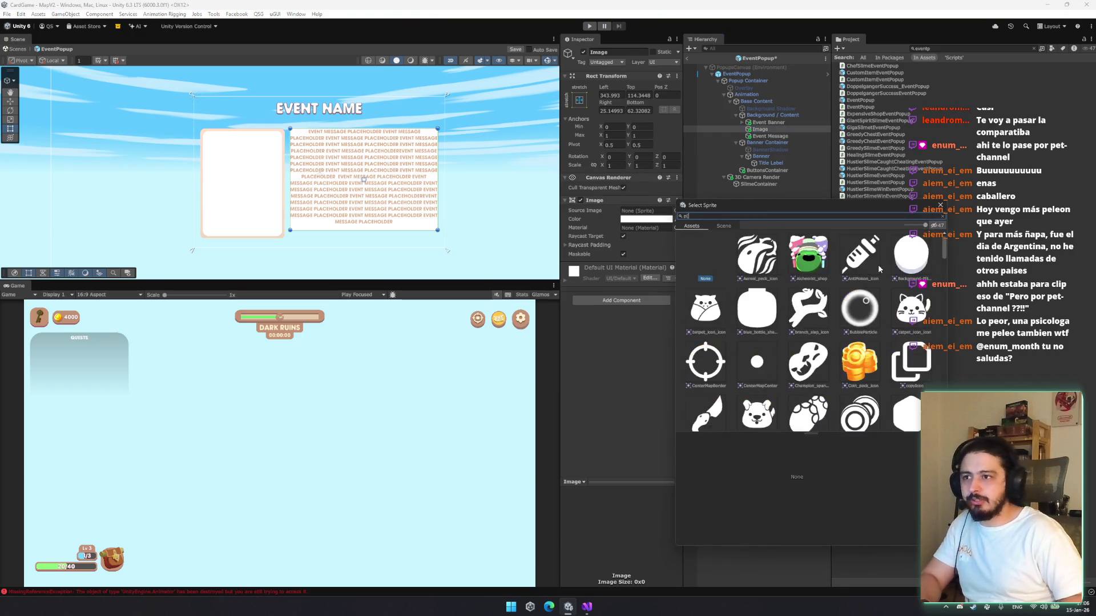
{"action": "type", "text": "popup"}
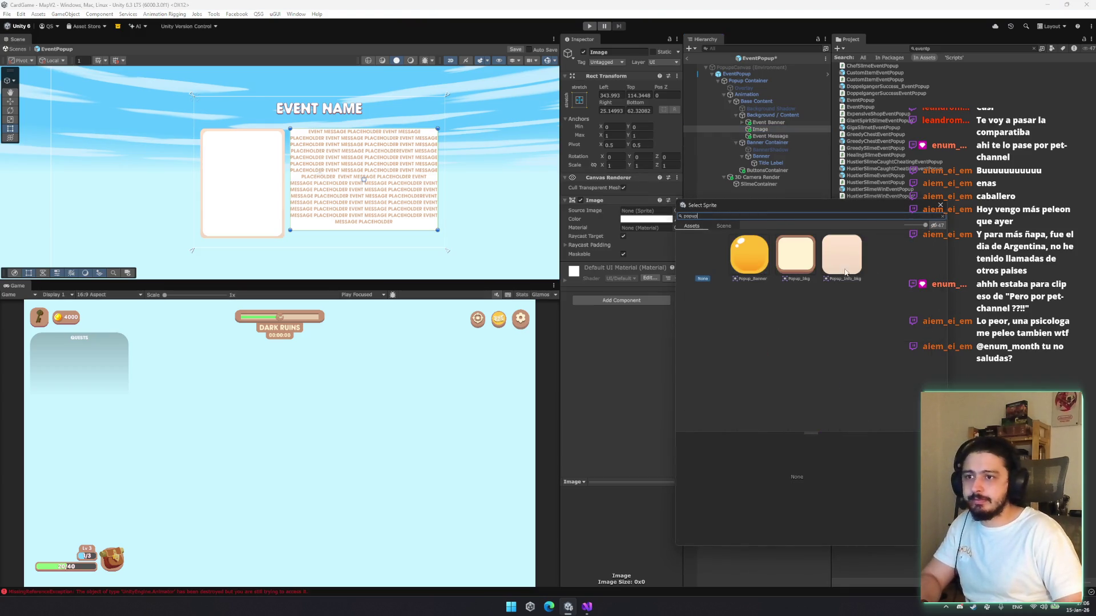
{"action": "double_click", "coordinate": [841, 274]}
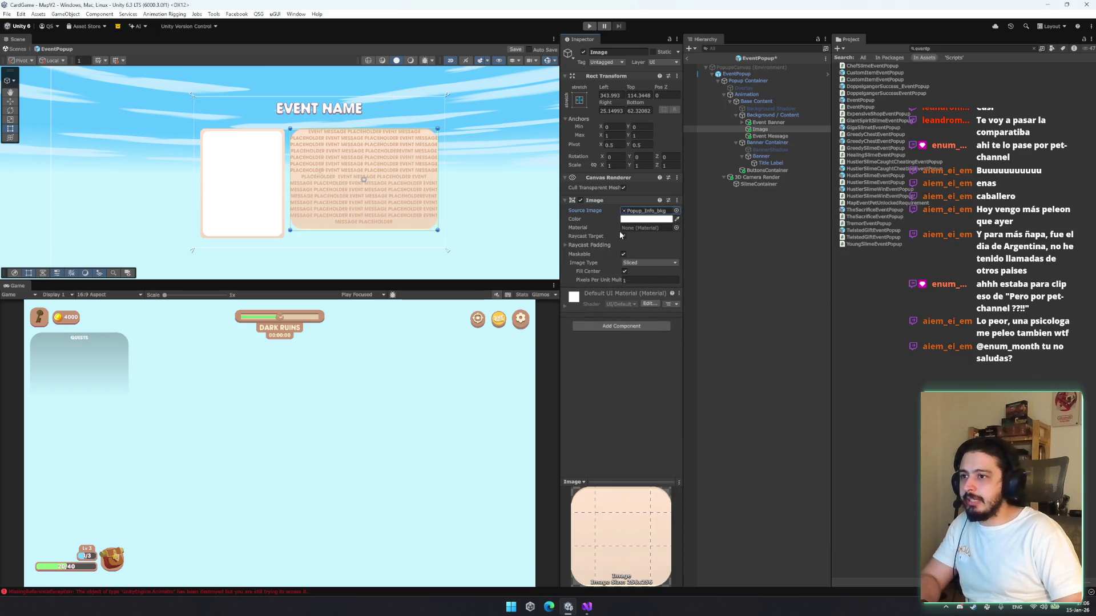
{"action": "left_click", "coordinate": [770, 136]}
{"action": "scroll", "coordinate": [356, 166], "scroll_direction": "up", "scroll_amount": 1}
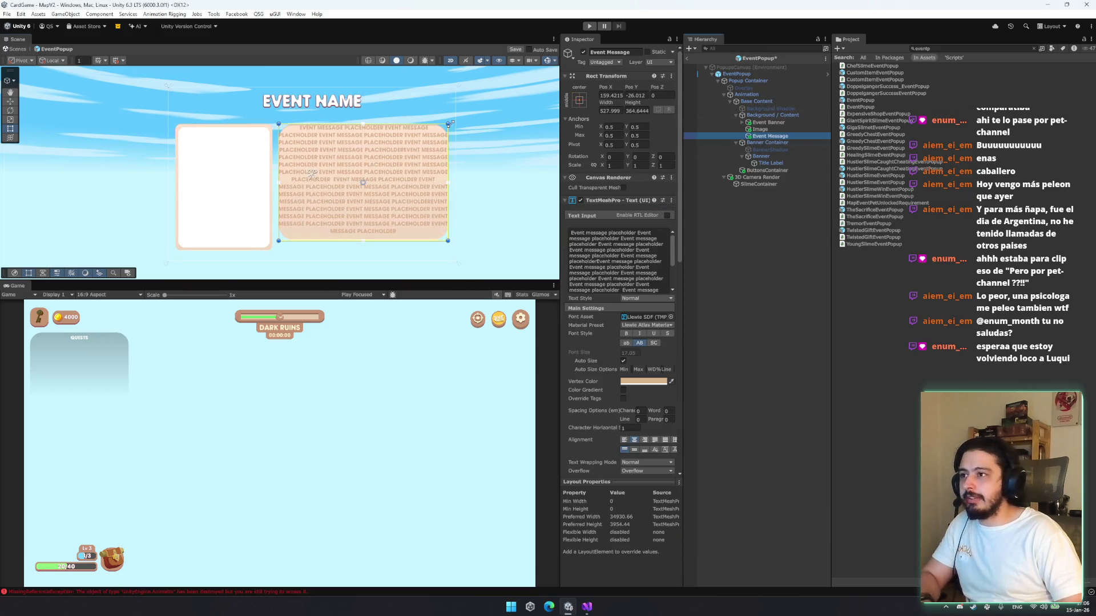
{"action": "left_click", "coordinate": [762, 129]}
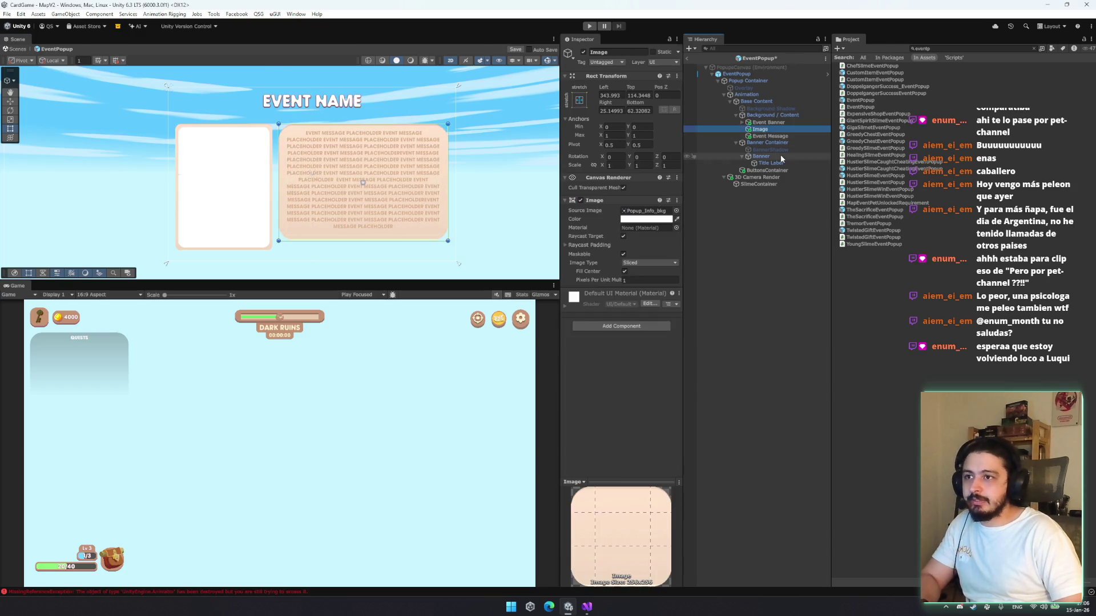
{"action": "scroll", "coordinate": [373, 189], "scroll_direction": "up", "scroll_amount": 1}
{"action": "left_click", "coordinate": [602, 280]}
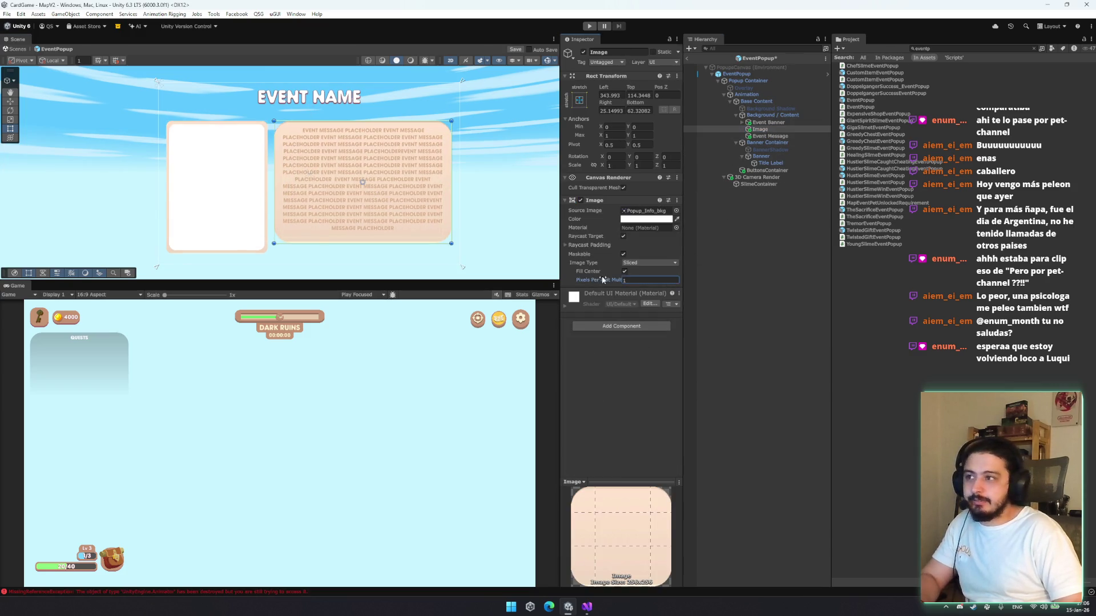
{"action": "left_click", "coordinate": [805, 294]}
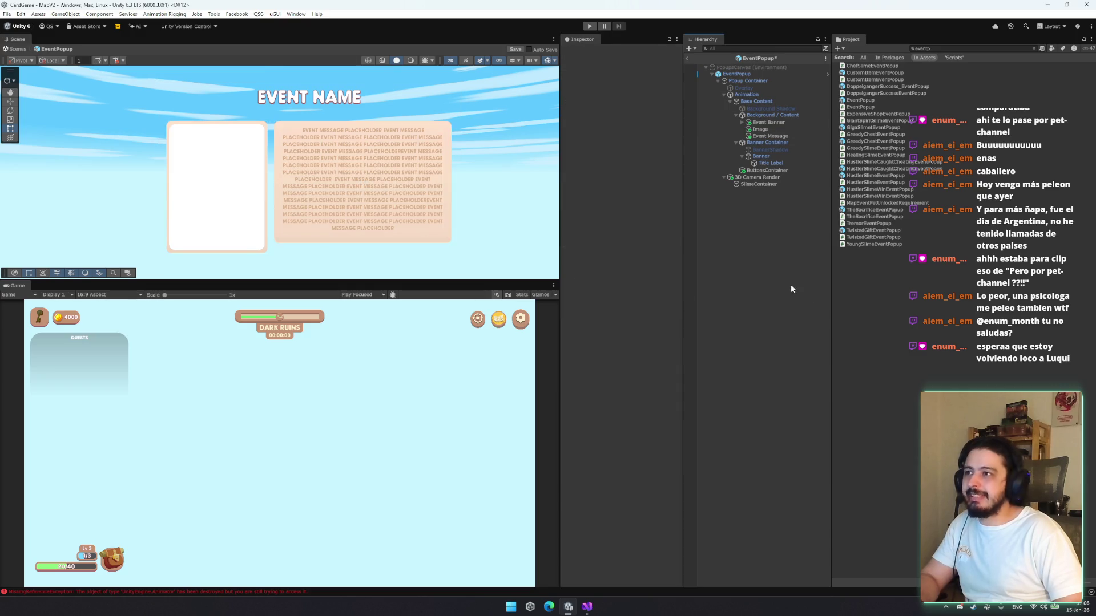
{"action": "left_click_drag", "start_coordinate": [409, 173], "coordinate": [454, 168]}
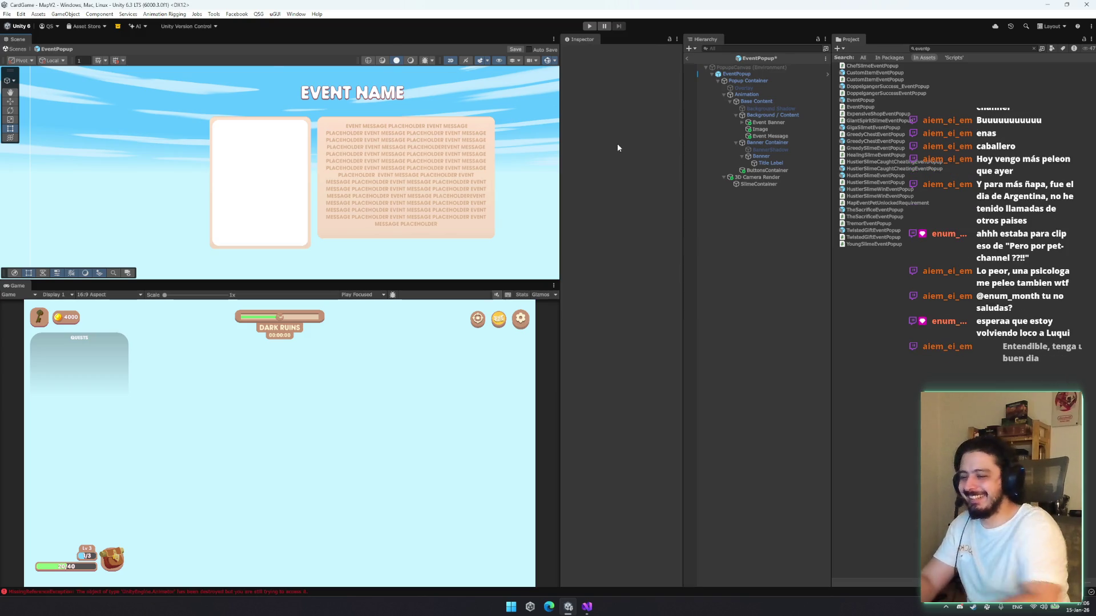
Select the Event Banner card and move it slightly higher
{"action": "left_click", "coordinate": [769, 122]}
{"action": "left_click", "coordinate": [762, 129]}
{"action": "left_click", "coordinate": [796, 123]}
{"action": "key", "text": "w"}
{"action": "left_click_drag", "start_coordinate": [258, 163], "coordinate": [256, 156]}
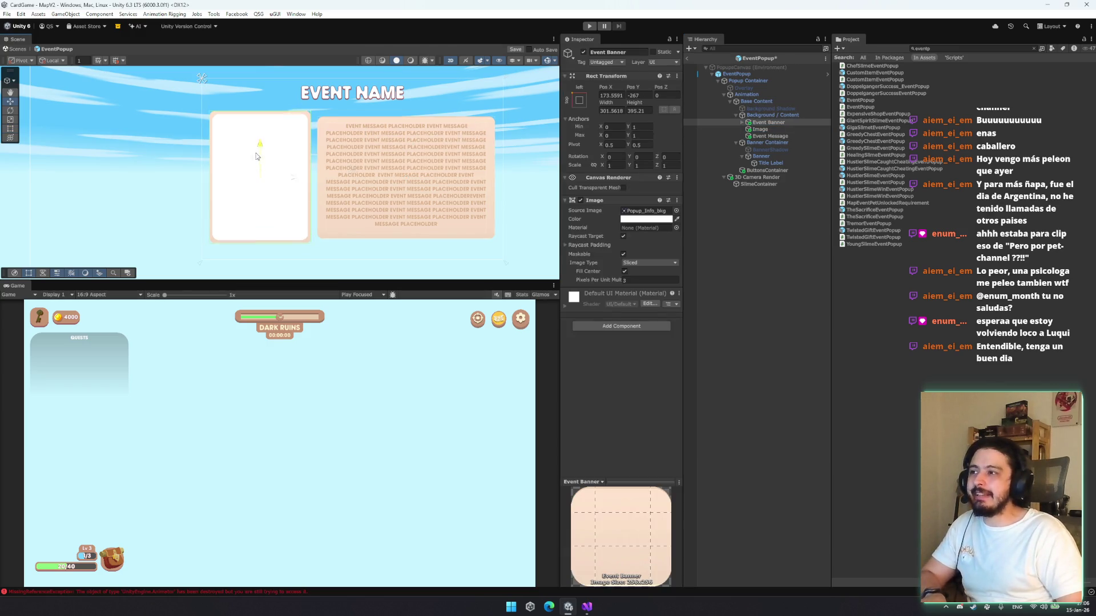
Resize the Event Banner card wider on the left and shorter at top and bottom
{"action": "left_click", "coordinate": [762, 130]}
{"action": "left_click", "coordinate": [768, 123]}
{"action": "key", "text": "t"}
{"action": "left_click_drag", "start_coordinate": [207, 169], "coordinate": [206, 167]}
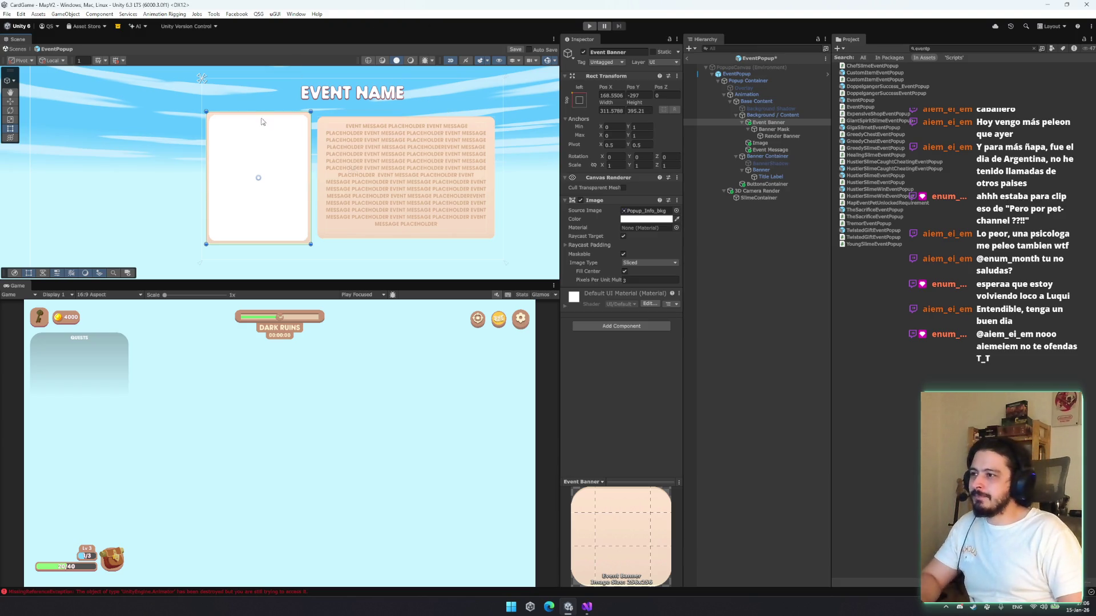
{"action": "left_click_drag", "start_coordinate": [268, 112], "coordinate": [268, 116]}
{"action": "left_click_drag", "start_coordinate": [280, 243], "coordinate": [280, 238]}
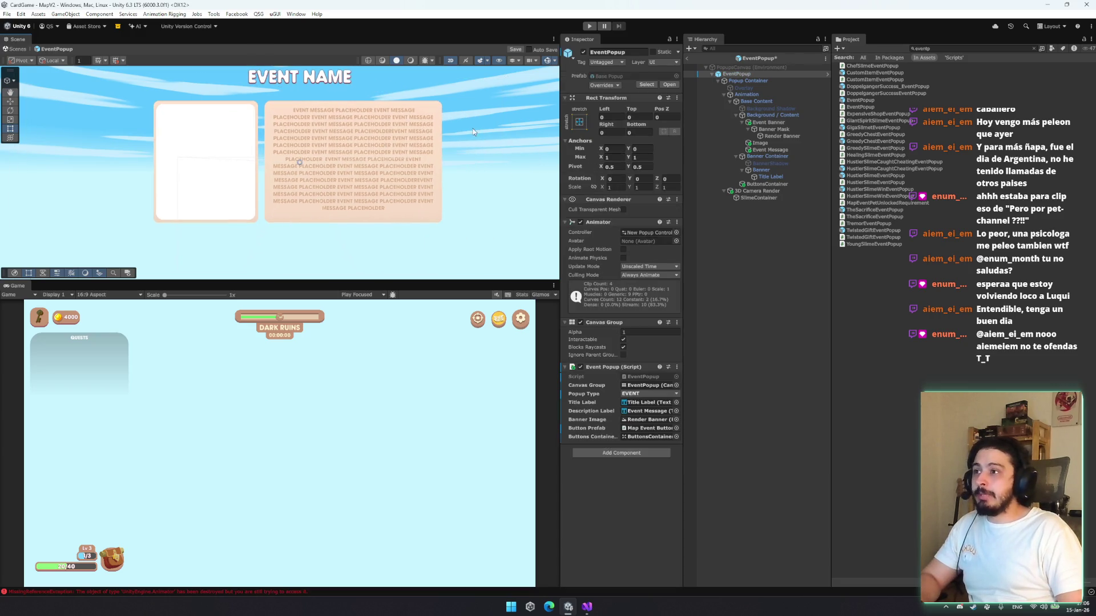
Clear the project asset search and select the EventPopup root object
{"action": "left_click", "coordinate": [972, 48]}
{"action": "type", "text": "button"}
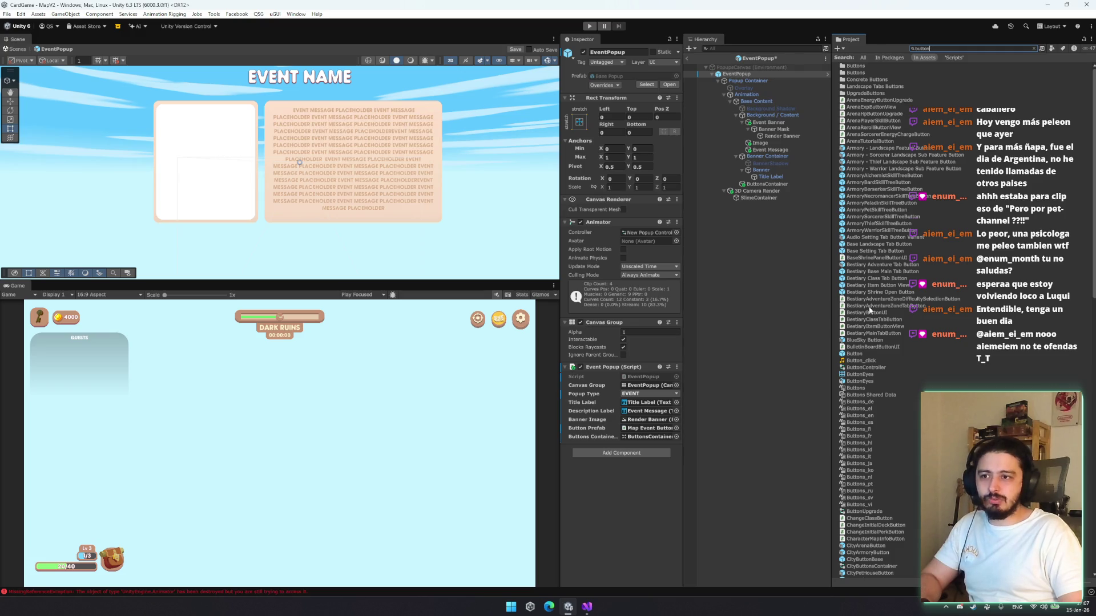
{"action": "key", "text": "ctrl+a"}
{"action": "key", "text": "BackSpace"}
{"action": "key", "text": "BackSpace"}
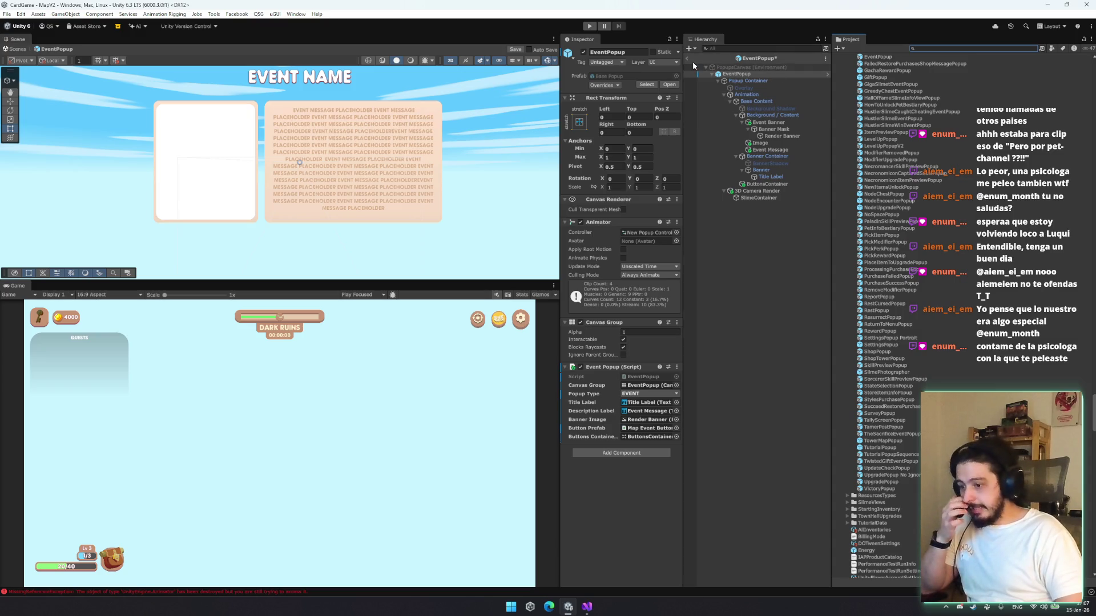
{"action": "left_click", "coordinate": [750, 75]}
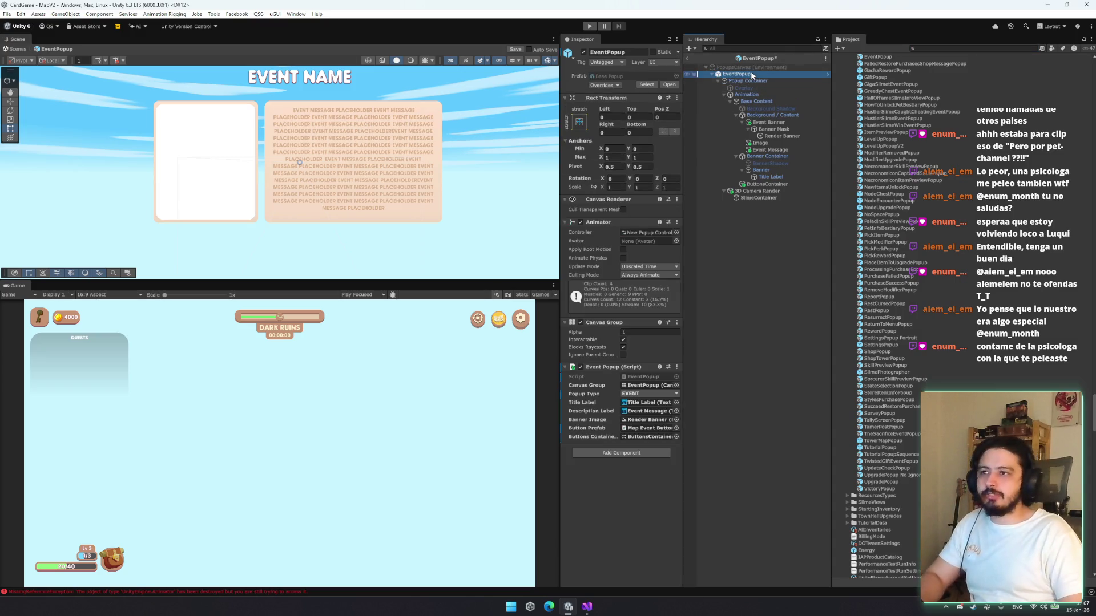
Add the Map Event Button prefab into ButtonsContainer, leaving exactly two option buttons
{"action": "left_click", "coordinate": [647, 428]}
{"action": "left_click_drag", "start_coordinate": [897, 57], "coordinate": [768, 184]}
{"action": "key", "text": "ctrl+d"}
{"action": "key", "text": "ctrl+d"}
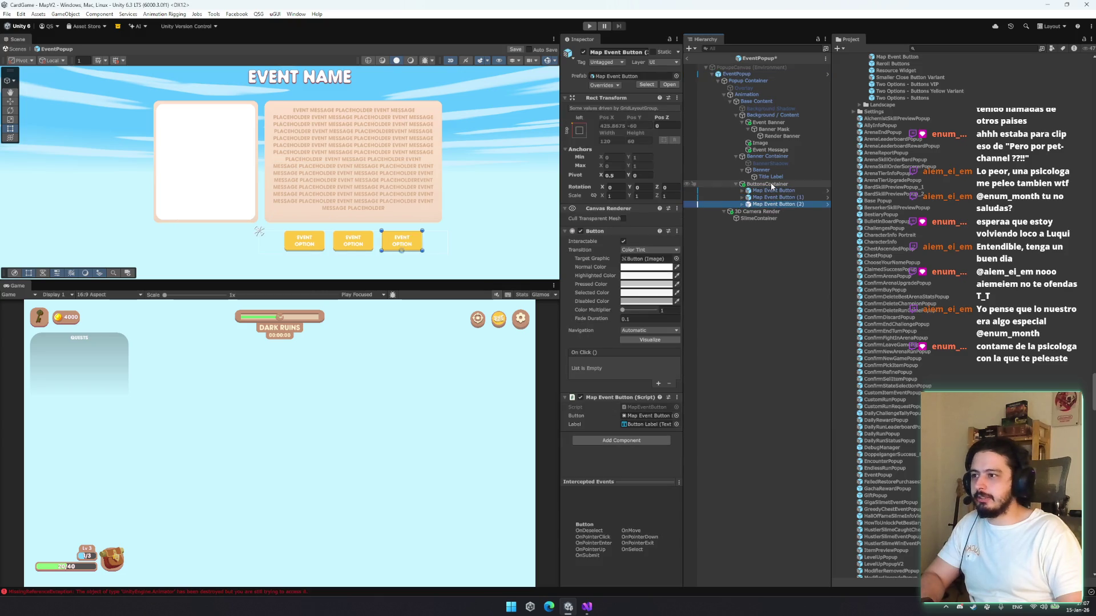
{"action": "key", "text": "Delete"}
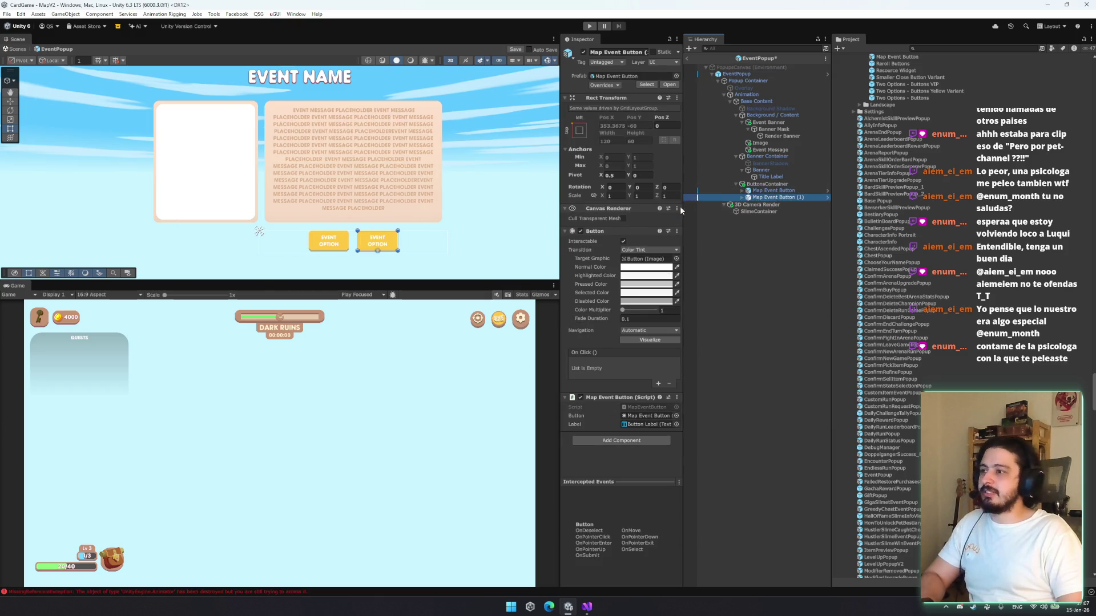
Set the option button image's Pixels Per Unit Multiplier to 4 for rounder corners
{"action": "left_click", "coordinate": [759, 184]}
{"action": "left_click", "coordinate": [778, 197]}
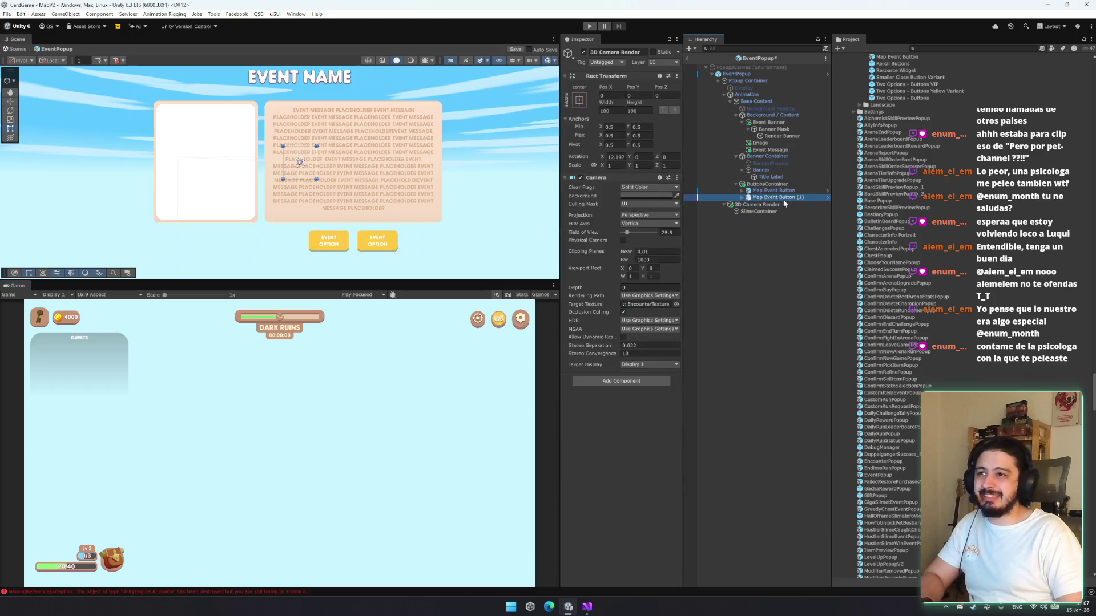
{"action": "left_click", "coordinate": [742, 197]}
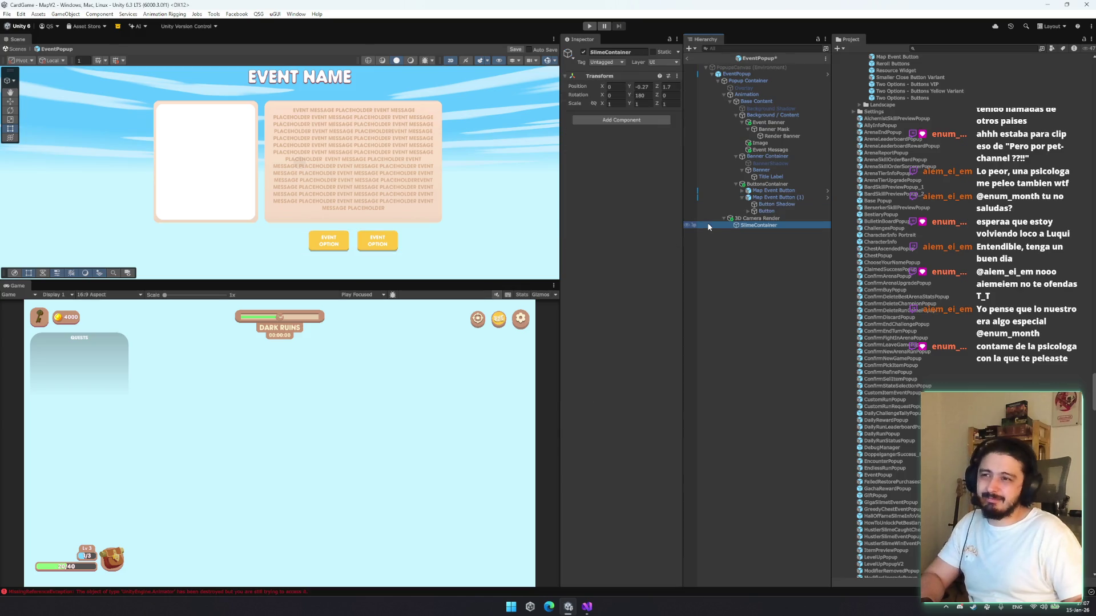
{"action": "left_click", "coordinate": [787, 211]}
{"action": "left_click_drag", "start_coordinate": [614, 281], "coordinate": [374, 234]}
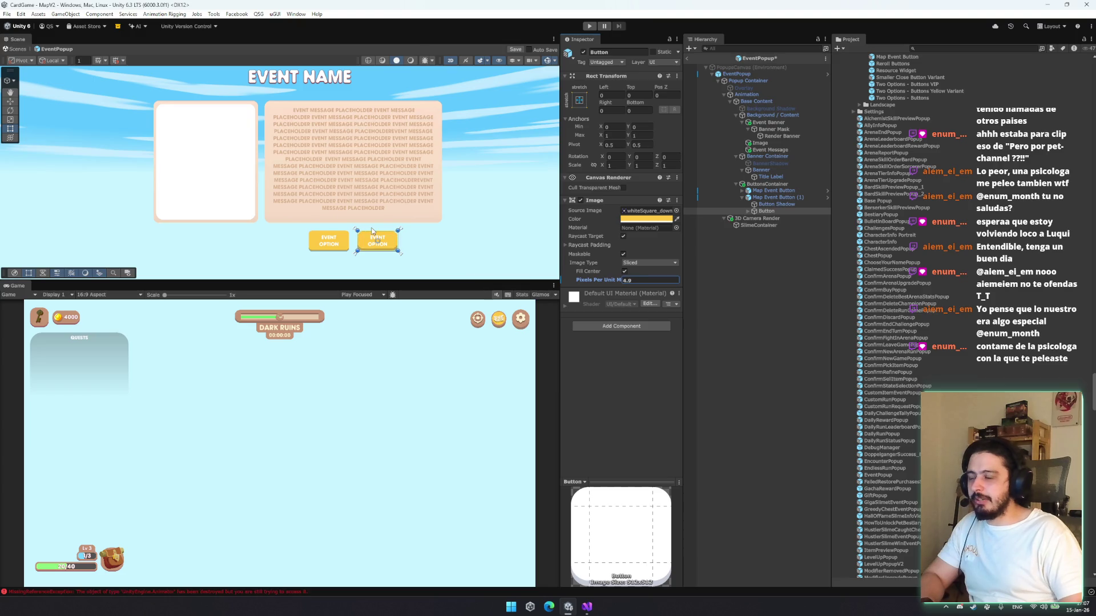
{"action": "key", "text": "f"}
{"action": "left_click_drag", "start_coordinate": [606, 281], "coordinate": [605, 280]}
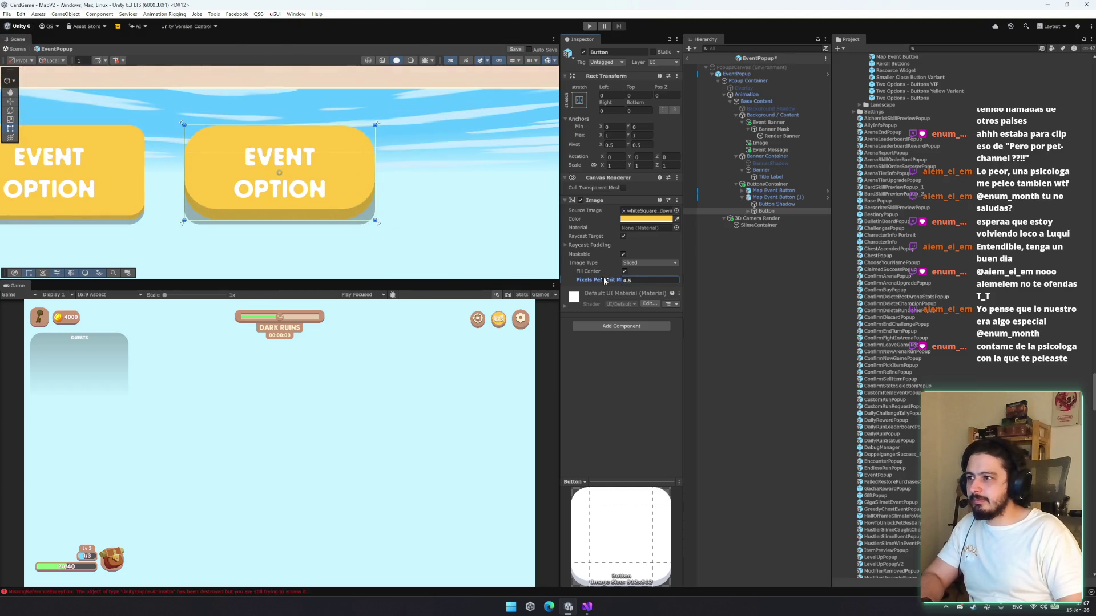
{"action": "left_click", "coordinate": [775, 204]}
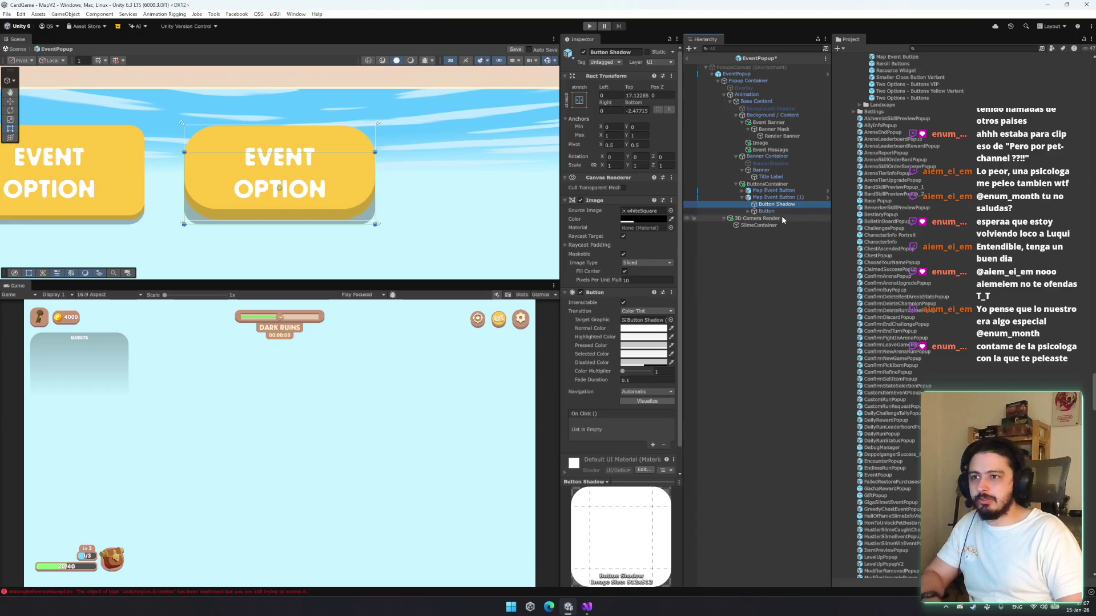
{"action": "left_click", "coordinate": [766, 211]}
{"action": "left_click", "coordinate": [645, 279]}
{"action": "type", "text": "4"}
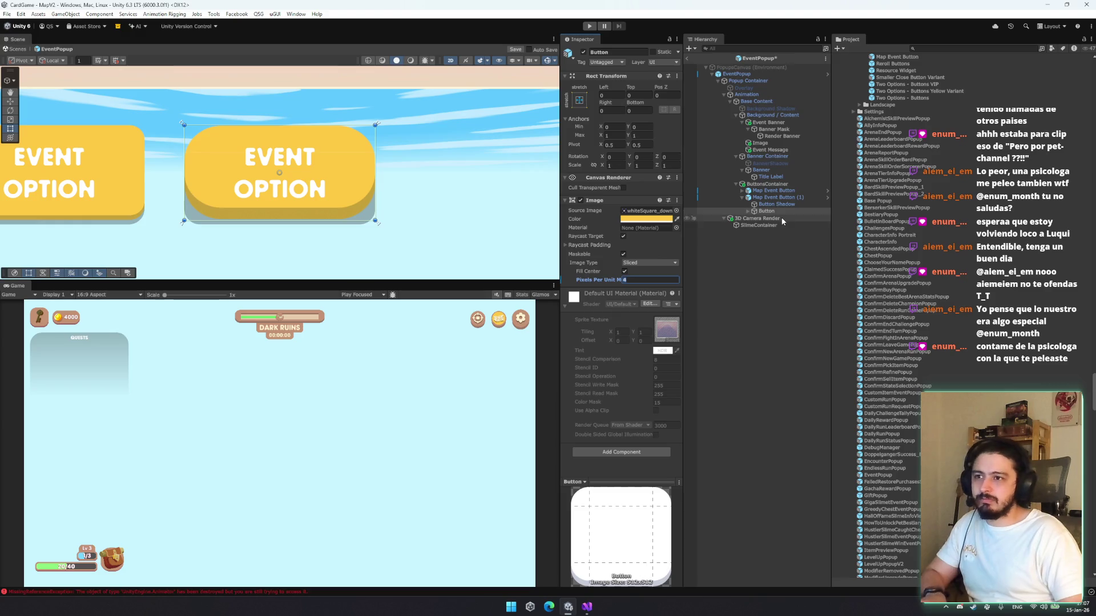
{"action": "left_click", "coordinate": [776, 203]}
{"action": "left_click", "coordinate": [645, 280]}
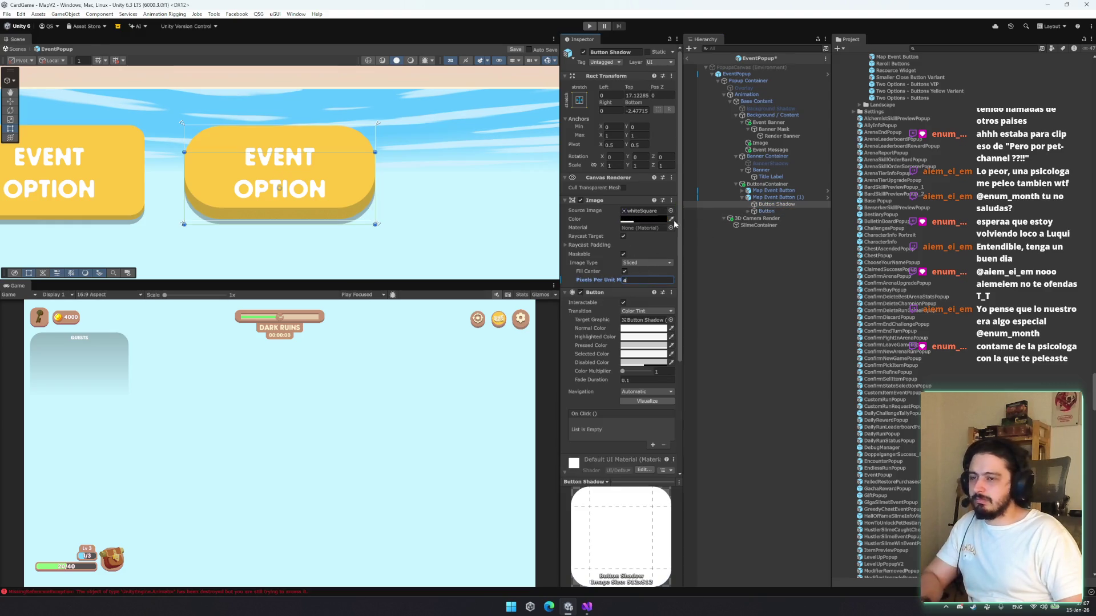
Move the second button's label higher, to Top 4.6 and Bottom about 11.9
{"action": "left_click", "coordinate": [782, 198]}
{"action": "left_click", "coordinate": [766, 211]}
{"action": "key", "text": "Right"}
{"action": "key", "text": "Right"}
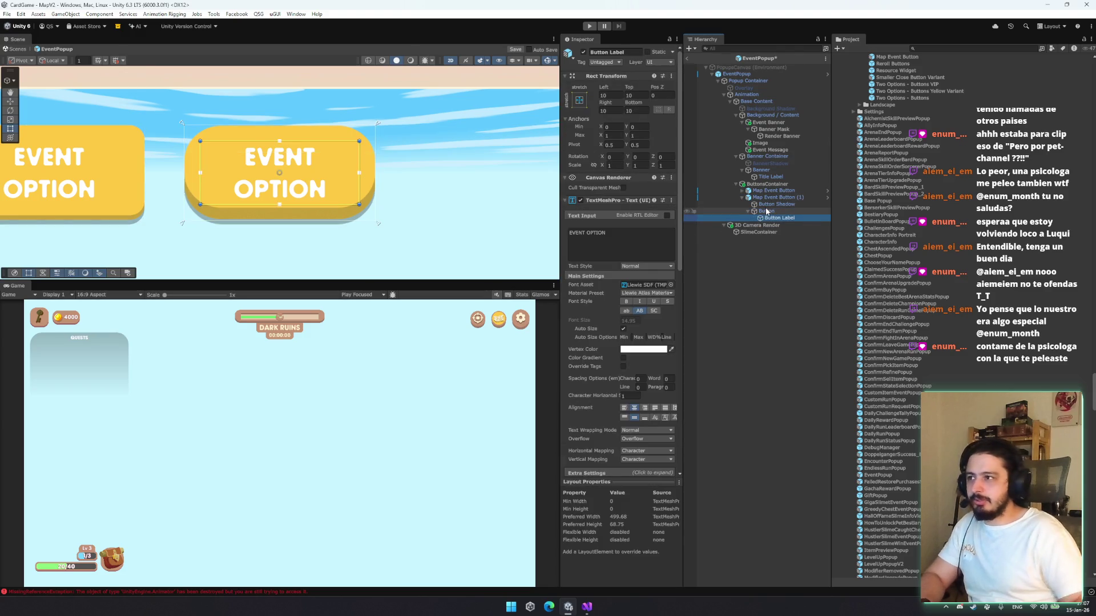
{"action": "left_click_drag", "start_coordinate": [287, 143], "coordinate": [286, 132]}
{"action": "key", "text": "t"}
{"action": "left_click_drag", "start_coordinate": [305, 196], "coordinate": [305, 200]}
{"action": "key", "text": "w"}
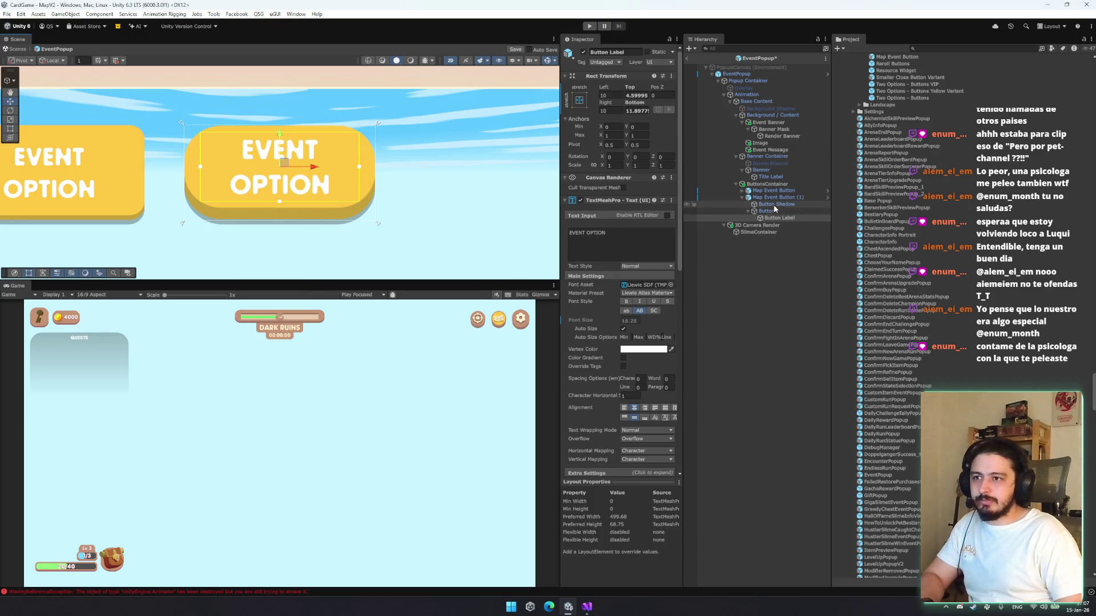
Apply all overrides from Map Event Button (1) to the option-button prefab
{"action": "left_click", "coordinate": [773, 198]}
{"action": "left_click", "coordinate": [604, 85]}
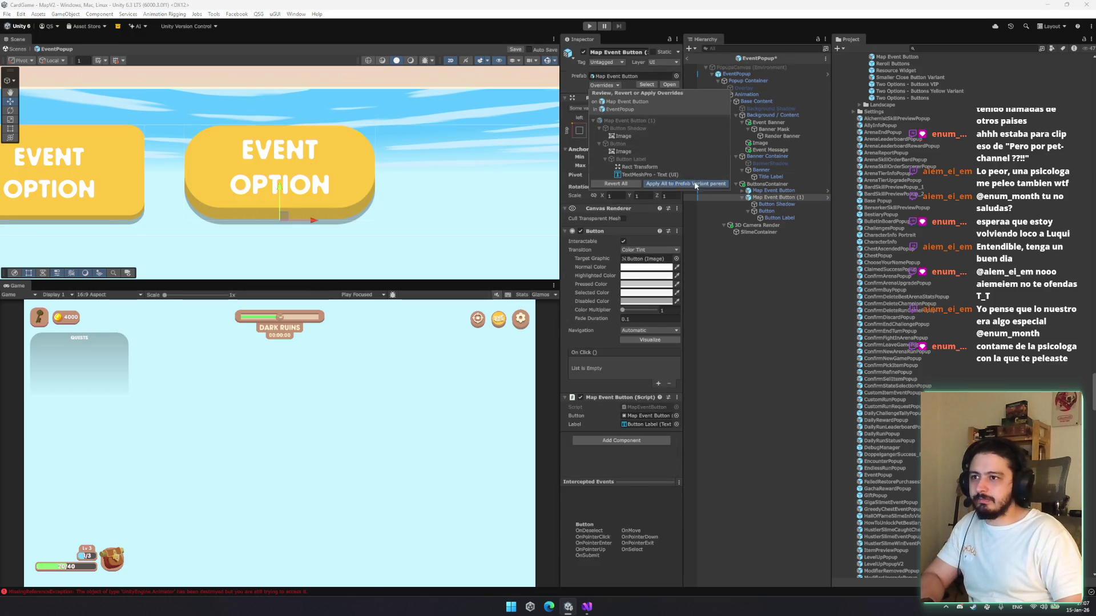
{"action": "left_click", "coordinate": [774, 191]}
{"action": "left_click", "coordinate": [771, 197], "text": "ctrl"}
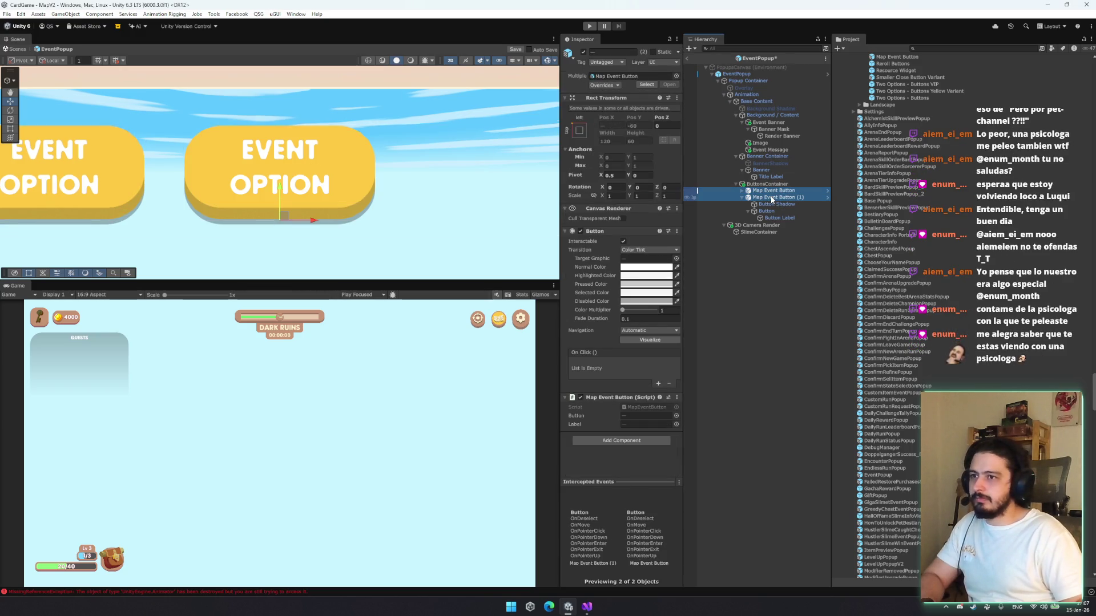
{"action": "scroll", "coordinate": [429, 202], "scroll_direction": "down", "scroll_amount": 3}
{"action": "scroll", "coordinate": [417, 198], "scroll_direction": "up", "scroll_amount": 3}
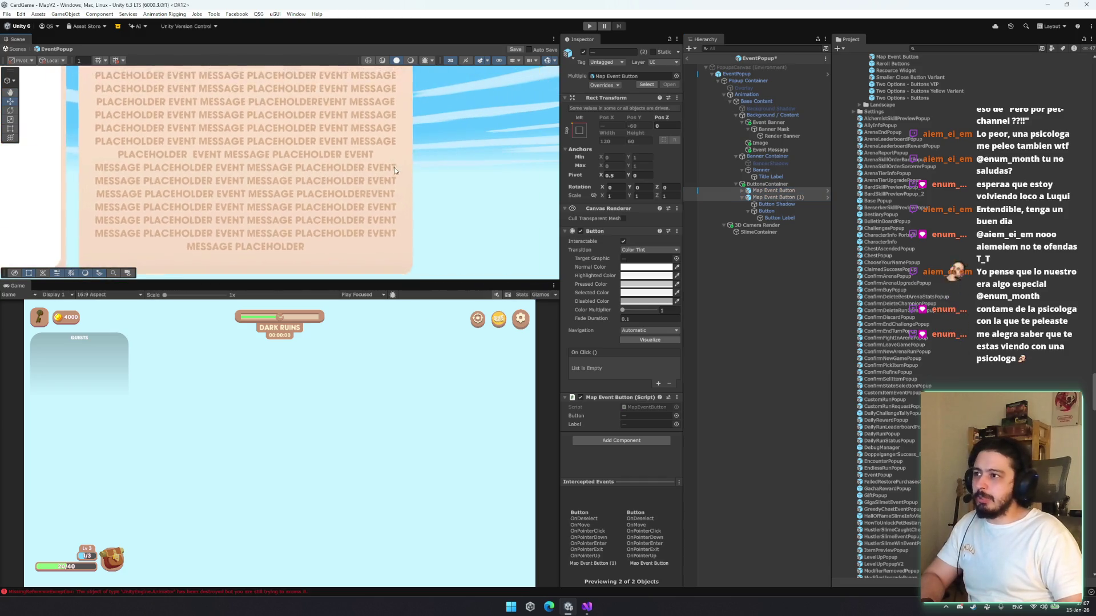
{"action": "scroll", "coordinate": [394, 169], "scroll_direction": "down", "scroll_amount": 3}
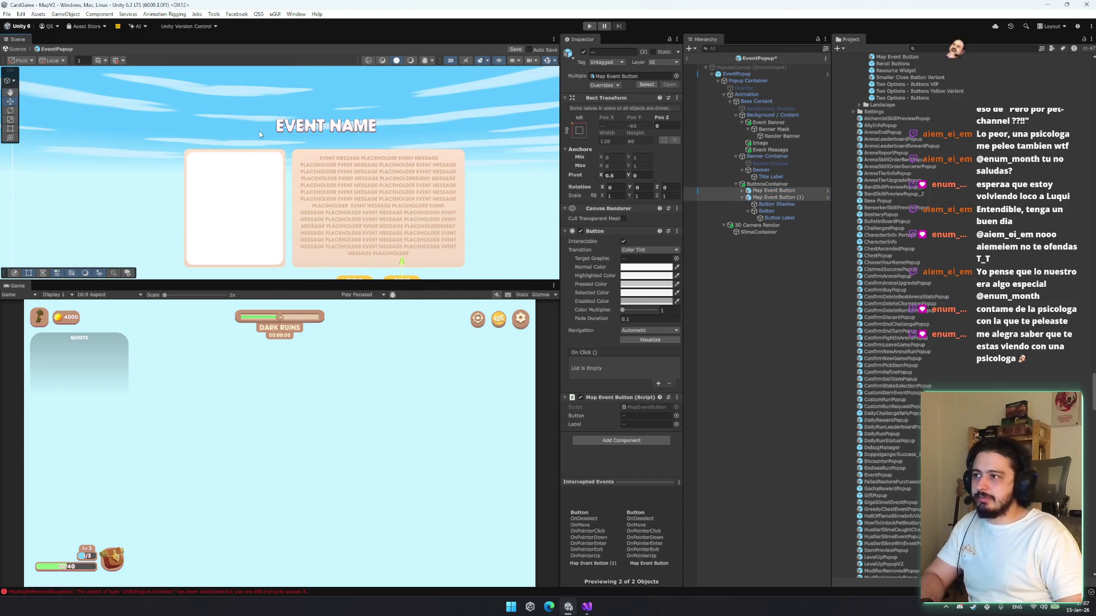
{"action": "left_click_drag", "start_coordinate": [376, 148], "coordinate": [379, 196]}
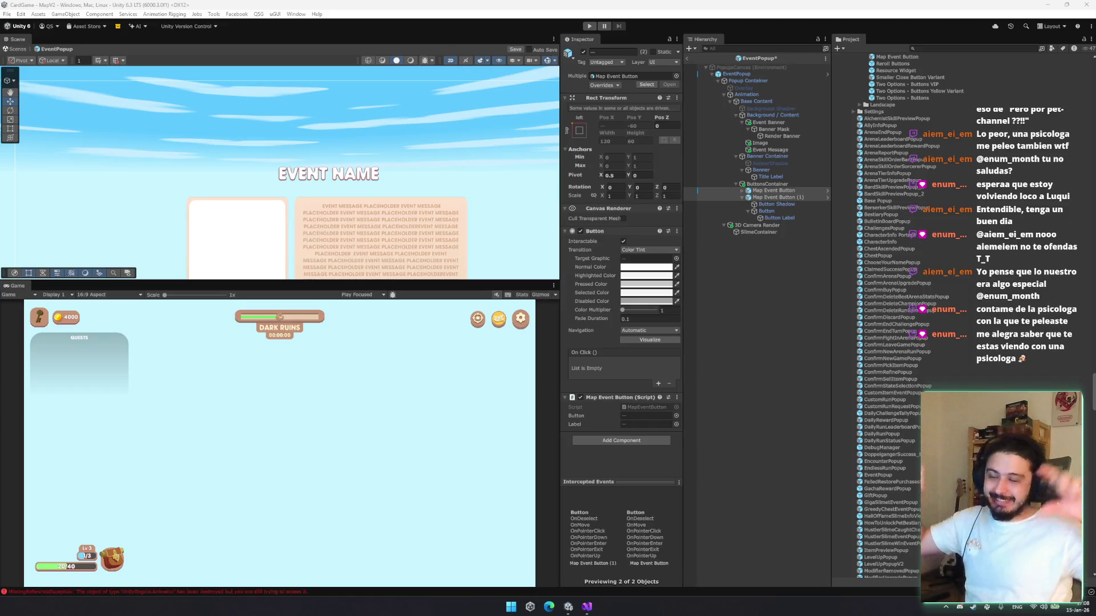
Inspect the Banner Mask and Event Banner objects in the hierarchy
{"action": "left_click", "coordinate": [774, 129]}
{"action": "left_click", "coordinate": [761, 143]}
{"action": "left_click", "coordinate": [773, 129]}
{"action": "left_click", "coordinate": [780, 115]}
{"action": "left_click", "coordinate": [776, 122]}
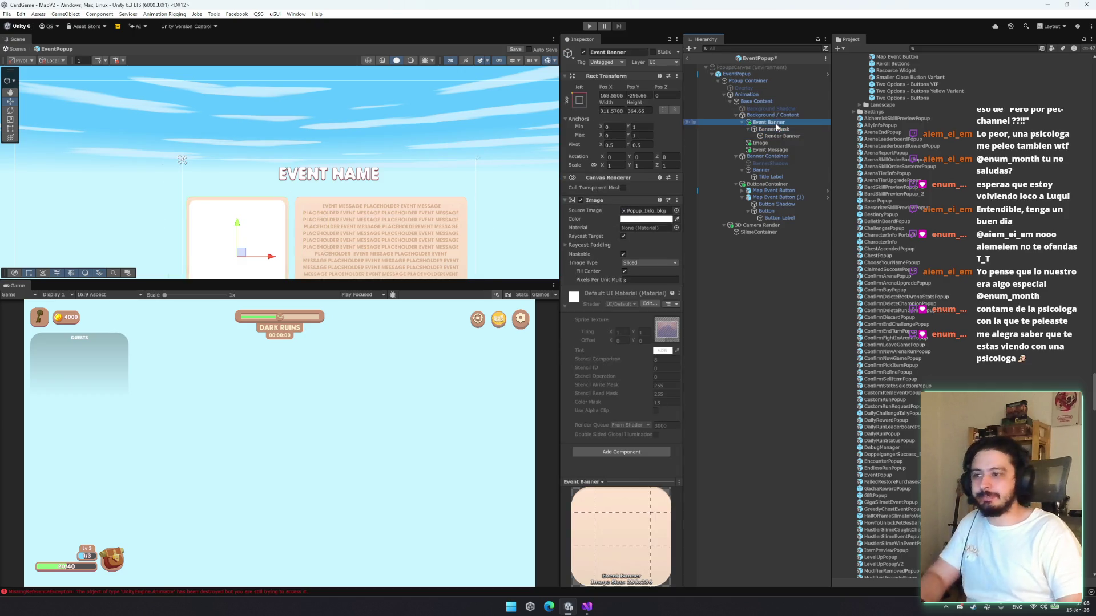
Rename the message panel image to 'Background', removing an accidental duplicate
{"action": "left_click", "coordinate": [768, 144]}
{"action": "left_click", "coordinate": [608, 52]}
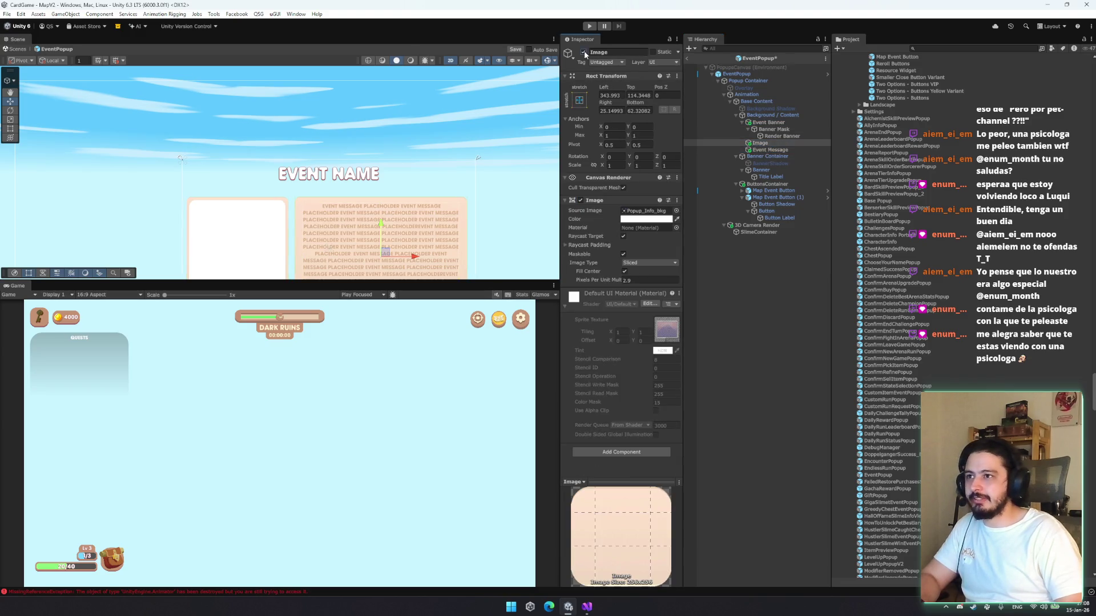
{"action": "type", "text": "Back"}
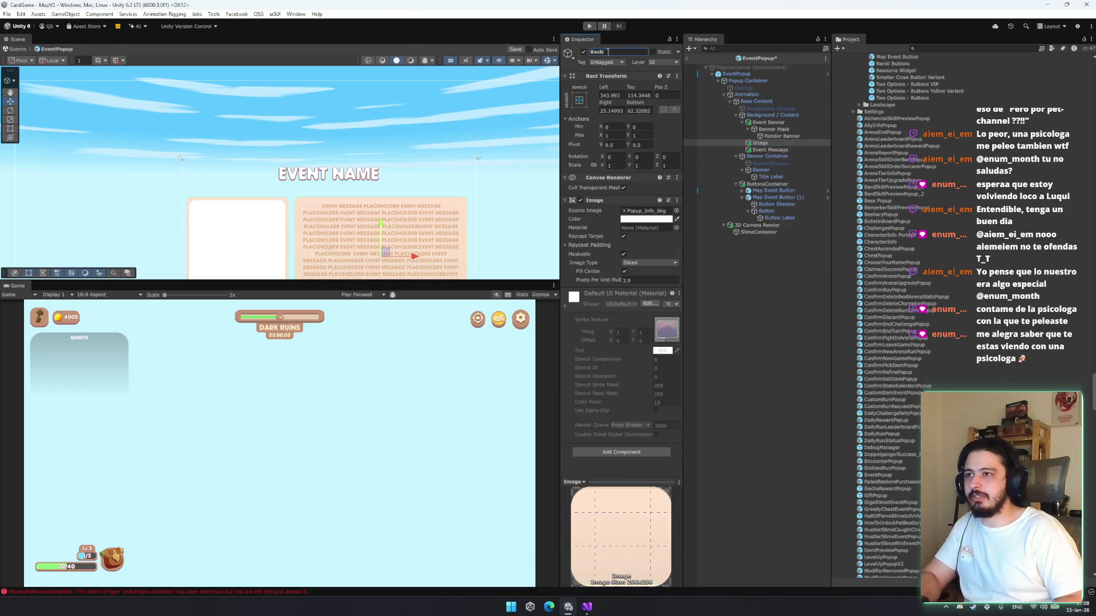
{"action": "type", "text": "ground"}
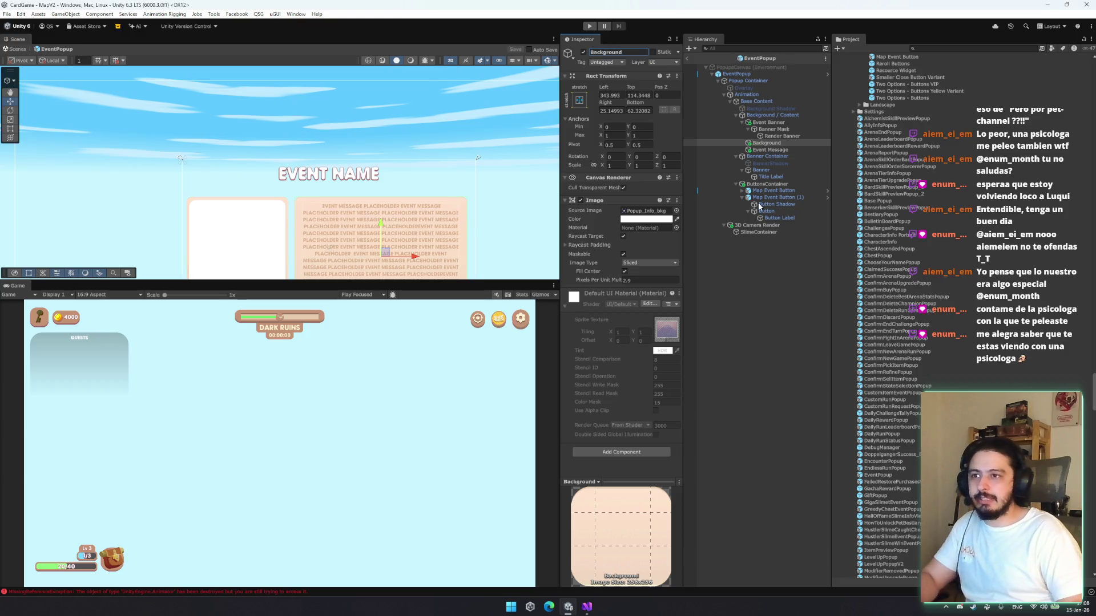
{"action": "left_click", "coordinate": [772, 150]}
{"action": "left_click", "coordinate": [765, 143]}
{"action": "key", "text": "ctrl+d"}
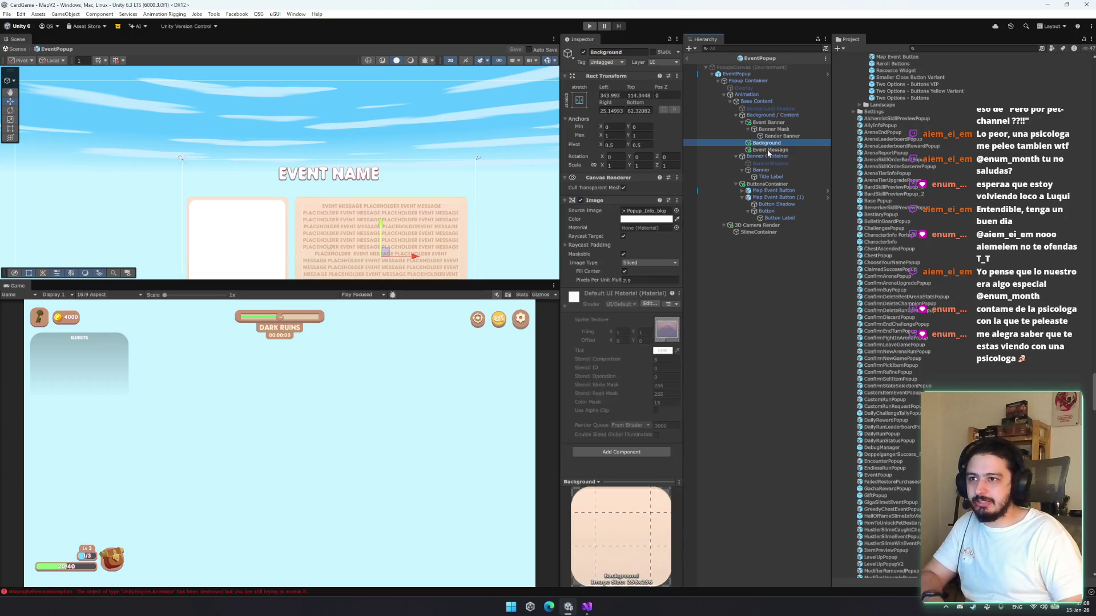
{"action": "key", "text": "Delete"}
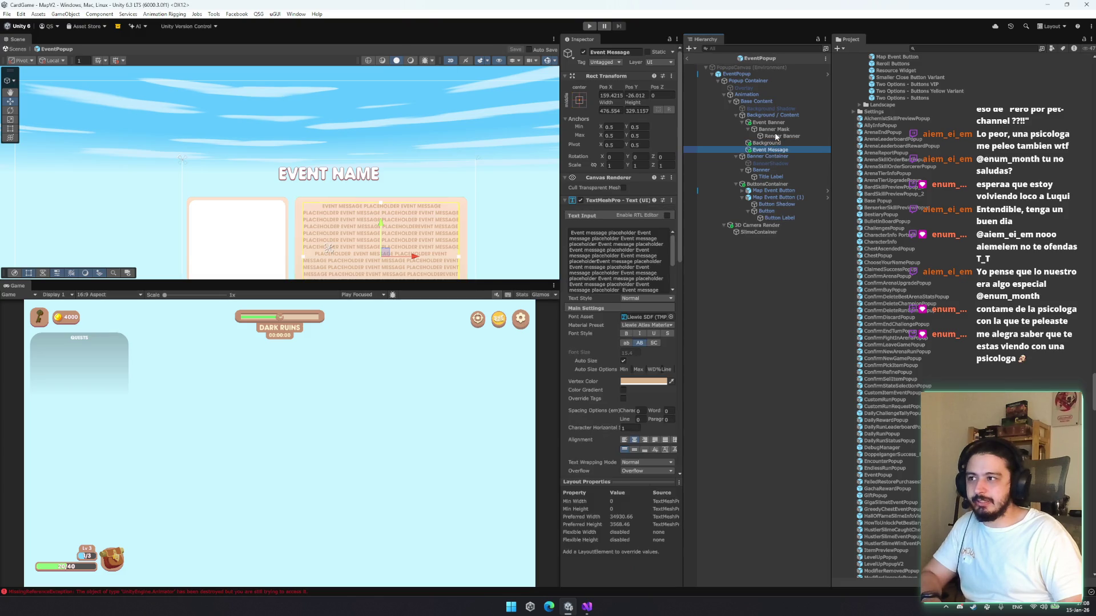
Nest Event Message under Background and stretch it to fill the panel with even insets
{"action": "left_click", "coordinate": [774, 130]}
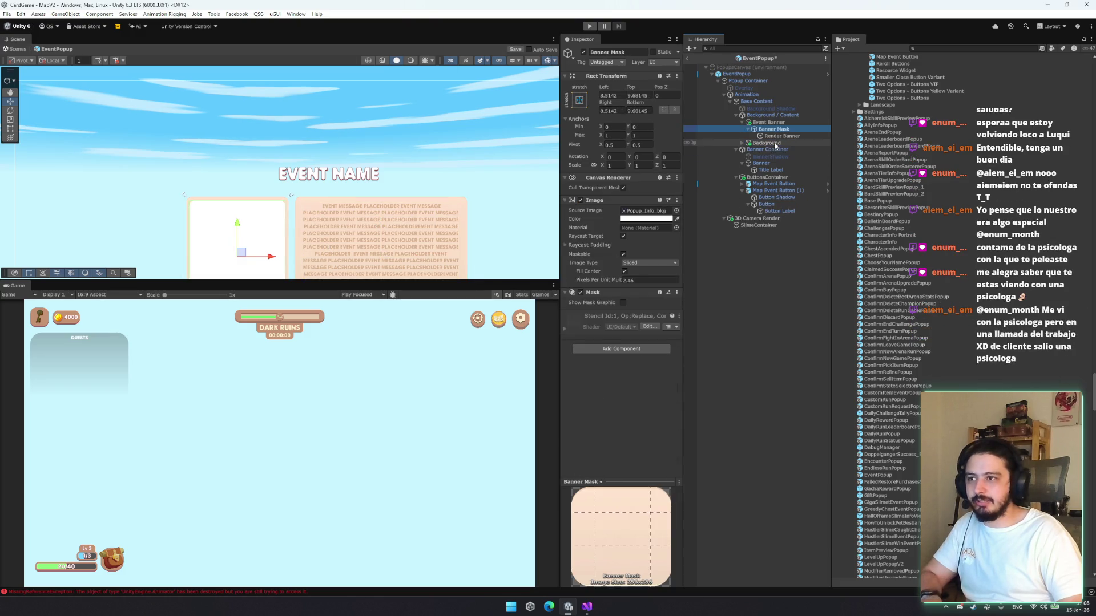
{"action": "left_click", "coordinate": [742, 142]}
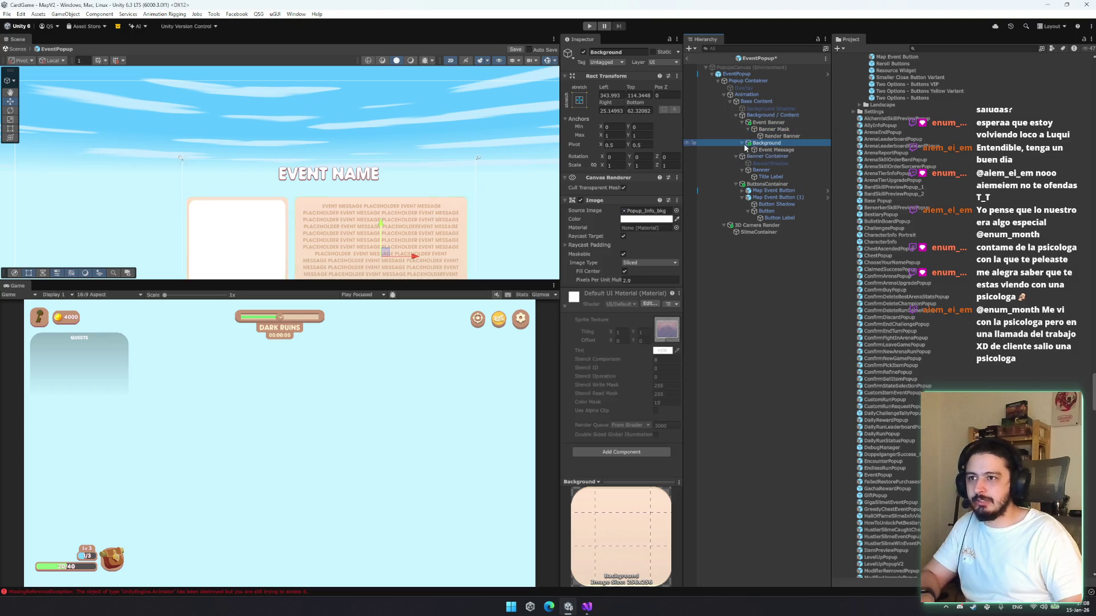
{"action": "left_click_drag", "start_coordinate": [777, 150], "coordinate": [681, 134]}
{"action": "left_click", "coordinate": [579, 100]}
{"action": "left_click", "coordinate": [671, 229], "text": "alt"}
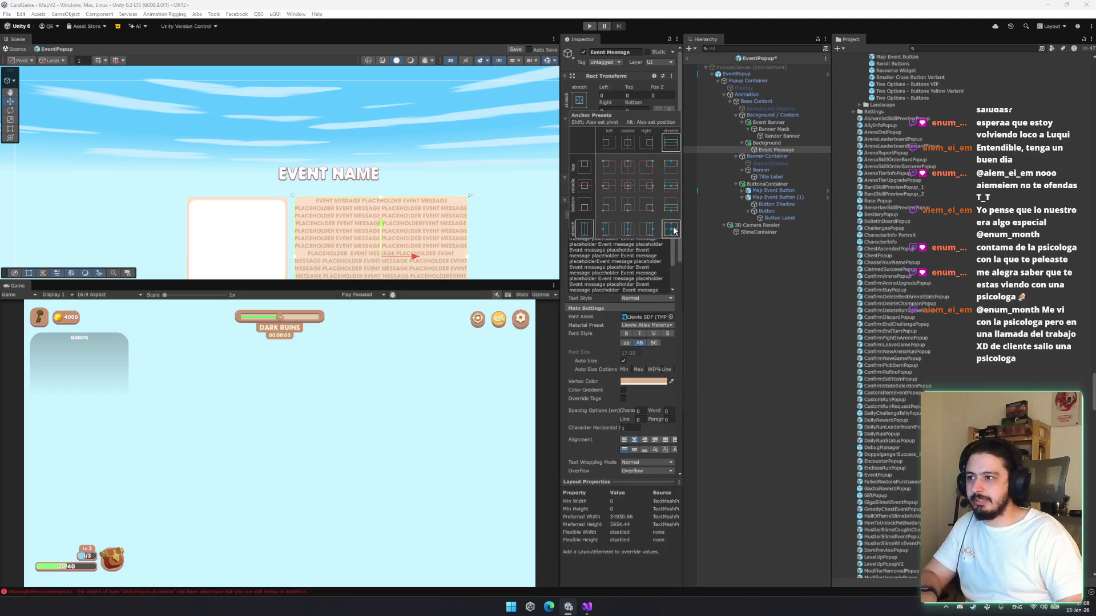
{"action": "left_click", "coordinate": [528, 201]}
{"action": "key", "text": "ctrl+z"}
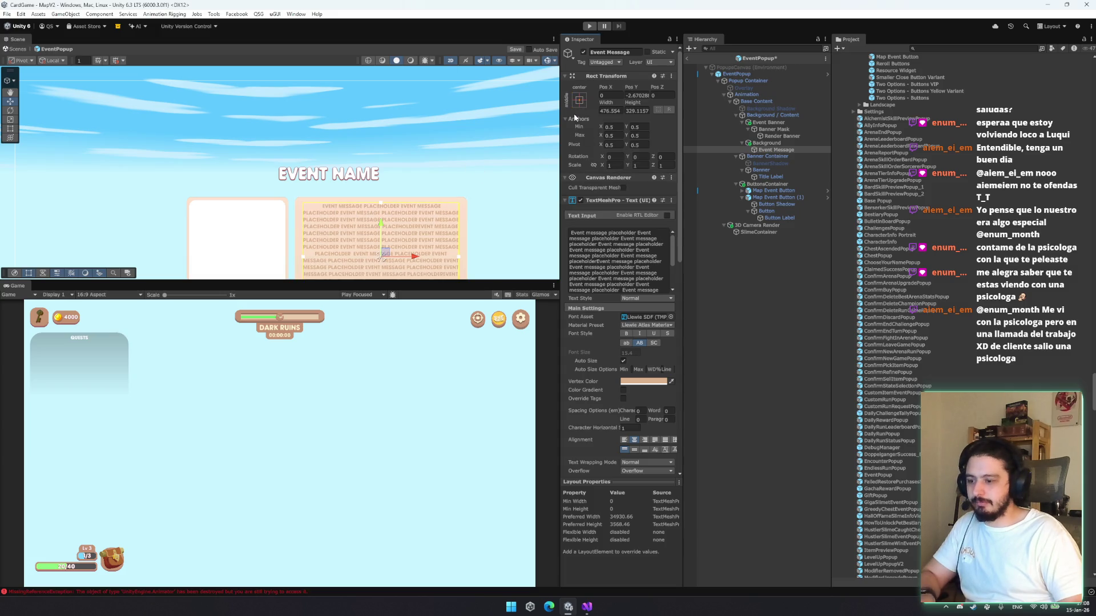
{"action": "left_click", "coordinate": [581, 104]}
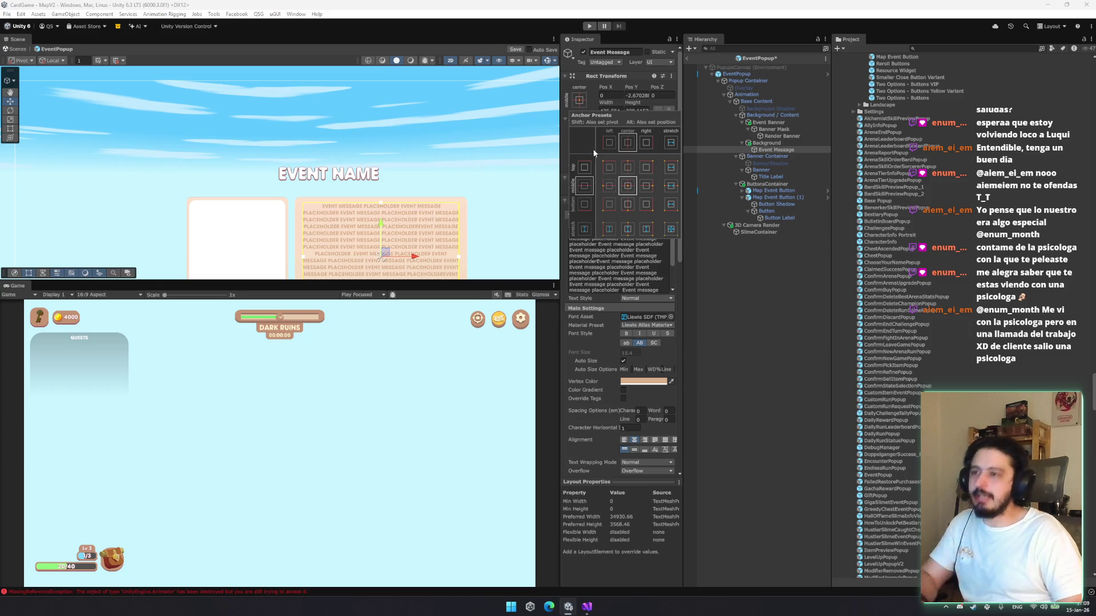
{"action": "left_click", "coordinate": [671, 229], "text": "alt"}
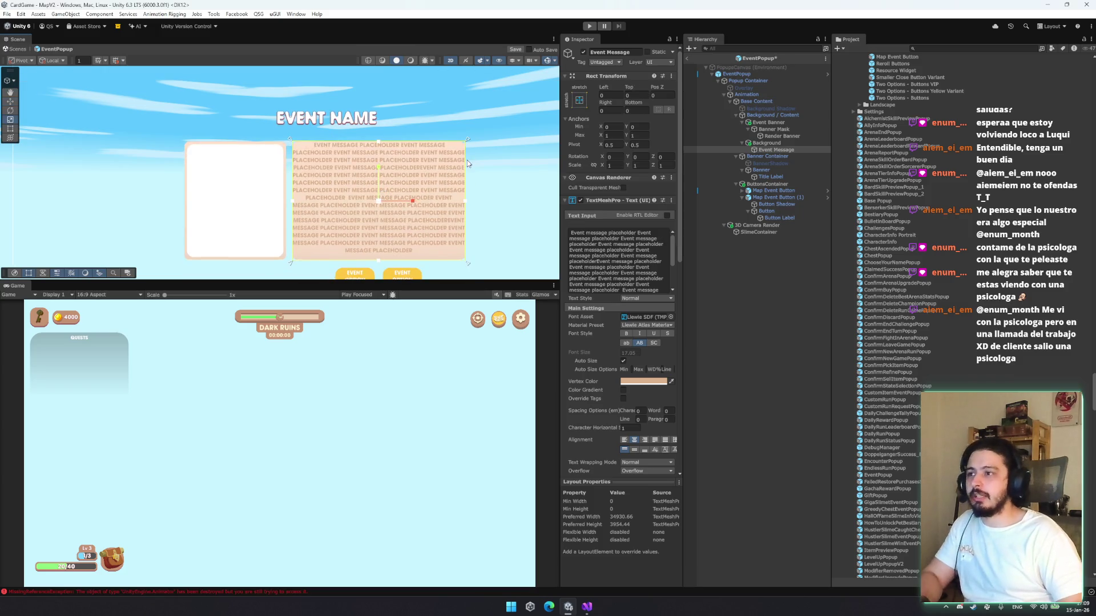
{"action": "left_click_drag", "start_coordinate": [467, 140], "coordinate": [457, 147]}
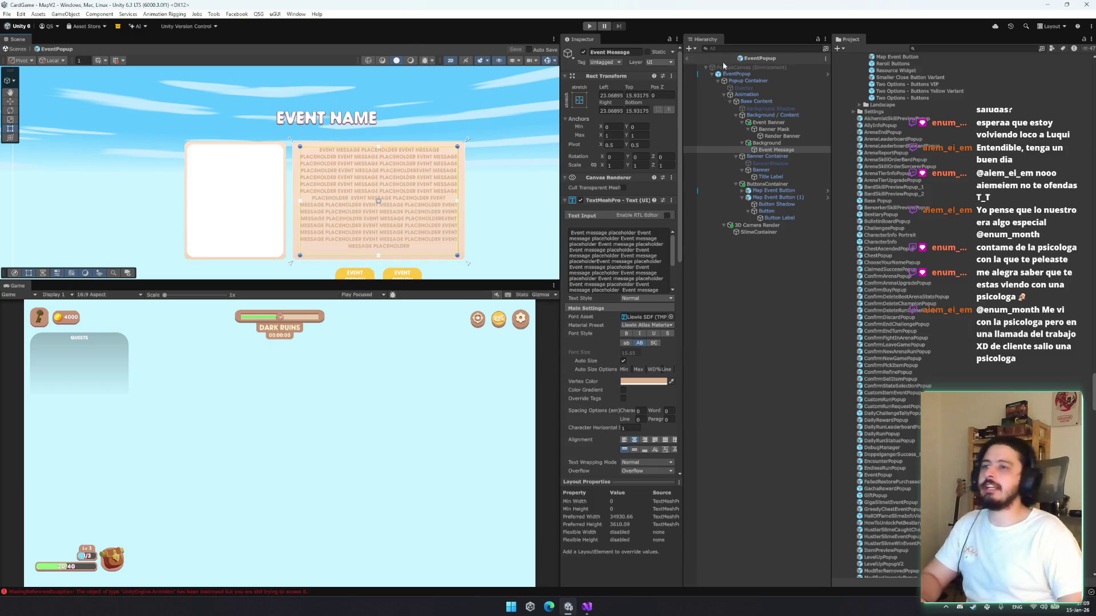
Review the Background anchors, then collapse the Event Banner and Background hierarchy branches
{"action": "left_click", "coordinate": [767, 142]}
{"action": "left_click", "coordinate": [574, 106]}
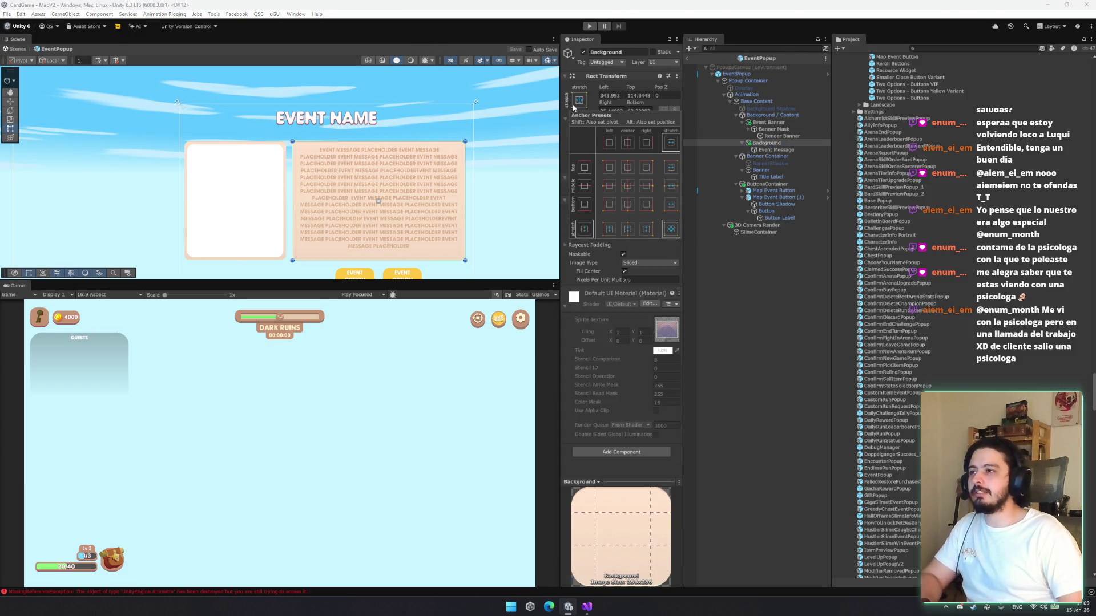
{"action": "left_click", "coordinate": [760, 115]}
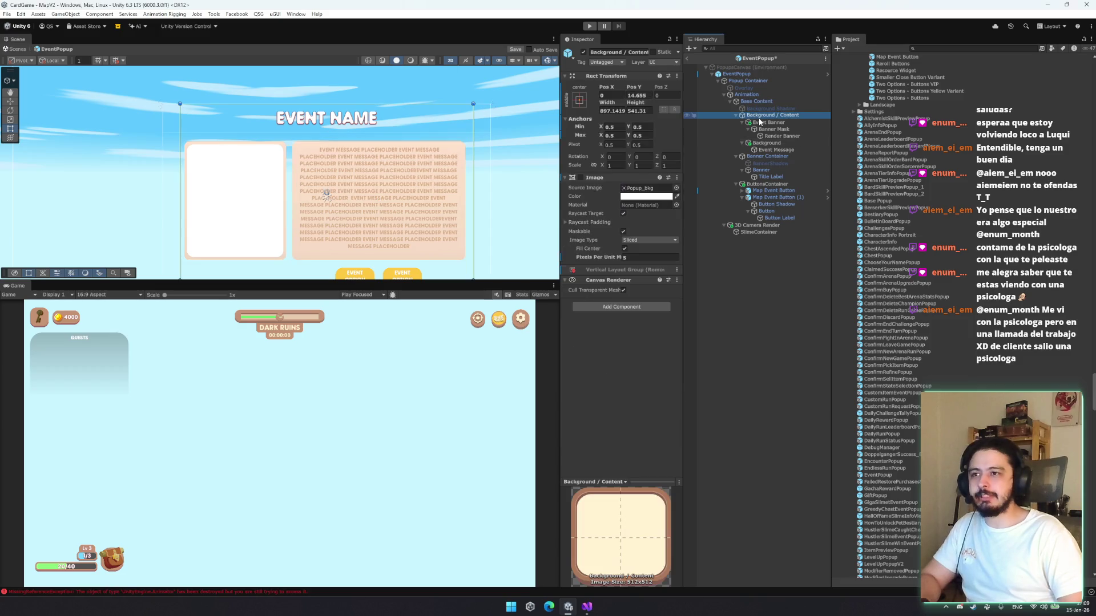
{"action": "left_click", "coordinate": [771, 123]}
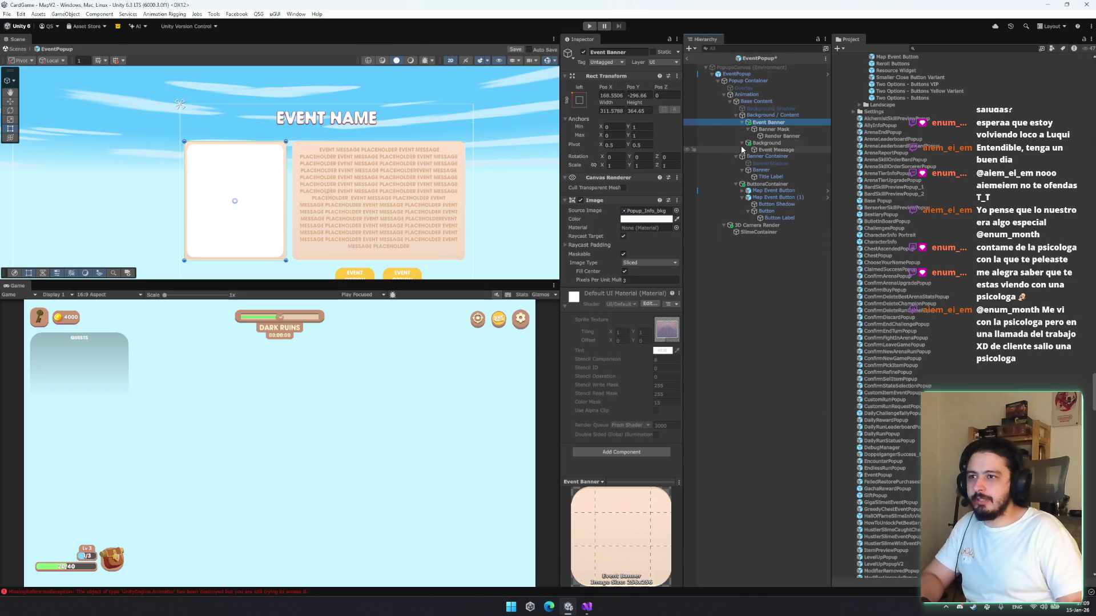
{"action": "left_click", "coordinate": [773, 129]}
{"action": "left_click", "coordinate": [748, 129]}
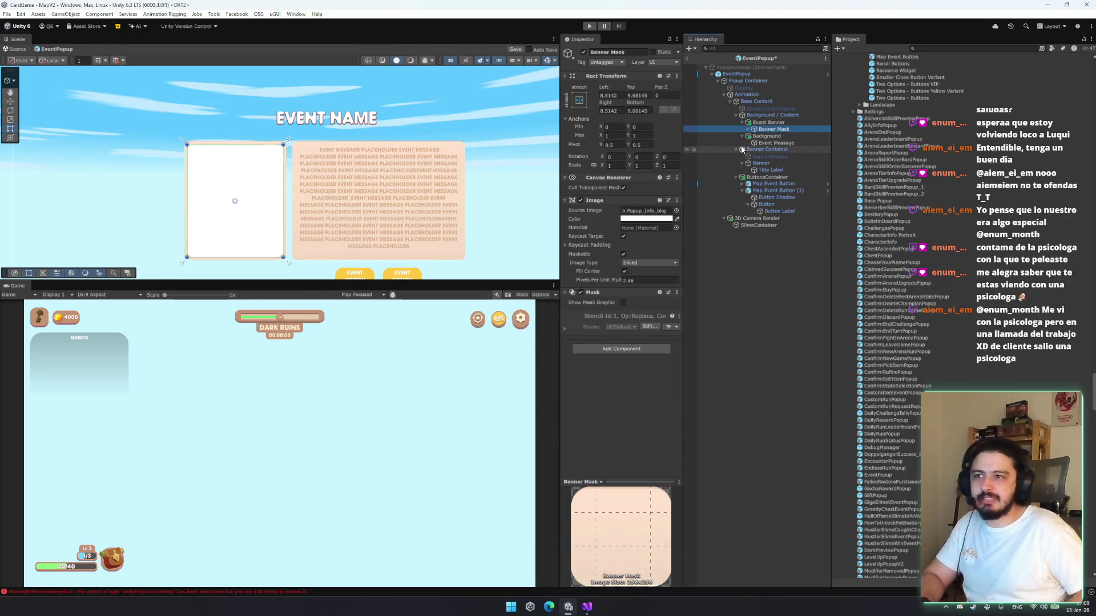
{"action": "key", "text": "Left"}
{"action": "key", "text": "Left"}
{"action": "key", "text": "Down"}
{"action": "key", "text": "Left"}
{"action": "key", "text": "Down"}
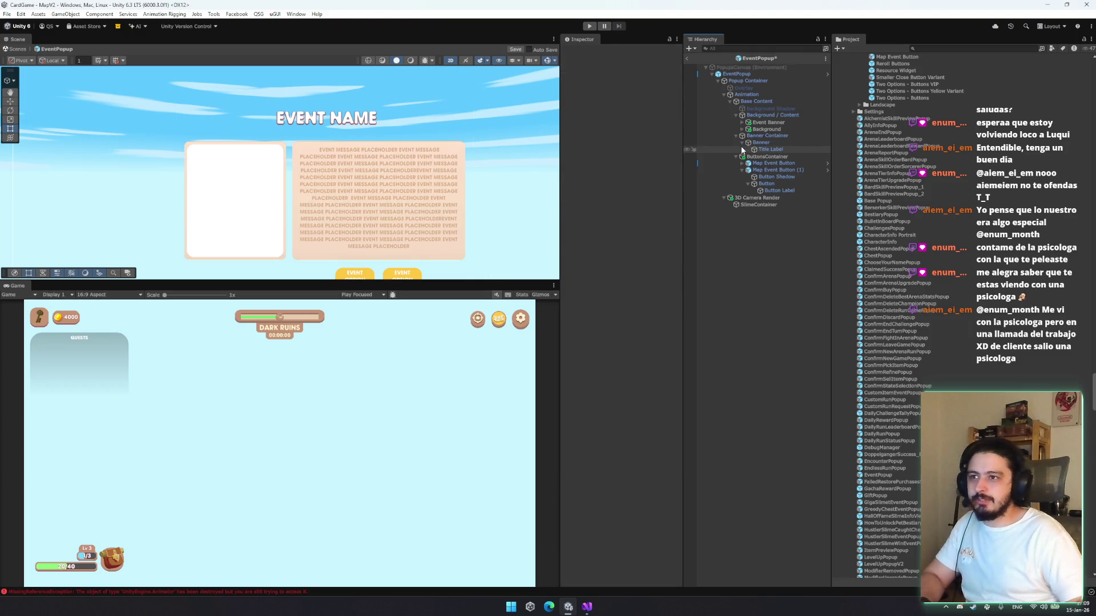
Select the Banner and enable its Image component
{"action": "left_click", "coordinate": [765, 150]}
{"action": "double_click", "coordinate": [761, 143]}
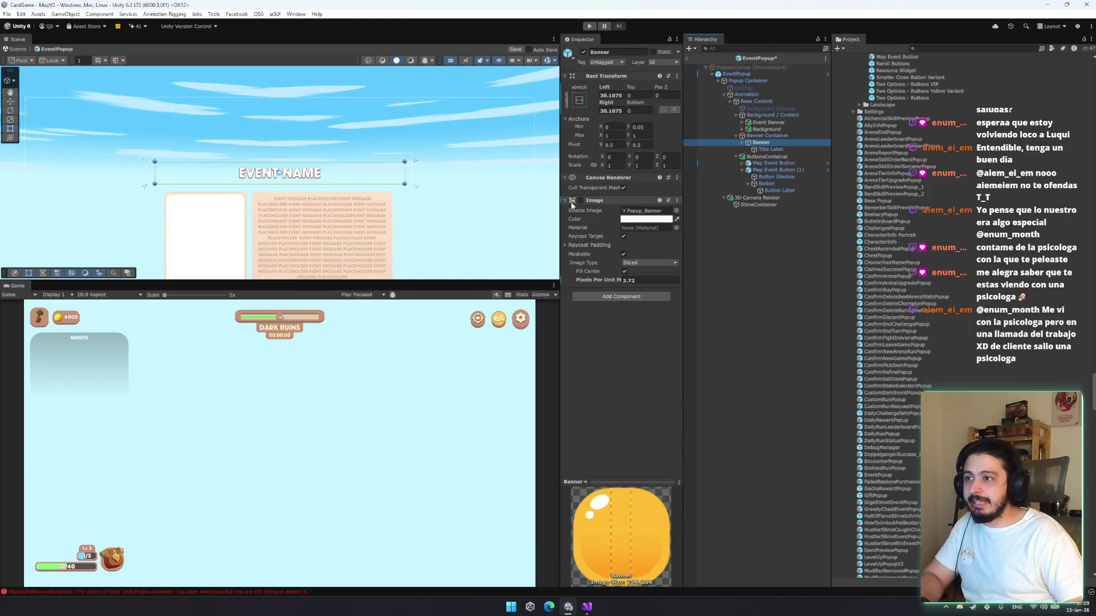
{"action": "left_click", "coordinate": [581, 201]}
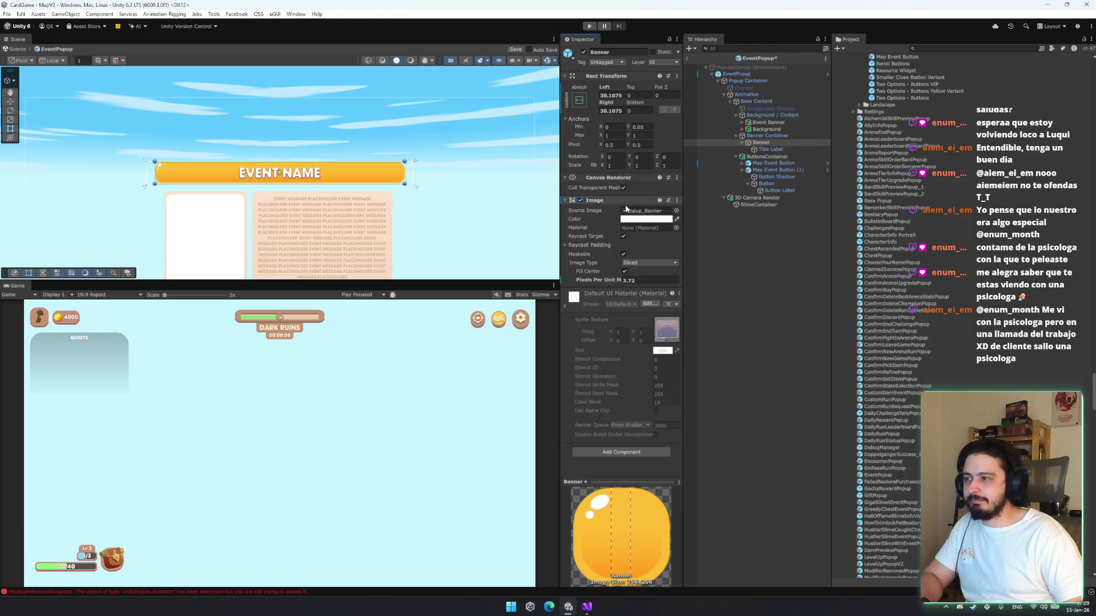
Set the Banner's Source Image to the Shop_ribbon_icon sprite
{"action": "left_click", "coordinate": [676, 211]}
{"action": "type", "text": "nn"}
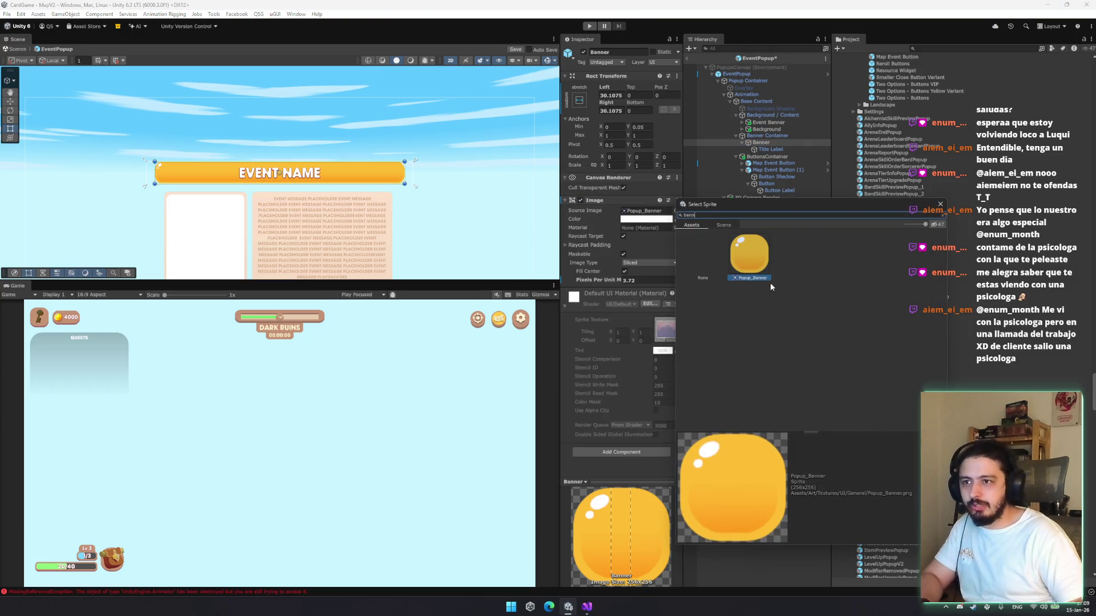
{"action": "key", "text": "BackSpace"}
{"action": "key", "text": "BackSpace"}
{"action": "key", "text": "BackSpace"}
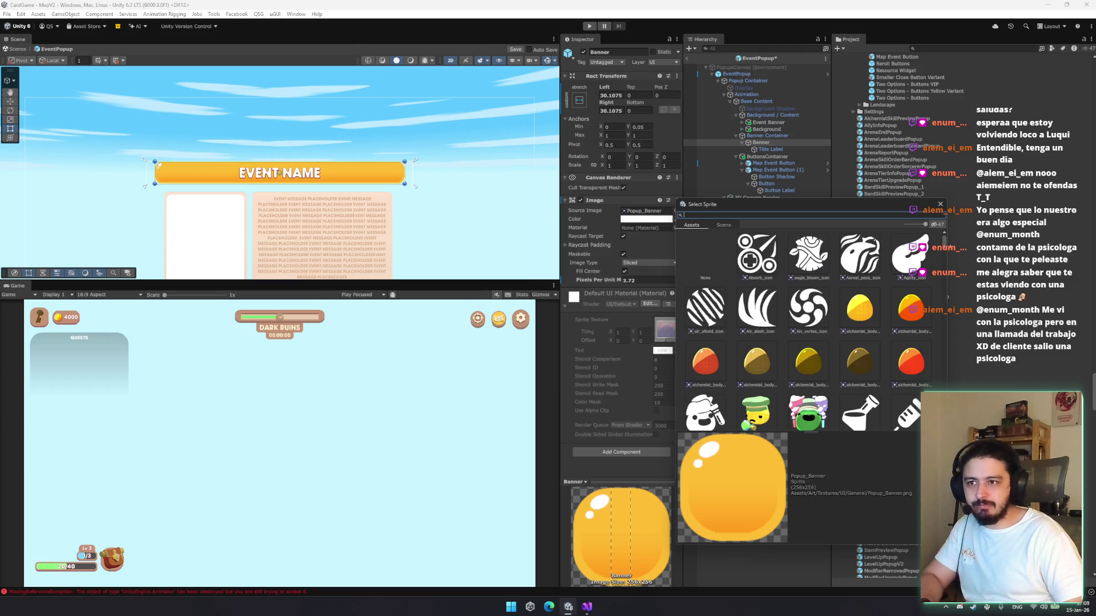
{"action": "key", "text": "BackSpace"}
{"action": "key", "text": "BackSpace"}
{"action": "key", "text": "BackSpace"}
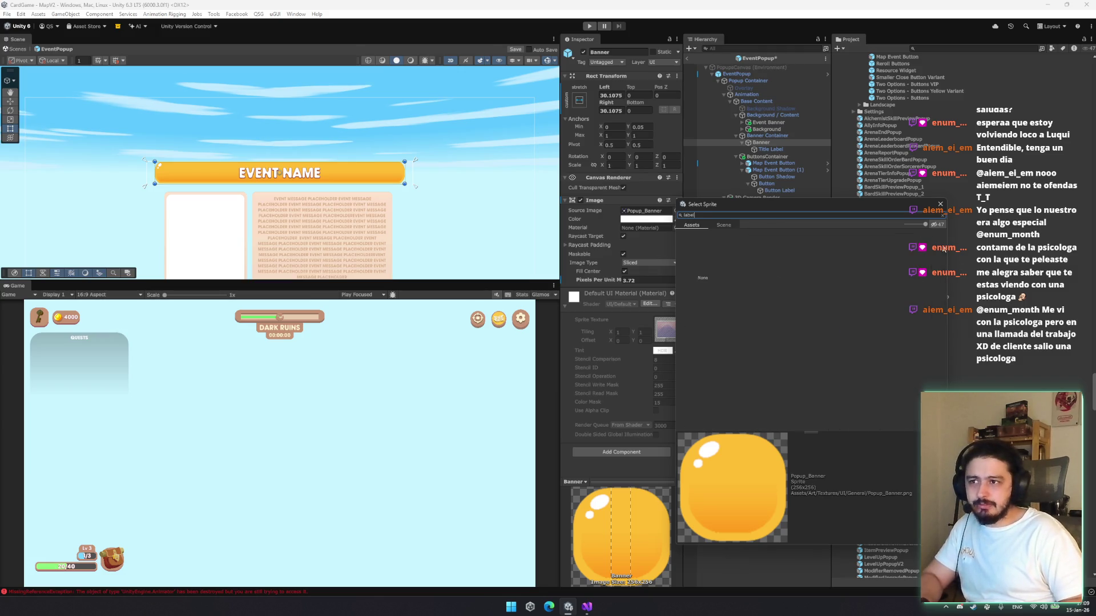
{"action": "key", "text": "BackSpace"}
{"action": "key", "text": "BackSpace"}
{"action": "key", "text": "BackSpace"}
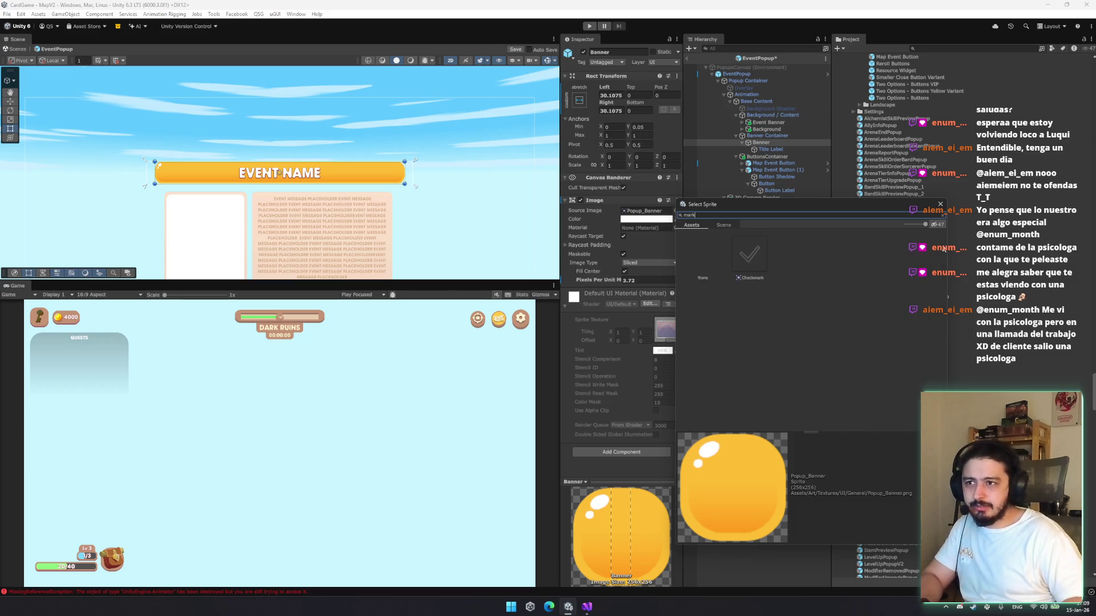
{"action": "left_click_drag", "start_coordinate": [945, 244], "coordinate": [932, 346]}
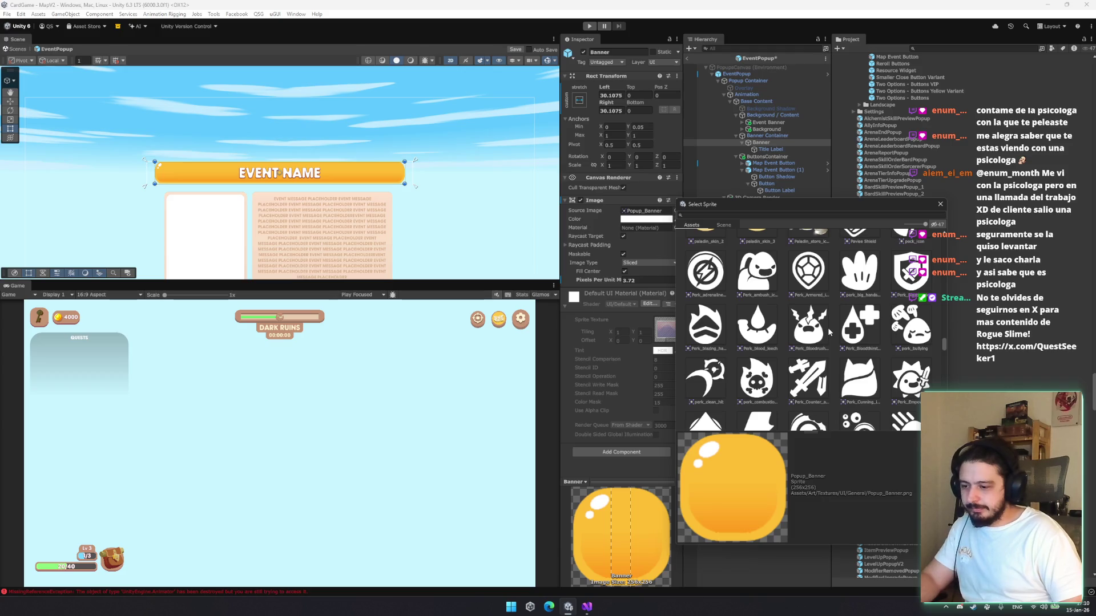
{"action": "scroll", "coordinate": [819, 339], "scroll_direction": "down", "scroll_amount": 3}
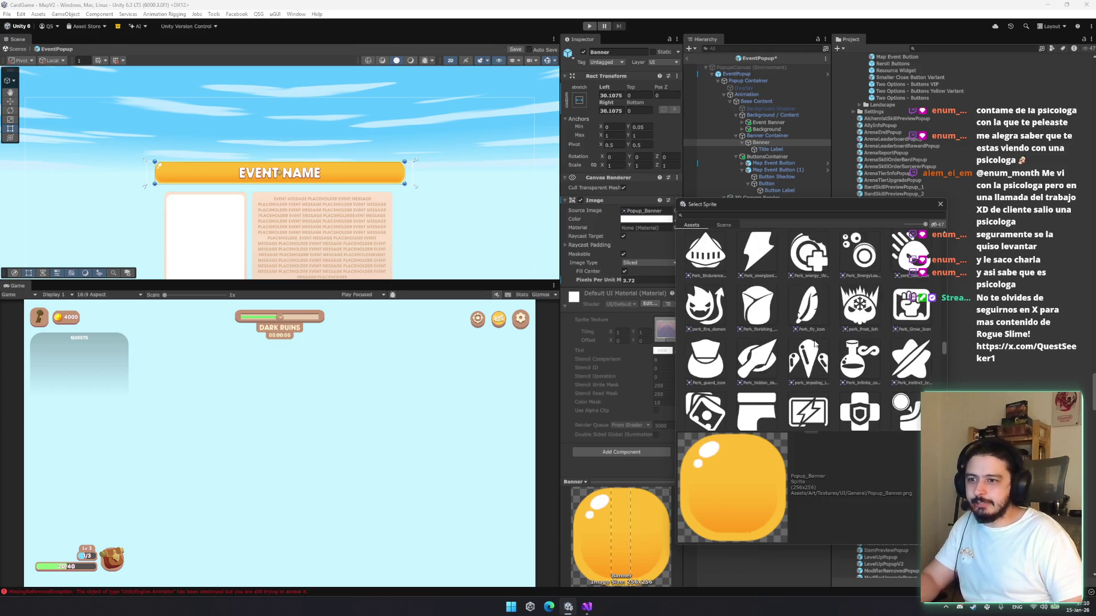
{"action": "scroll", "coordinate": [815, 342], "scroll_direction": "down", "scroll_amount": 10}
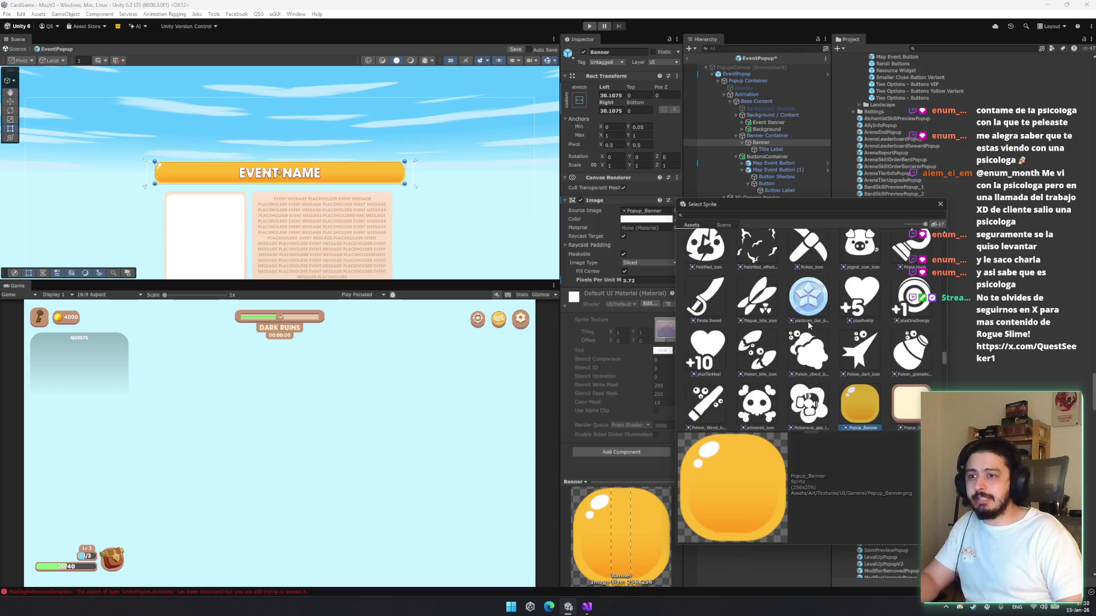
{"action": "scroll", "coordinate": [804, 334], "scroll_direction": "down", "scroll_amount": 6}
{"action": "scroll", "coordinate": [796, 347], "scroll_direction": "down", "scroll_amount": 2}
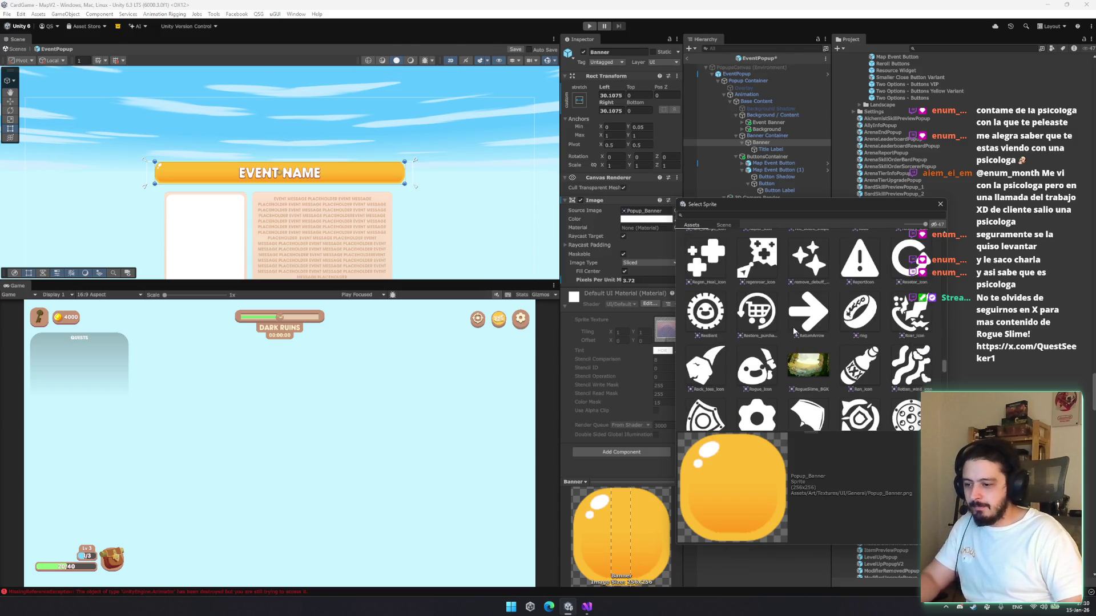
{"action": "scroll", "coordinate": [793, 327], "scroll_direction": "down", "scroll_amount": 2}
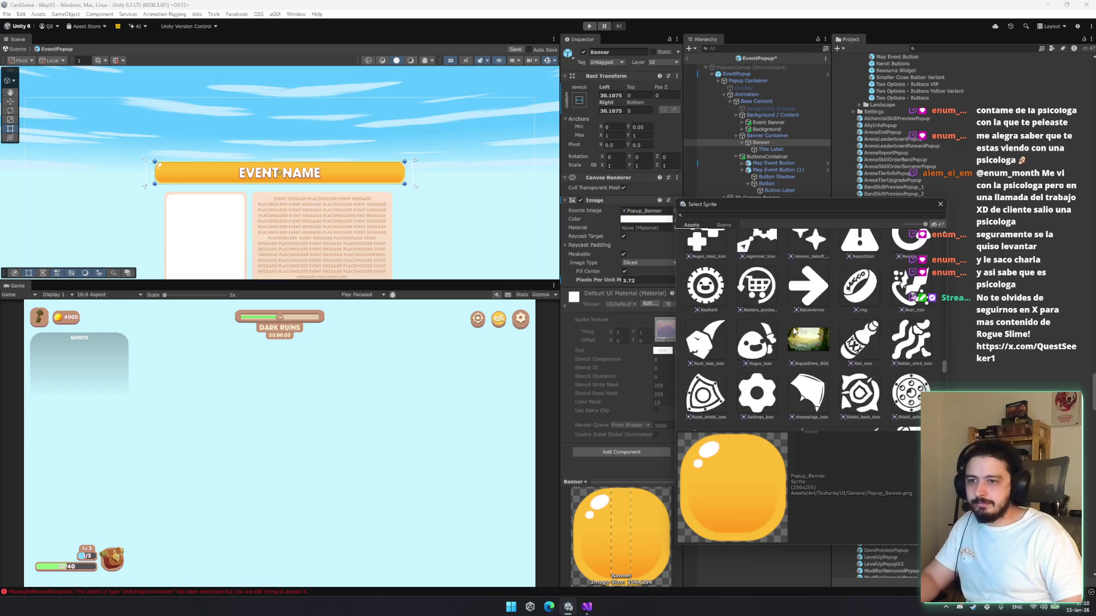
{"action": "scroll", "coordinate": [792, 327], "scroll_direction": "down", "scroll_amount": 1}
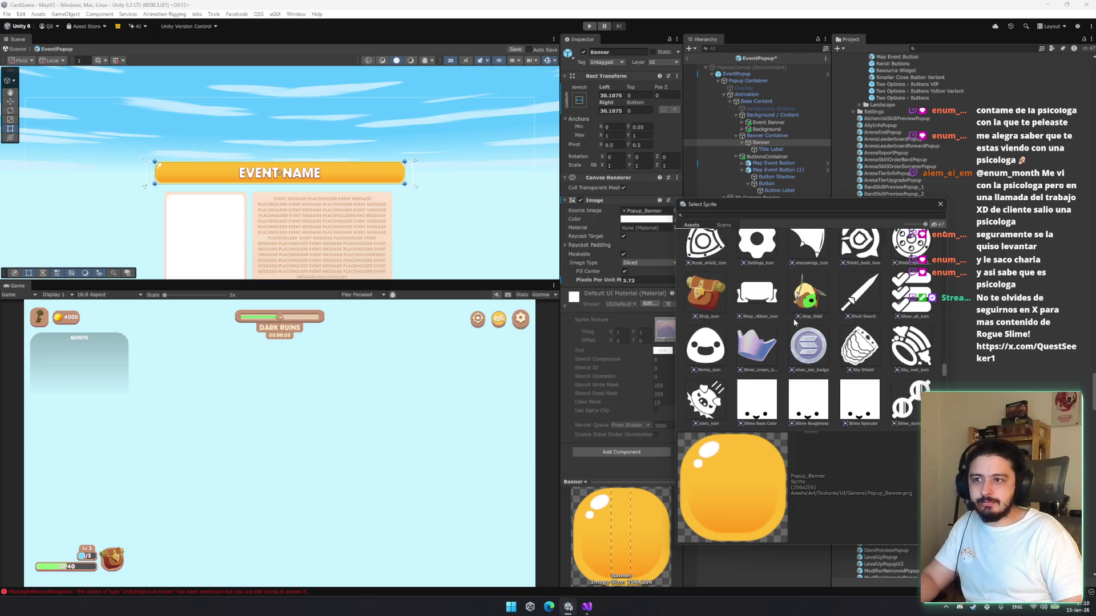
{"action": "double_click", "coordinate": [756, 292]}
Tint the Banner yellow (FFEA73), undoing a trial height stretch
{"action": "left_click", "coordinate": [677, 219]}
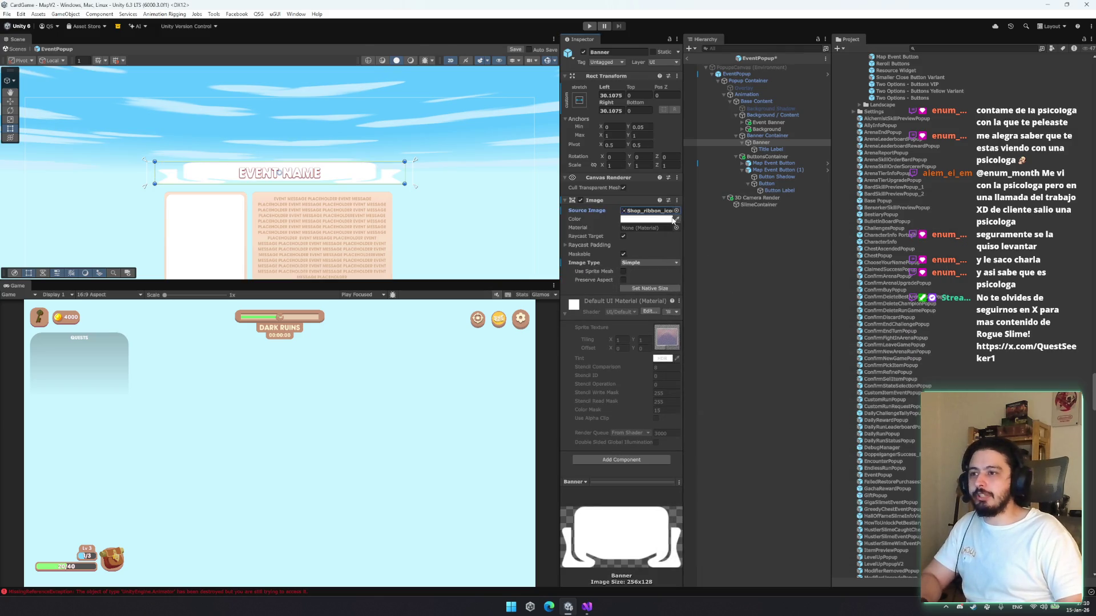
{"action": "left_click", "coordinate": [254, 200]}
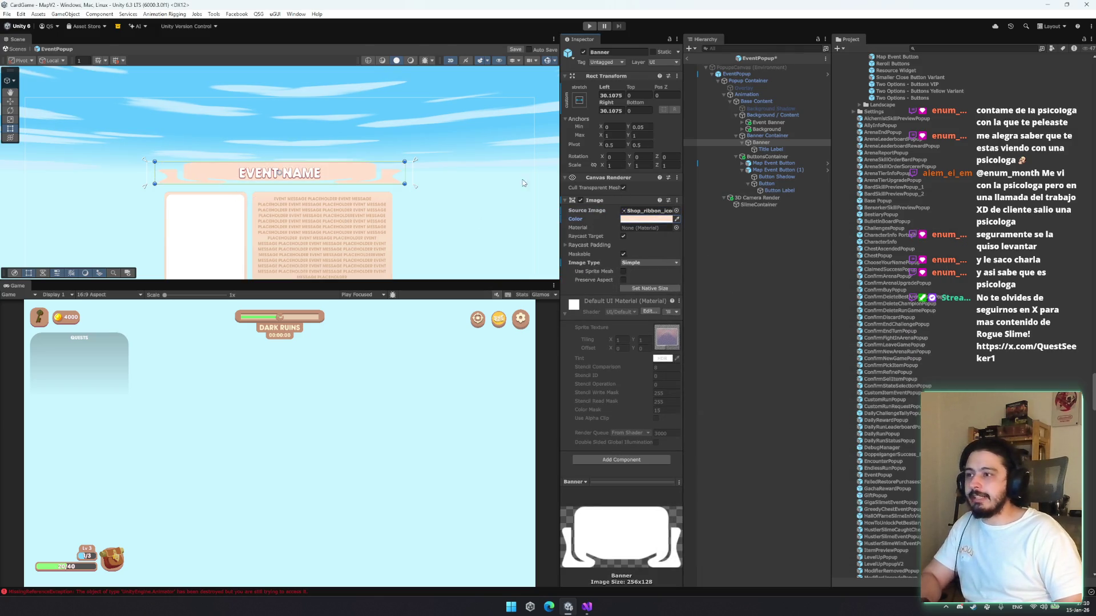
{"action": "left_click", "coordinate": [664, 220]}
{"action": "left_click_drag", "start_coordinate": [724, 268], "coordinate": [714, 252]}
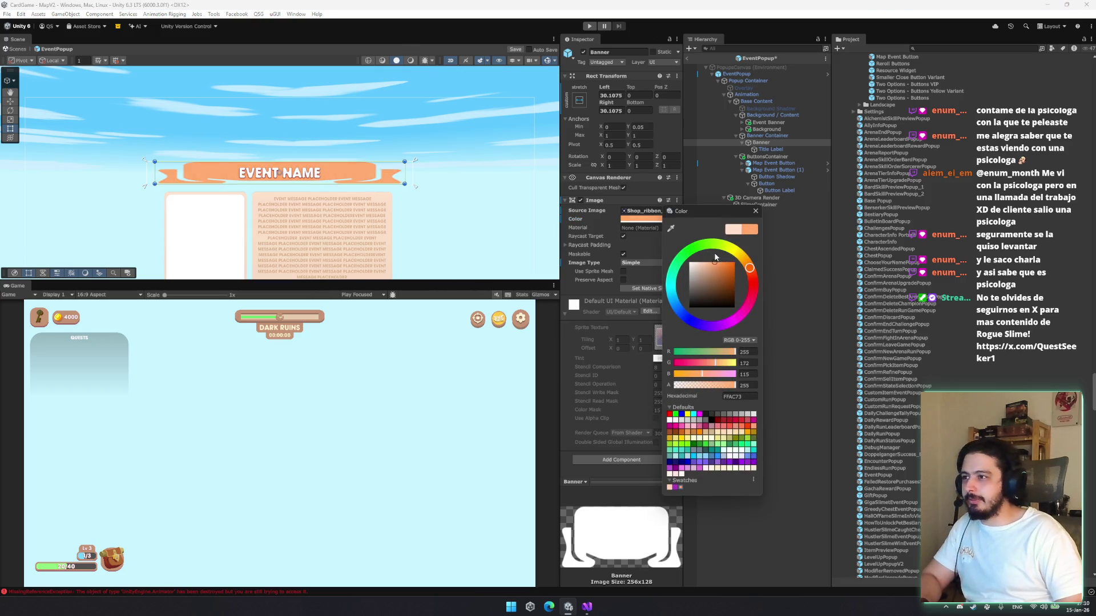
{"action": "left_click", "coordinate": [738, 255]}
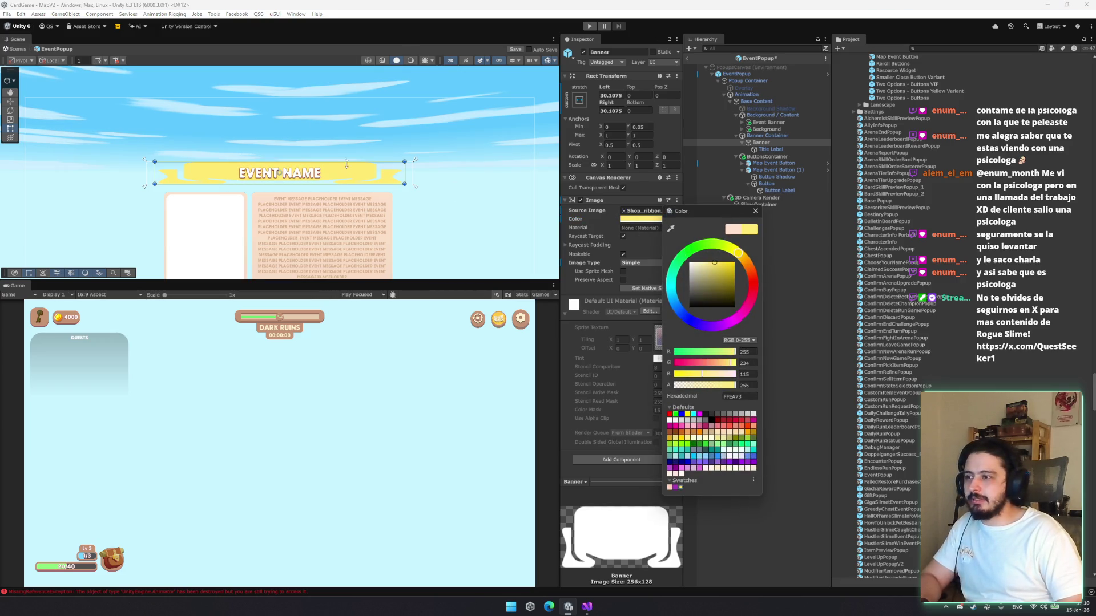
{"action": "scroll", "coordinate": [346, 163], "scroll_direction": "up", "scroll_amount": 1}
{"action": "left_click_drag", "start_coordinate": [368, 189], "coordinate": [368, 240]}
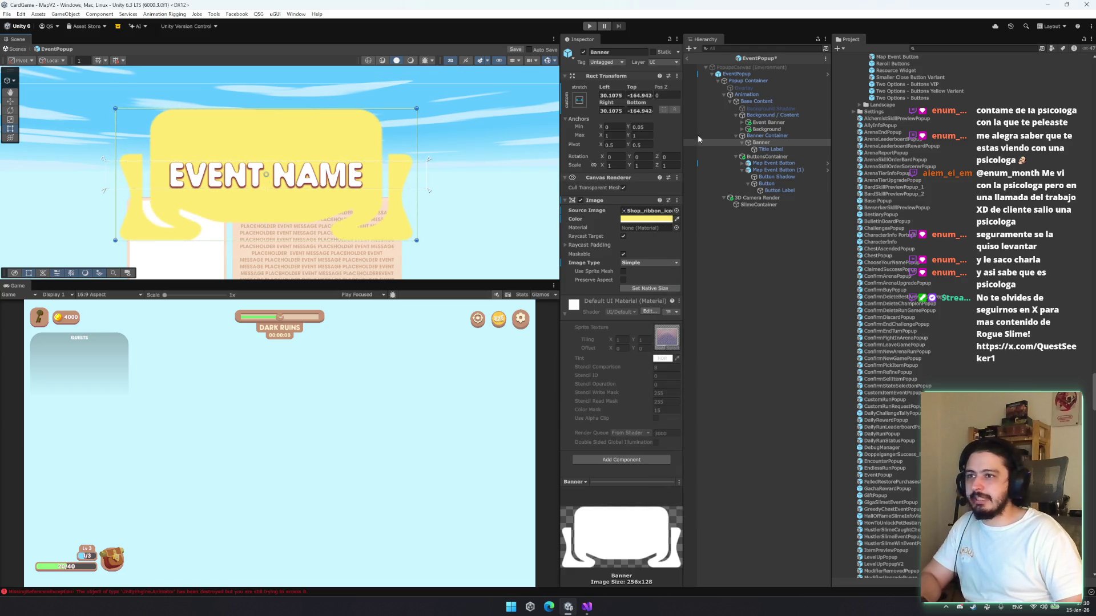
{"action": "key", "text": "ctrl+z"}
Inspect the Shop_ribbon_icon texture settings, then reselect the Banner
{"action": "left_click", "coordinate": [648, 211]}
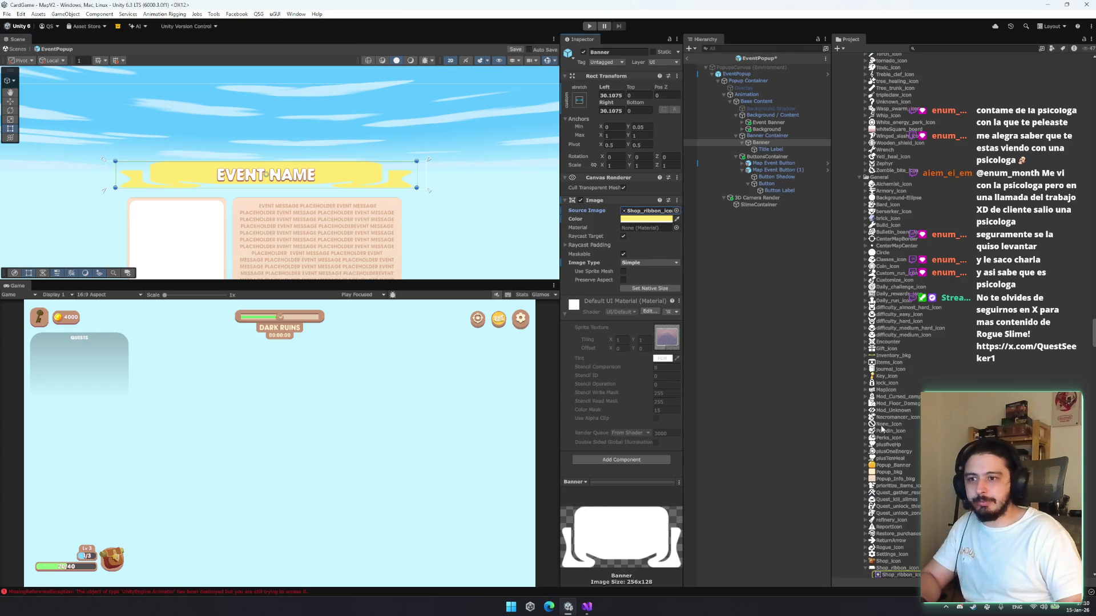
{"action": "left_click", "coordinate": [879, 569]}
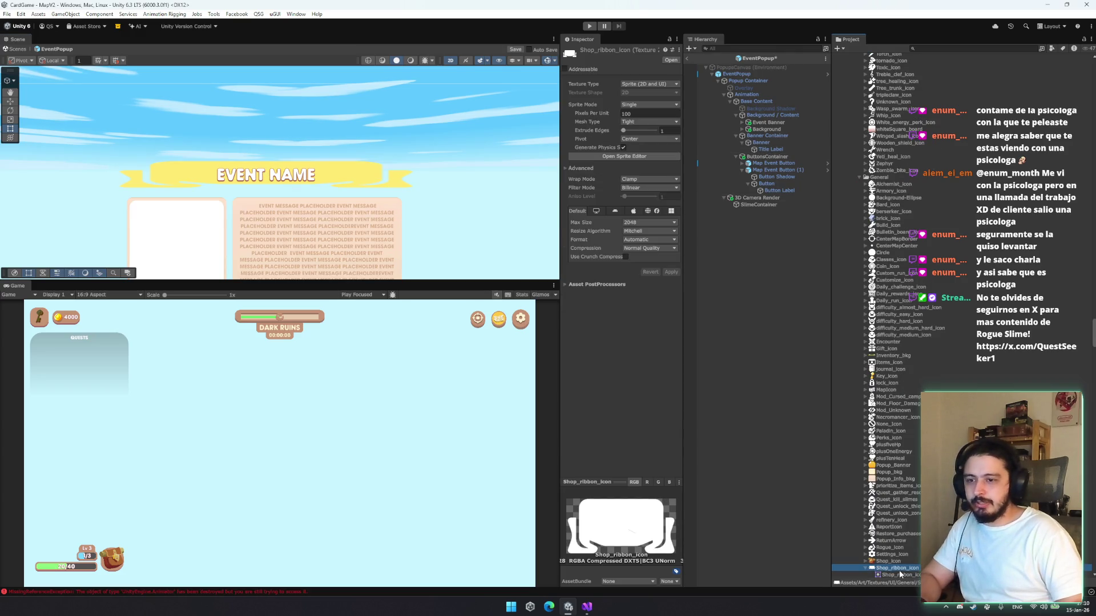
{"action": "left_click", "coordinate": [900, 575]}
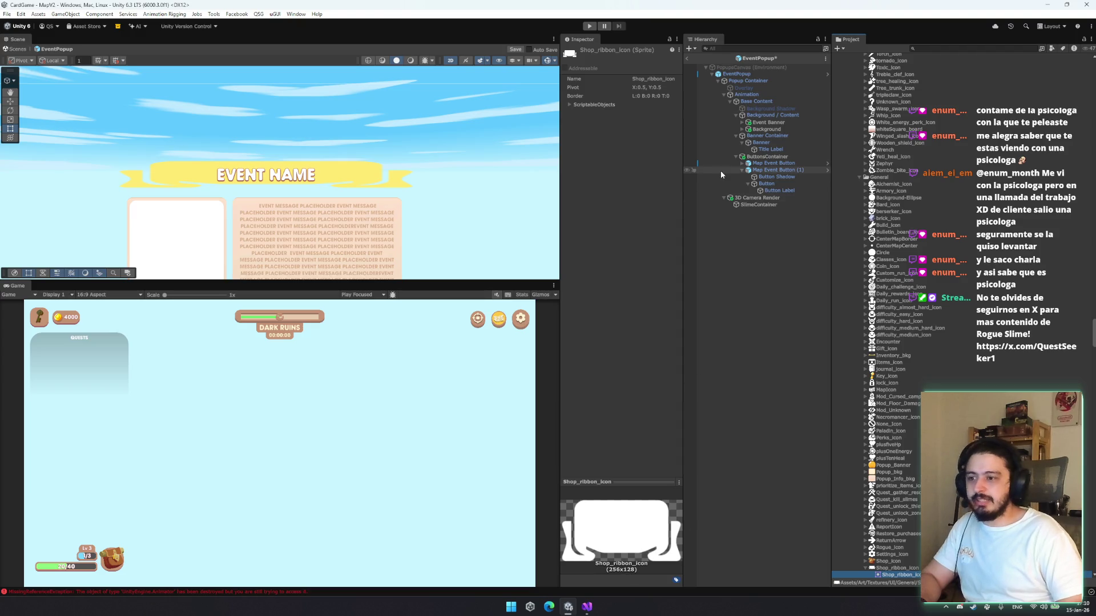
{"action": "left_click", "coordinate": [756, 101]}
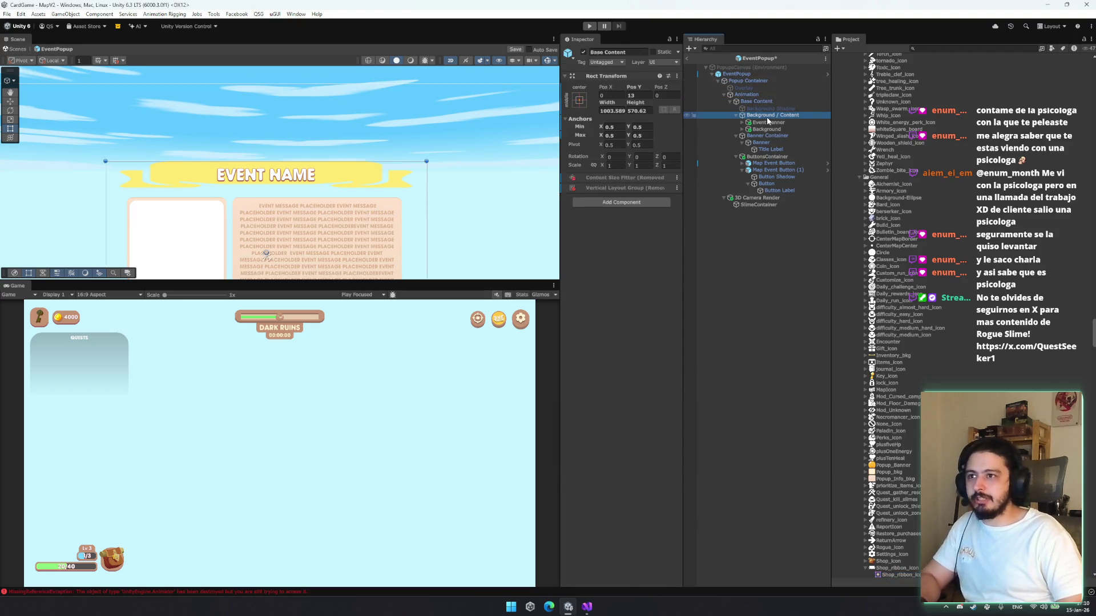
{"action": "left_click", "coordinate": [771, 114]}
{"action": "left_click", "coordinate": [768, 129]}
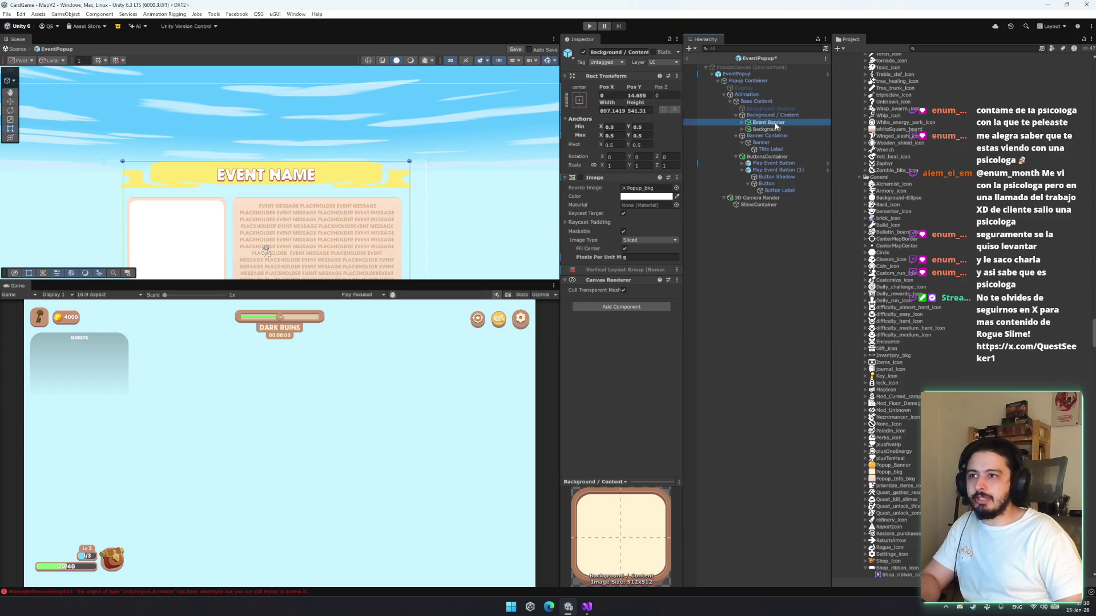
{"action": "left_click", "coordinate": [783, 143]}
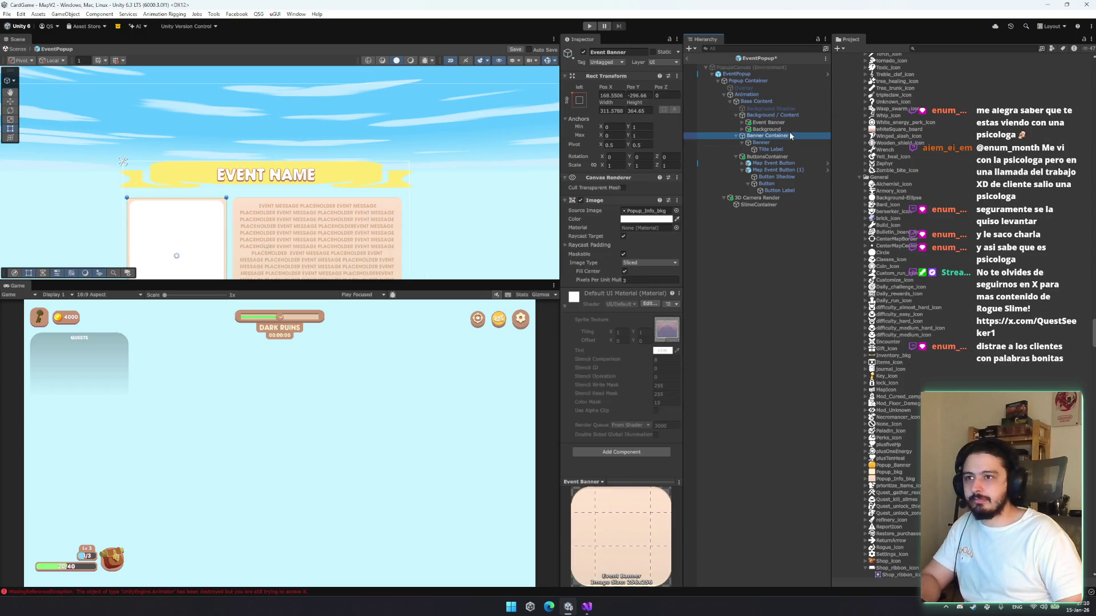
Anchor the Banner middle-centre and enter width 400 and height 200
{"action": "left_click_drag", "start_coordinate": [399, 161], "coordinate": [399, 157]}
{"action": "left_click", "coordinate": [579, 100]}
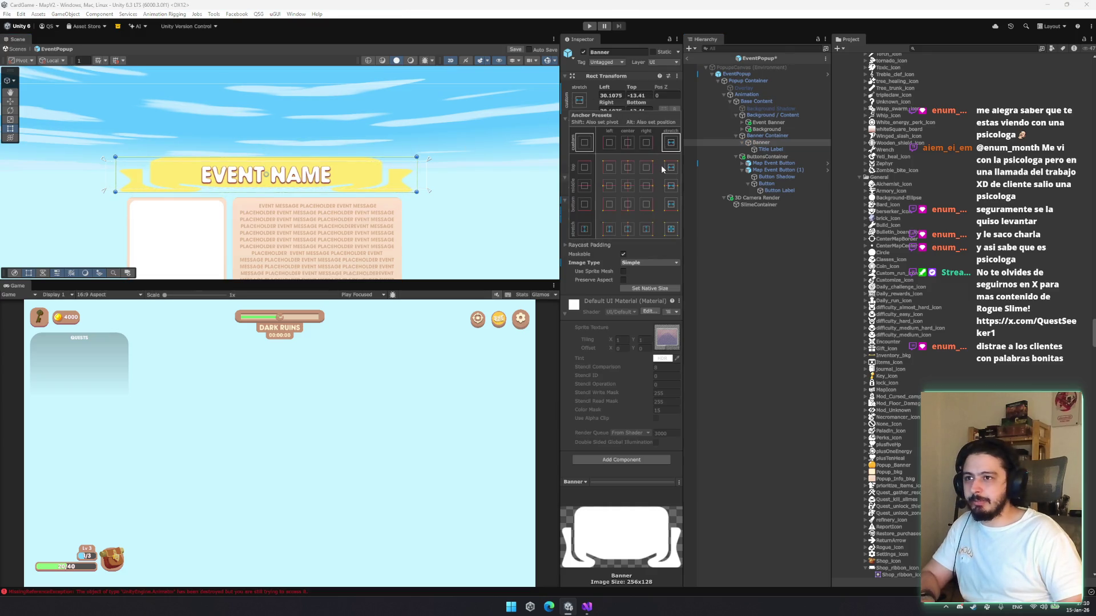
{"action": "left_click", "coordinate": [627, 186]}
{"action": "left_click", "coordinate": [617, 112]}
{"action": "left_click", "coordinate": [611, 110]}
{"action": "type", "text": "400"}
{"action": "key", "text": "Tab"}
{"action": "type", "text": "400"}
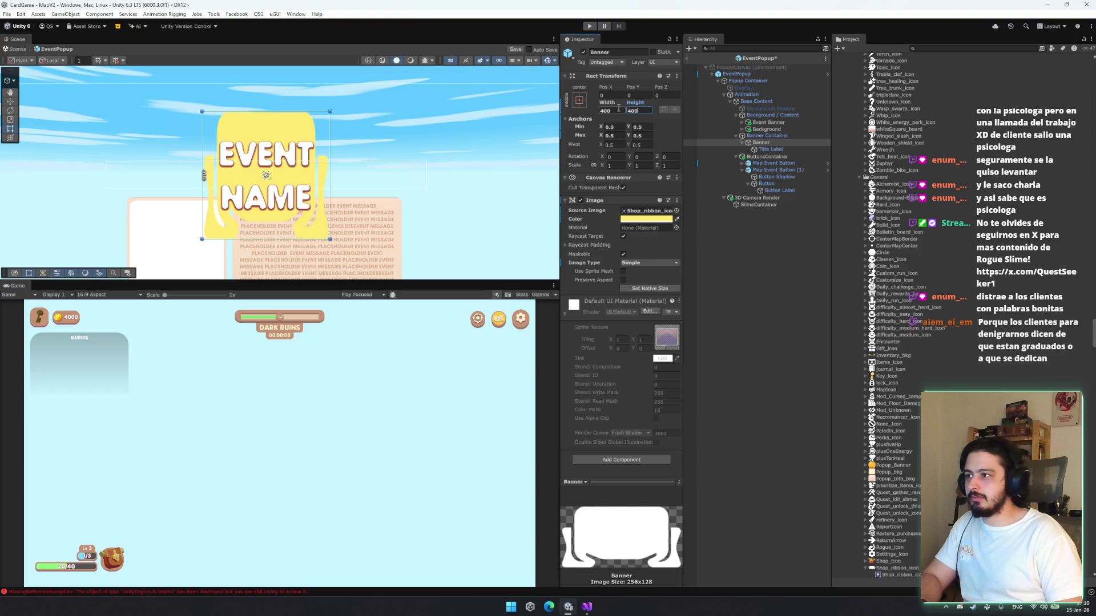
{"action": "key", "text": "BackSpace"}
{"action": "key", "text": "BackSpace"}
{"action": "key", "text": "BackSpace"}
{"action": "type", "text": "200"}
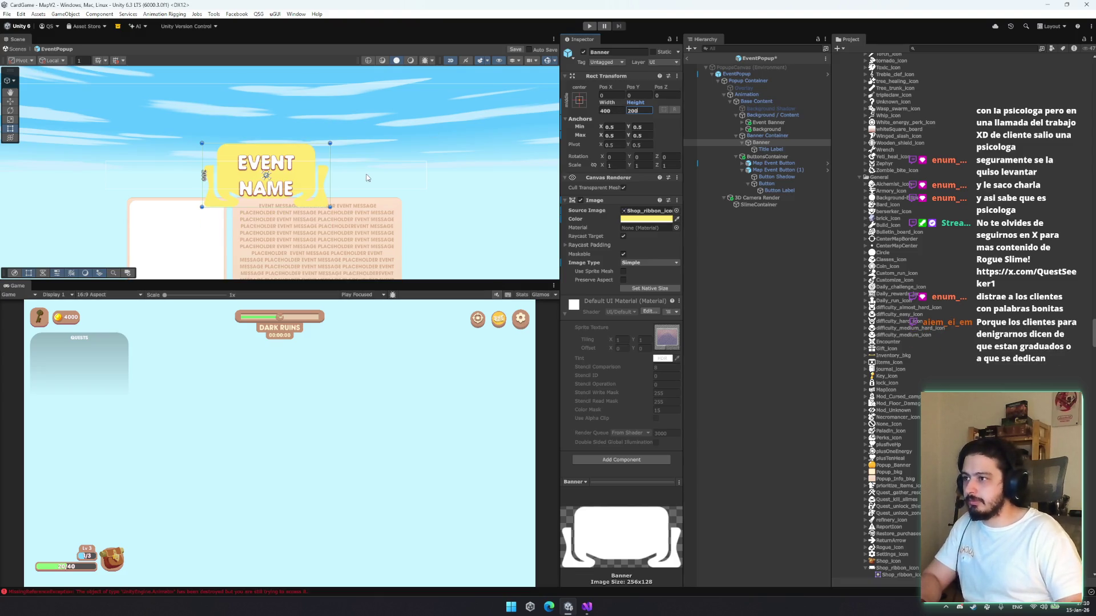
Set the Banner's Image Type to Sliced
{"action": "mouse_move", "coordinate": [335, 146]}
{"action": "left_mouse_down"}
{"action": "mouse_move", "coordinate": [354, 160]}
{"action": "mouse_move", "coordinate": [325, 170]}
{"action": "left_mouse_up"}
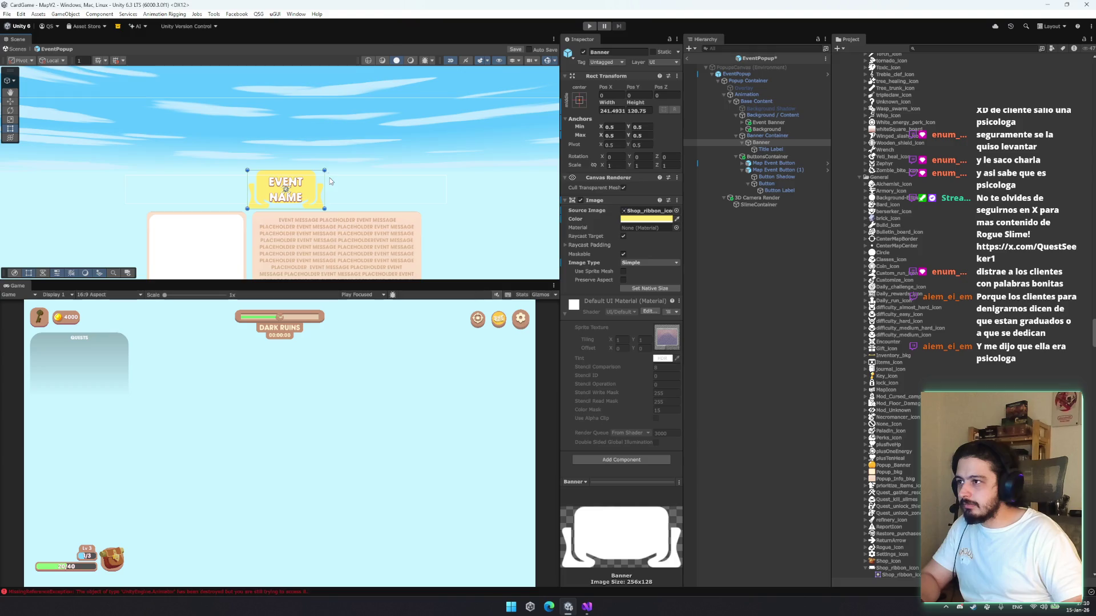
{"action": "scroll", "coordinate": [328, 171], "scroll_direction": "up", "scroll_amount": 3}
{"action": "left_click_drag", "start_coordinate": [371, 197], "coordinate": [468, 197]}
{"action": "key", "text": "ctrl+z"}
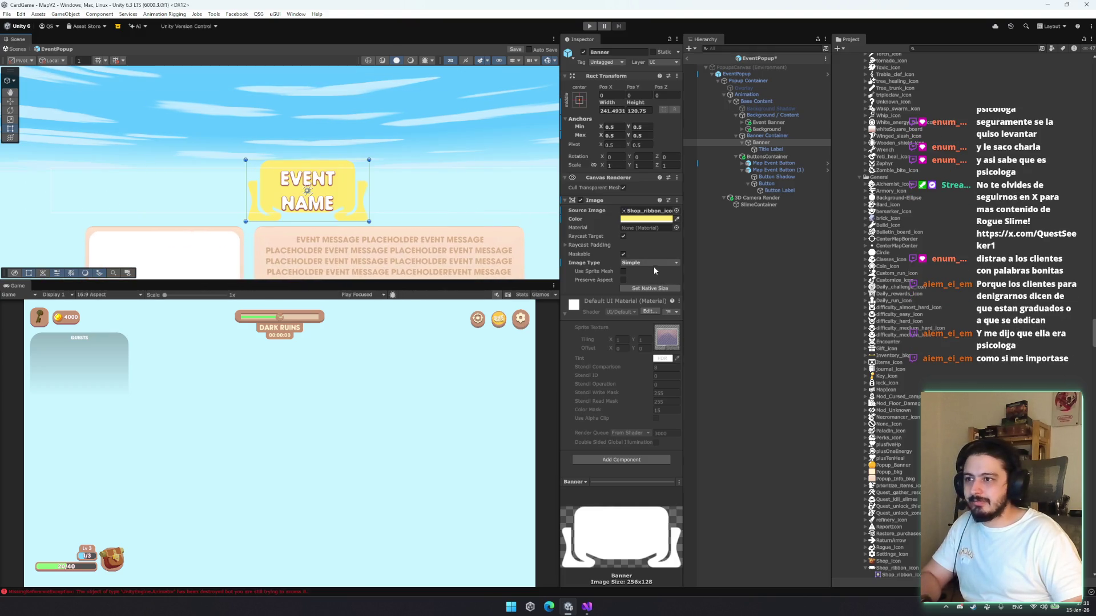
{"action": "left_click", "coordinate": [653, 263]}
{"action": "left_click", "coordinate": [643, 282]}
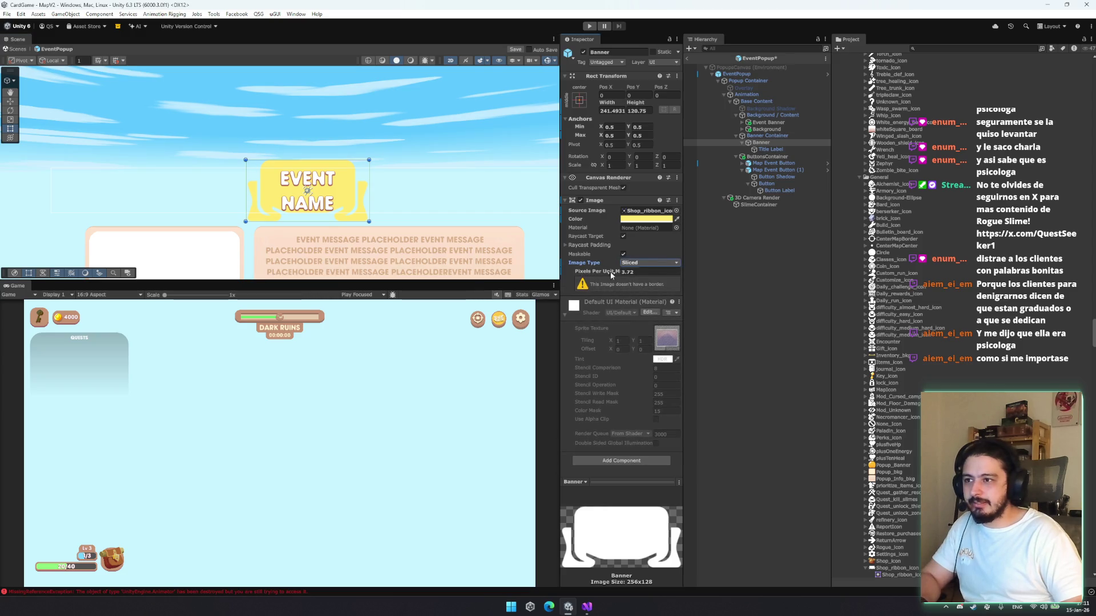
Open Shop_ribbon_icon in the Sprite Editor and drag its four slice borders into place
{"action": "right_click", "coordinate": [893, 568]}
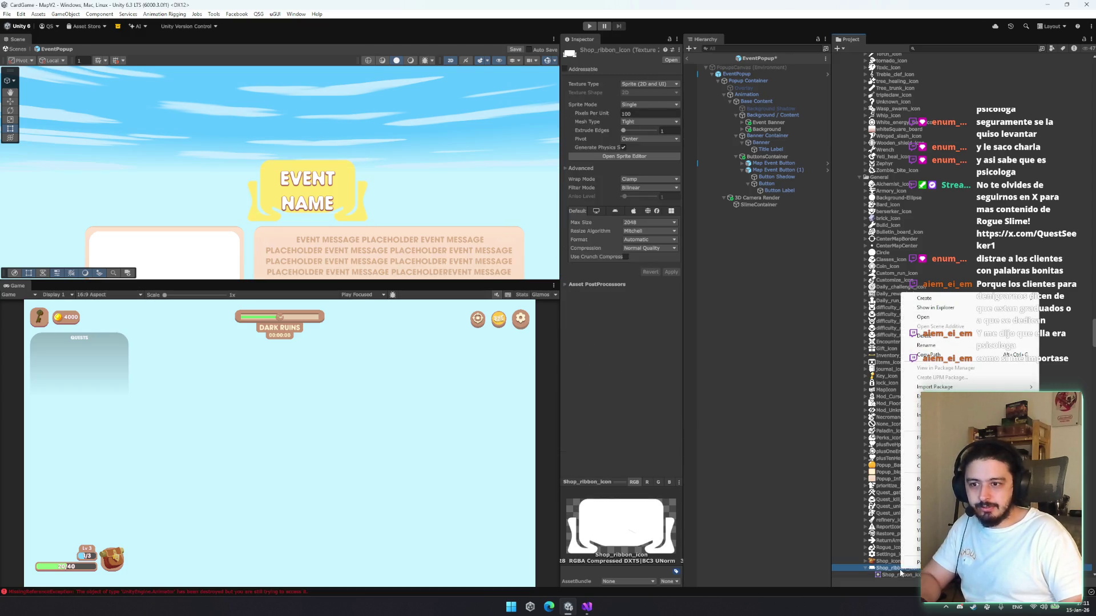
{"action": "left_click", "coordinate": [923, 316]}
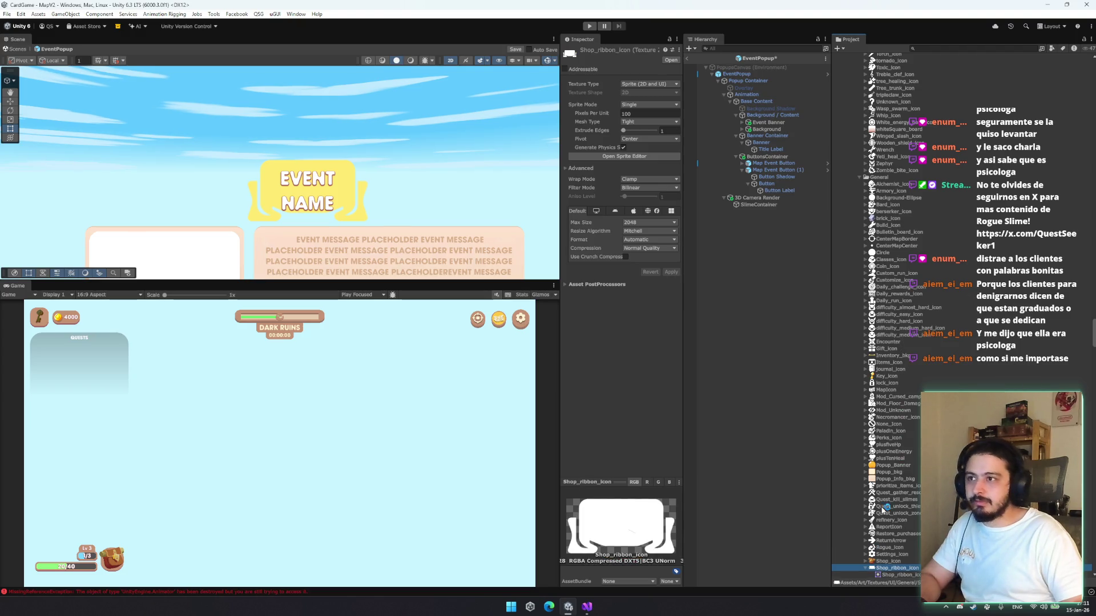
{"action": "left_click_drag", "start_coordinate": [218, 228], "coordinate": [296, 244]}
{"action": "left_click_drag", "start_coordinate": [478, 224], "coordinate": [401, 227]}
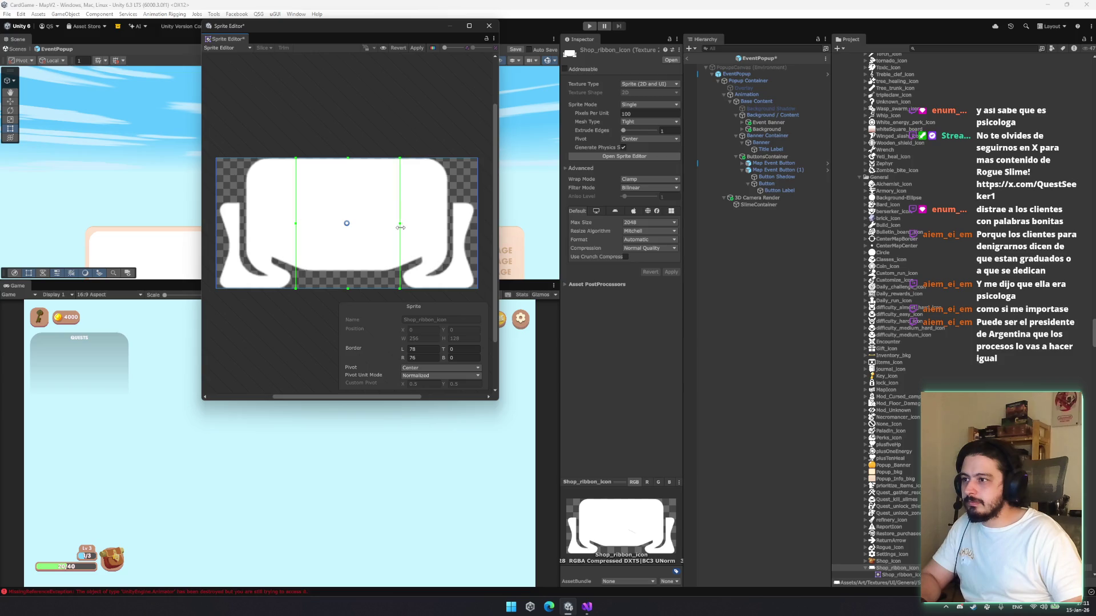
{"action": "left_click", "coordinate": [348, 156]}
{"action": "left_click", "coordinate": [351, 166]}
{"action": "left_click_drag", "start_coordinate": [348, 158], "coordinate": [348, 199]}
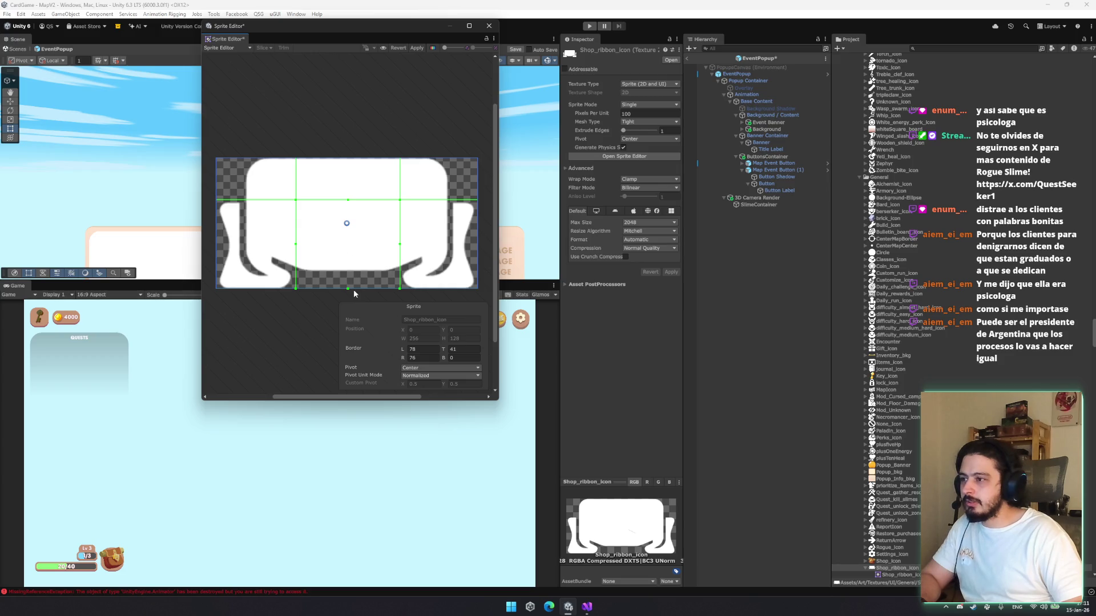
{"action": "left_click_drag", "start_coordinate": [348, 288], "coordinate": [346, 176]}
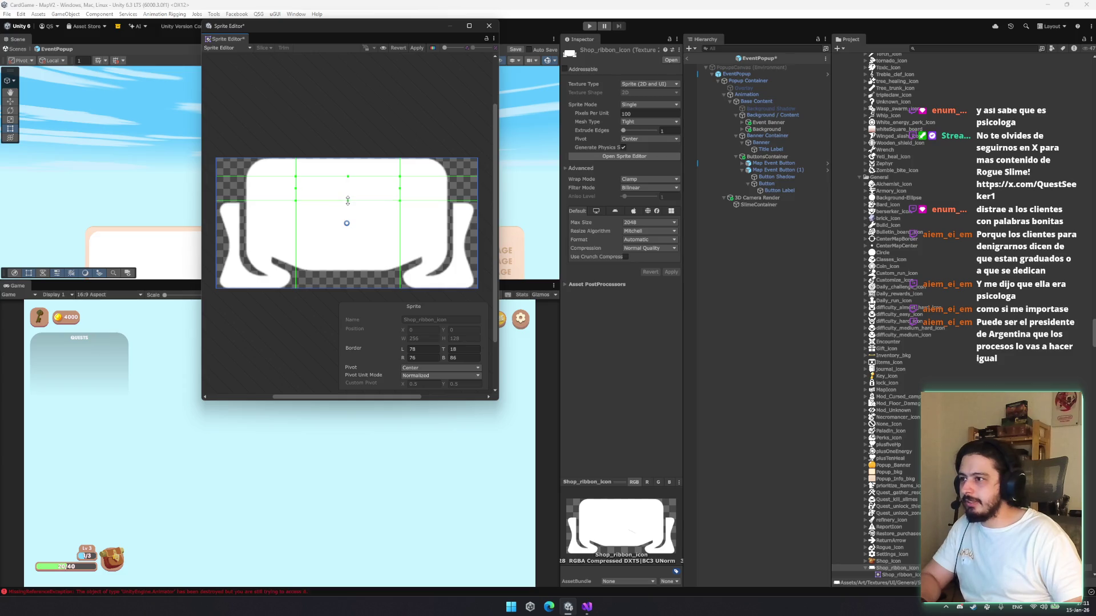
Set the left and right borders to 76, apply, and close the Sprite Editor
{"action": "left_click", "coordinate": [419, 358]}
{"action": "left_click", "coordinate": [425, 349]}
{"action": "type", "text": "76"}
{"action": "left_click", "coordinate": [462, 349]}
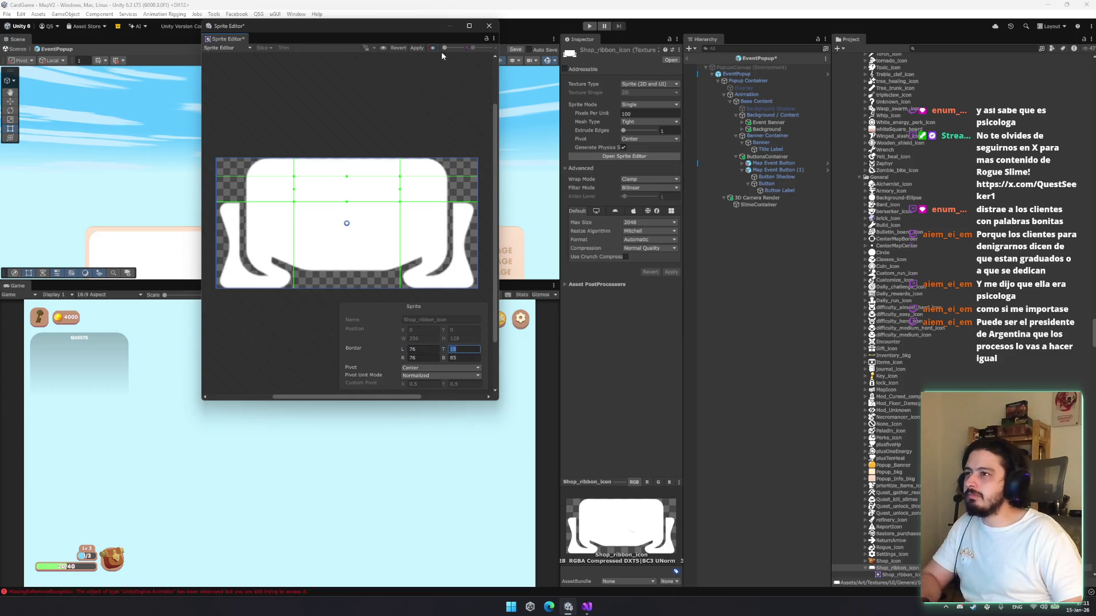
{"action": "left_click", "coordinate": [416, 47]}
{"action": "left_click", "coordinate": [489, 26]}
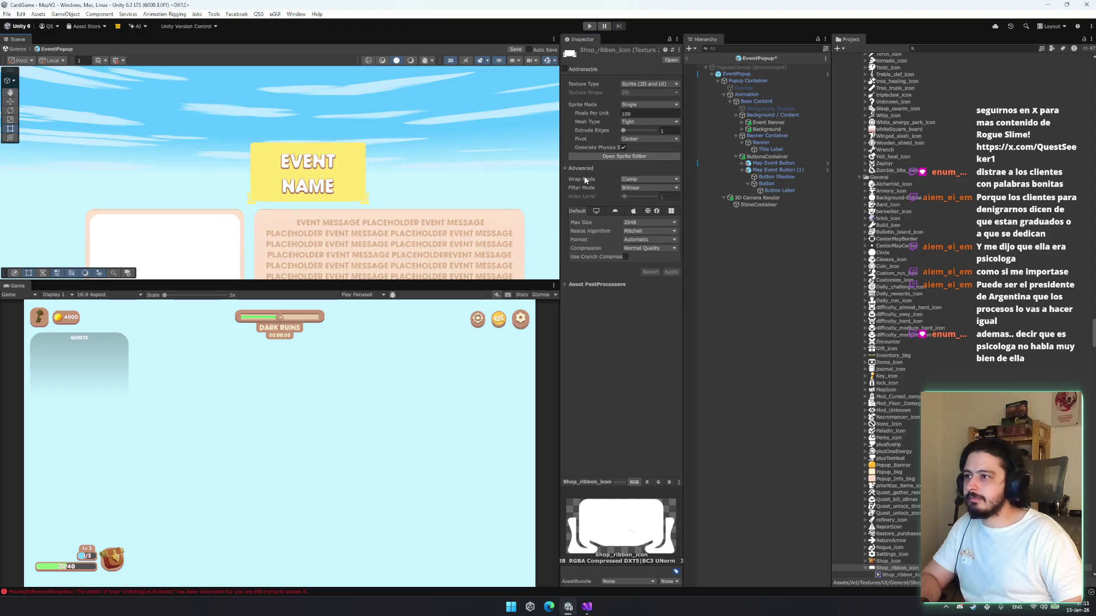
Resize the Banner to about 919 × 88 and lower its Pixels Per Unit Multiplier below 1
{"action": "left_click", "coordinate": [764, 143]}
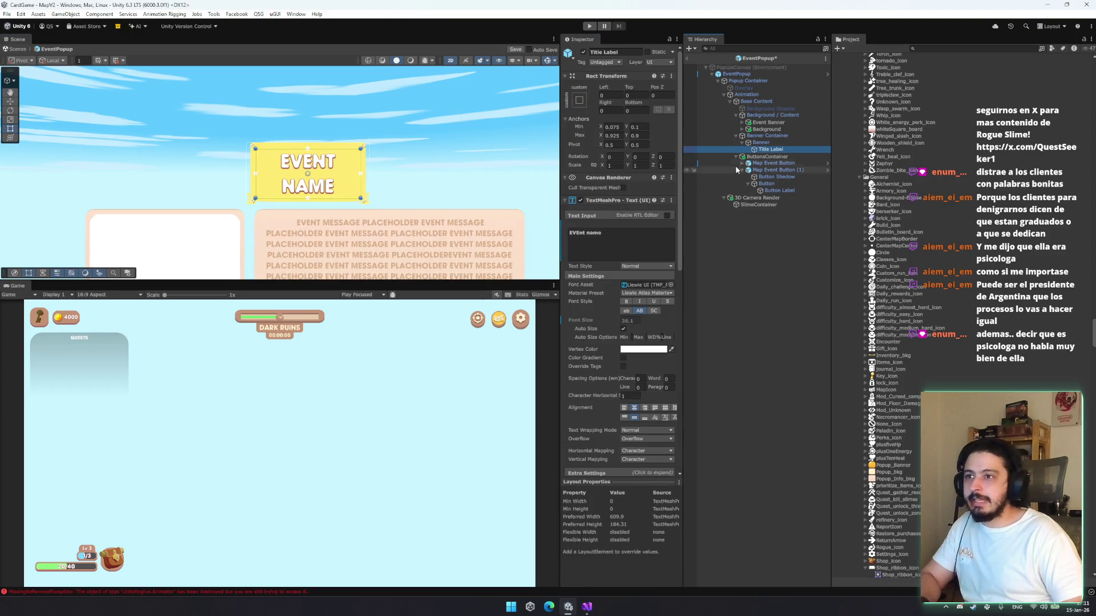
{"action": "left_click_drag", "start_coordinate": [602, 282], "coordinate": [561, 277]}
{"action": "left_click_drag", "start_coordinate": [370, 175], "coordinate": [542, 174]}
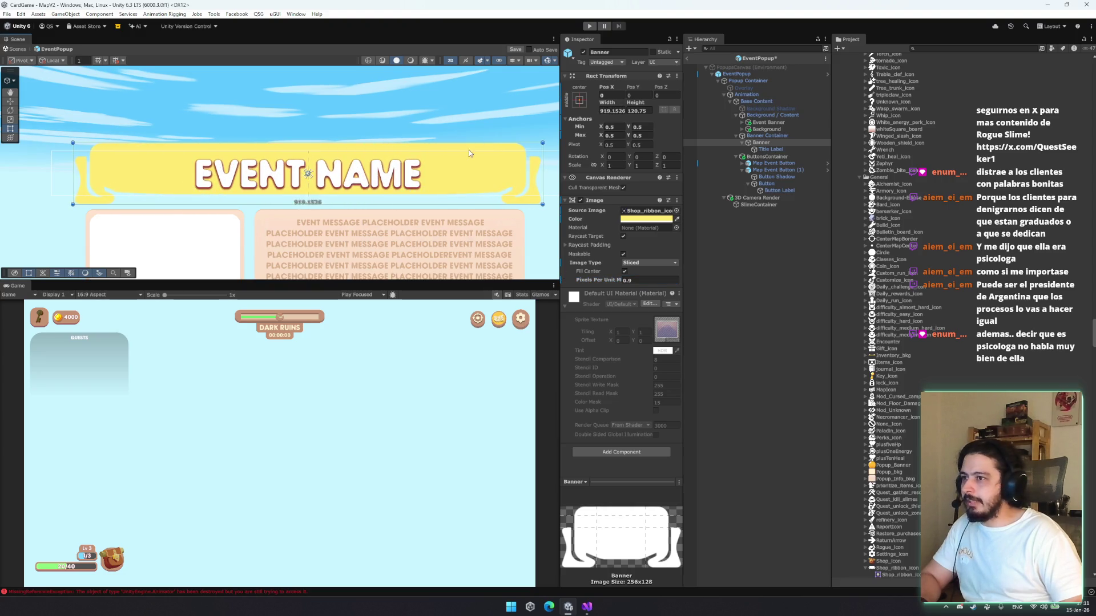
{"action": "left_click_drag", "start_coordinate": [618, 280], "coordinate": [615, 281]}
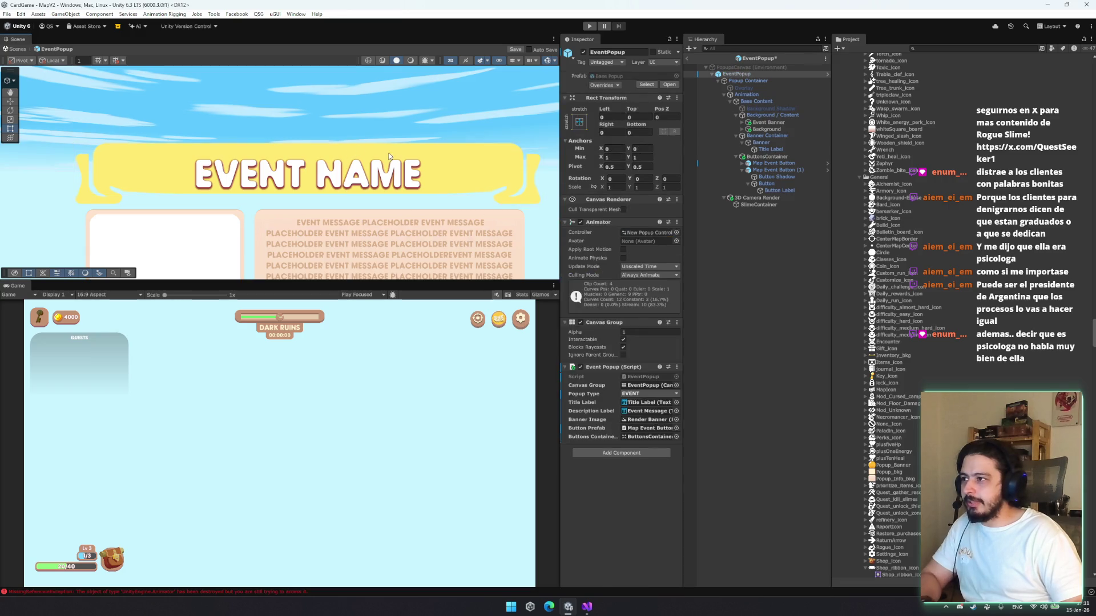
{"action": "left_click_drag", "start_coordinate": [371, 142], "coordinate": [370, 150]}
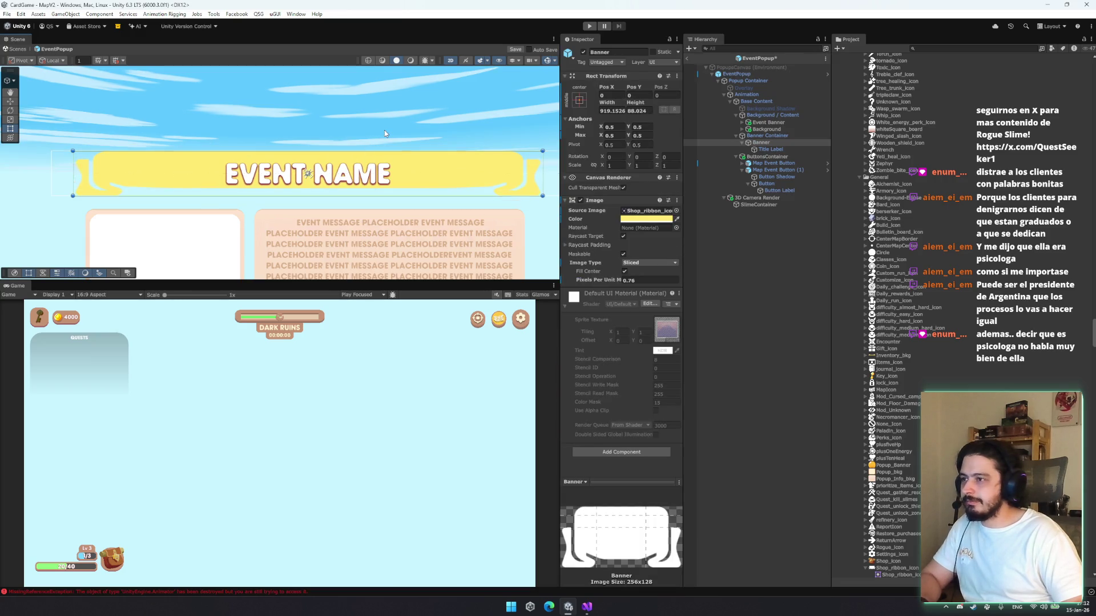
Select the EventPopup root, then the Event Banner panel, then the Banner ribbon again
{"action": "left_click", "coordinate": [385, 131]}
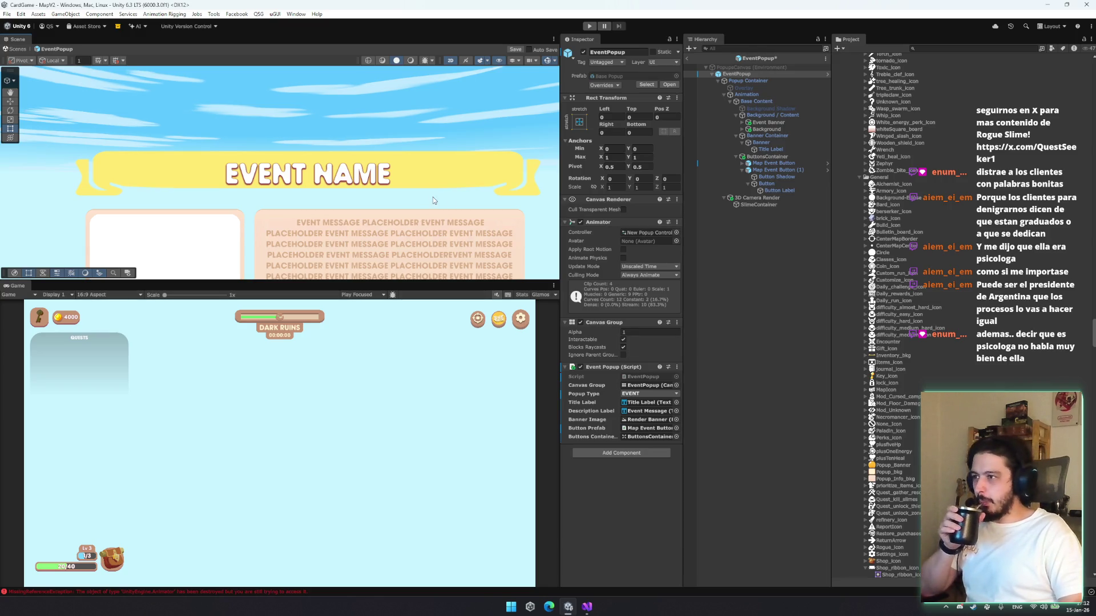
{"action": "left_click", "coordinate": [781, 122]}
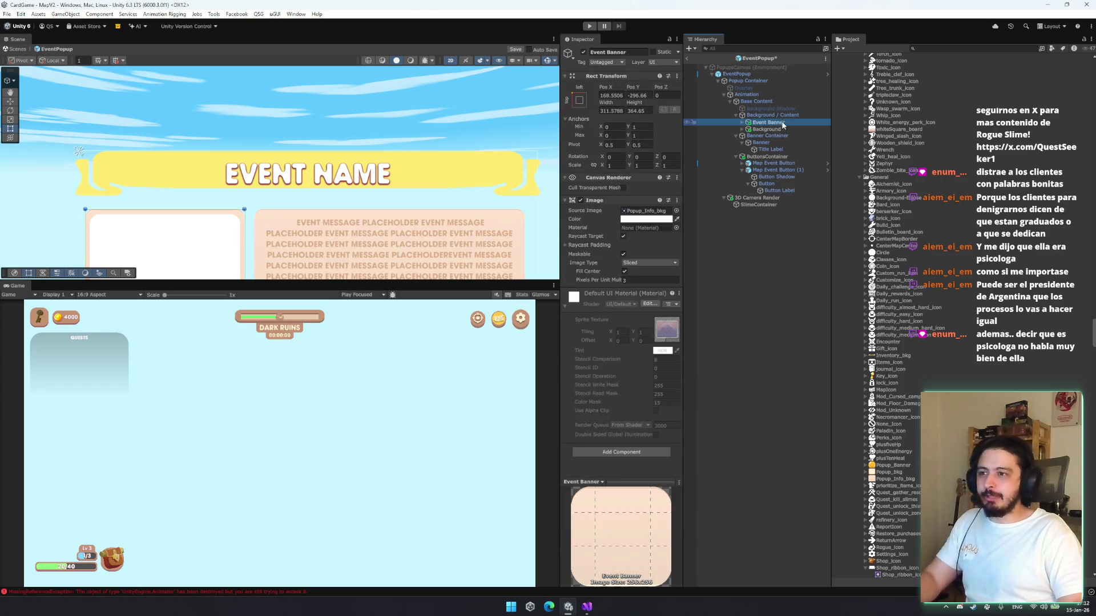
{"action": "left_click", "coordinate": [781, 142]}
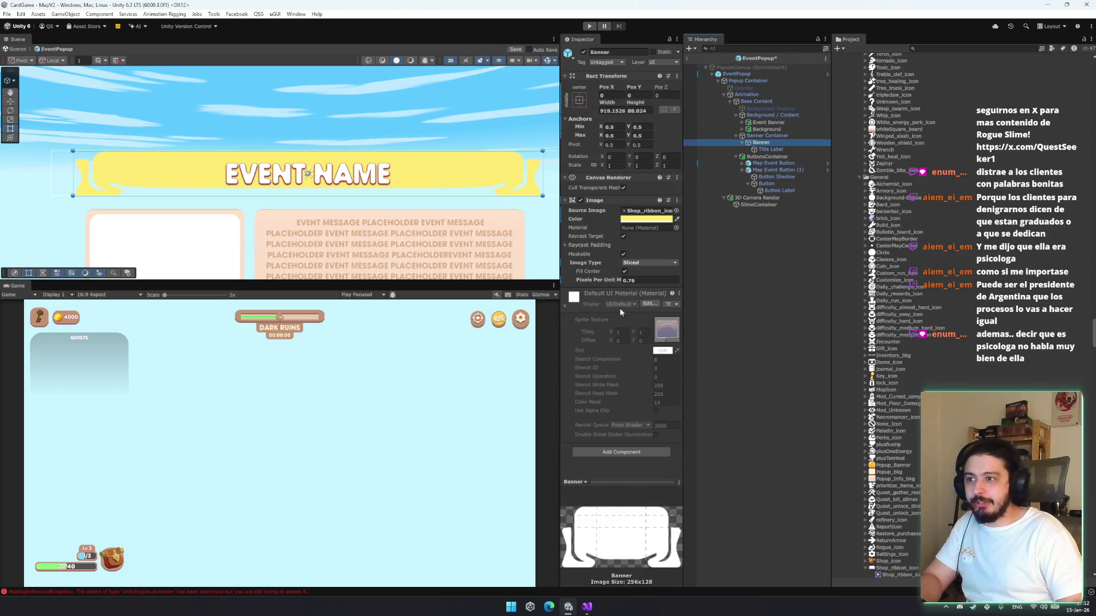
Add a Shadow component to the Banner and shrink its end caps slightly
{"action": "left_click", "coordinate": [584, 306]}
{"action": "left_click", "coordinate": [613, 326]}
{"action": "type", "text": "shado"}
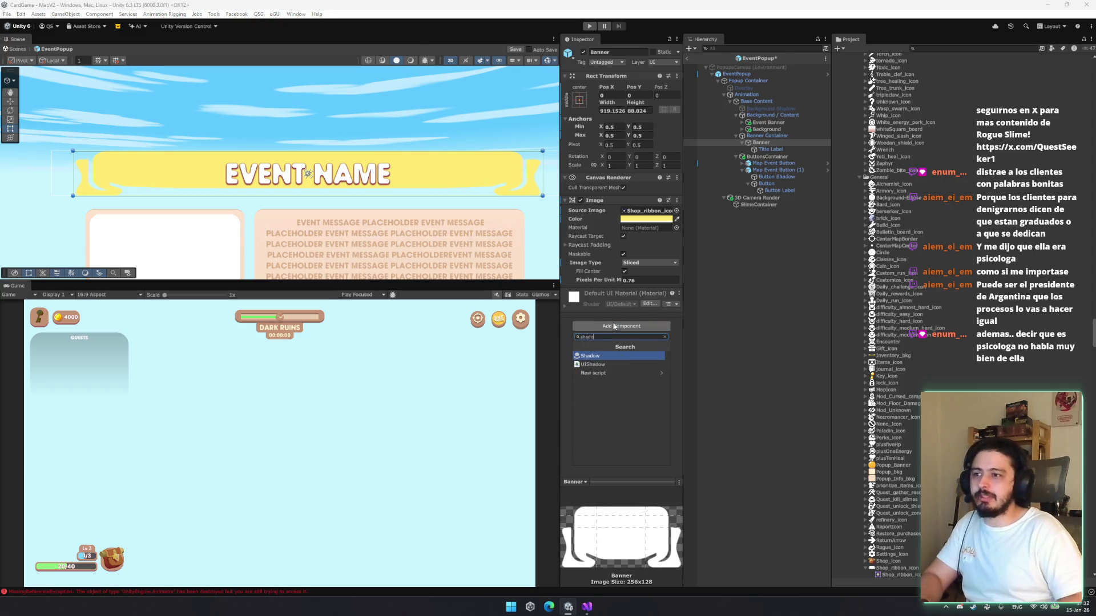
{"action": "key", "text": "Return"}
{"action": "mouse_move", "coordinate": [607, 279]}
{"action": "left_mouse_down"}
{"action": "mouse_move", "coordinate": [669, 276]}
{"action": "mouse_move", "coordinate": [607, 276]}
{"action": "mouse_move", "coordinate": [623, 255]}
{"action": "left_mouse_up"}
Set the shadow's Effect Color to an opaque tone sampled from the scene with the eyedropper
{"action": "left_click", "coordinate": [596, 293]}
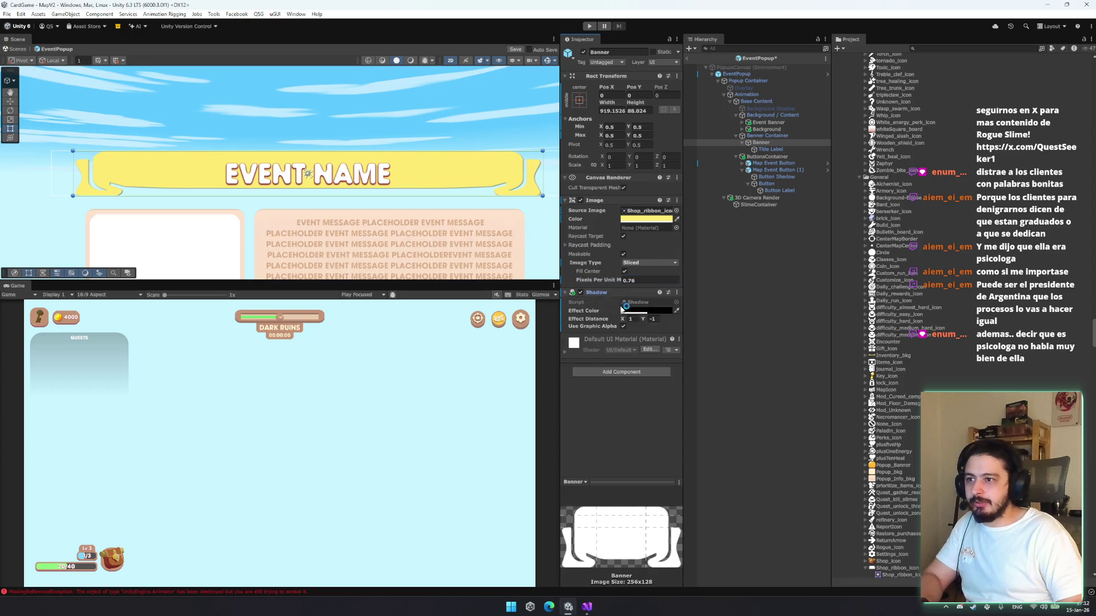
{"action": "left_click", "coordinate": [631, 311]}
{"action": "left_click", "coordinate": [675, 399]}
{"action": "left_click_drag", "start_coordinate": [683, 479], "coordinate": [713, 478]}
{"action": "left_click", "coordinate": [649, 322]}
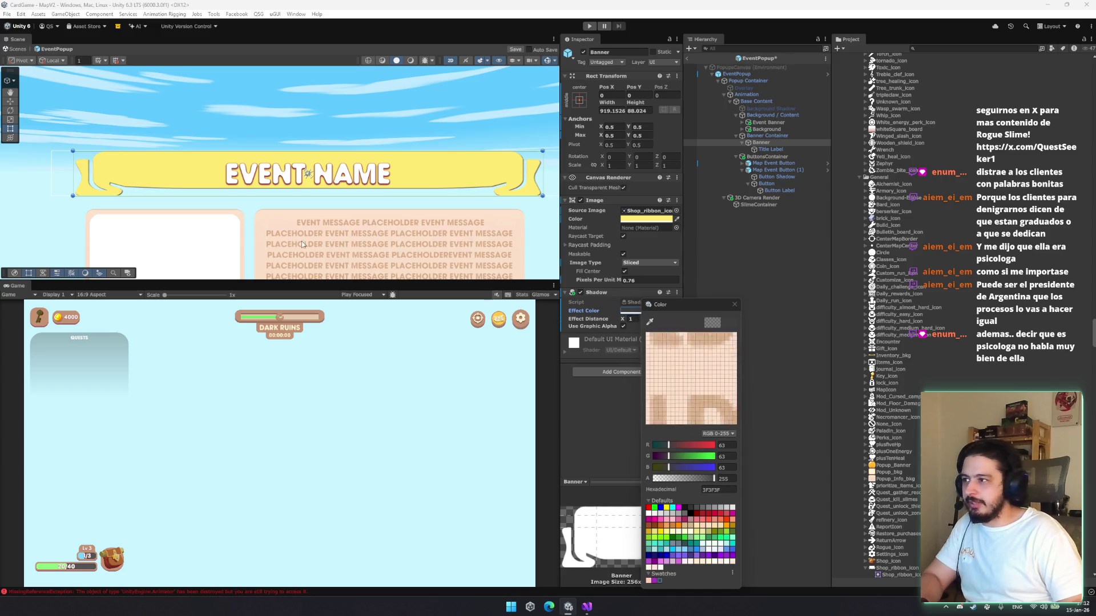
{"action": "left_click", "coordinate": [332, 225]}
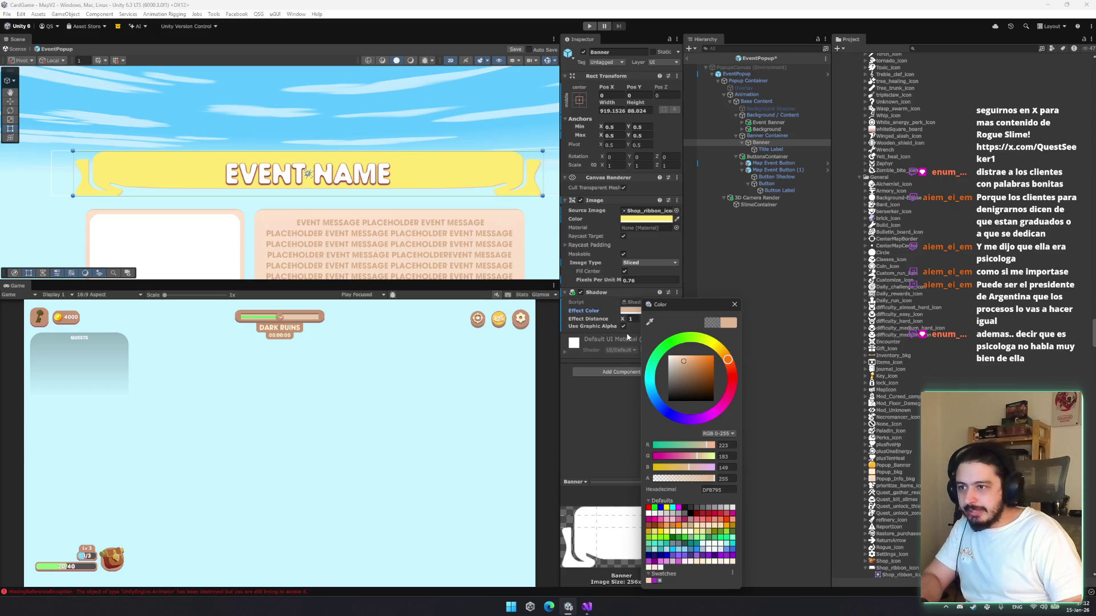
{"action": "left_click", "coordinate": [649, 322]}
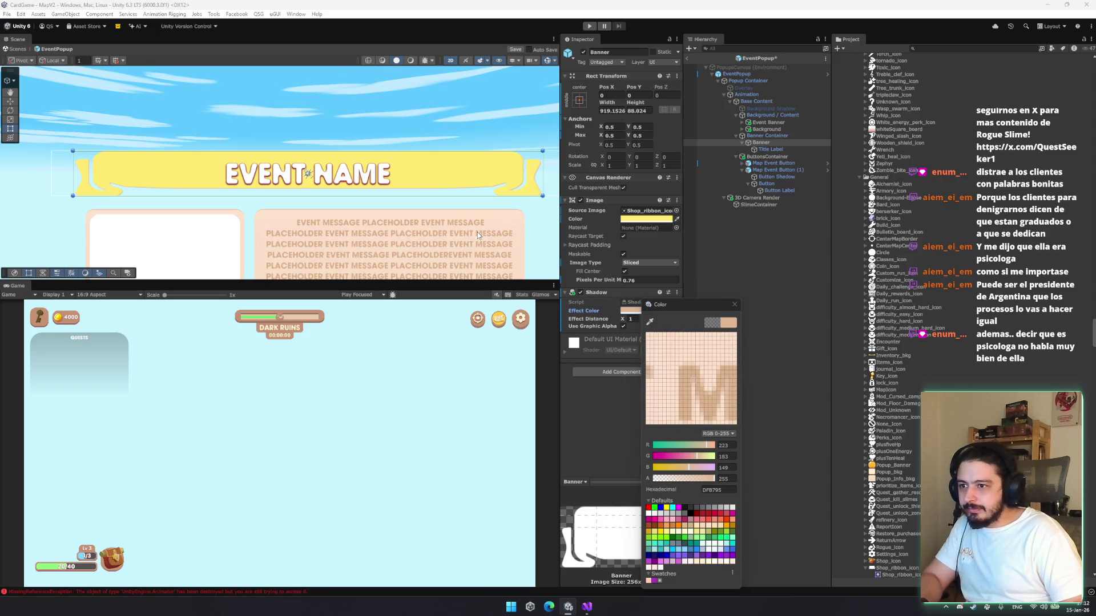
{"action": "left_click", "coordinate": [477, 231]}
{"action": "left_click", "coordinate": [734, 304]}
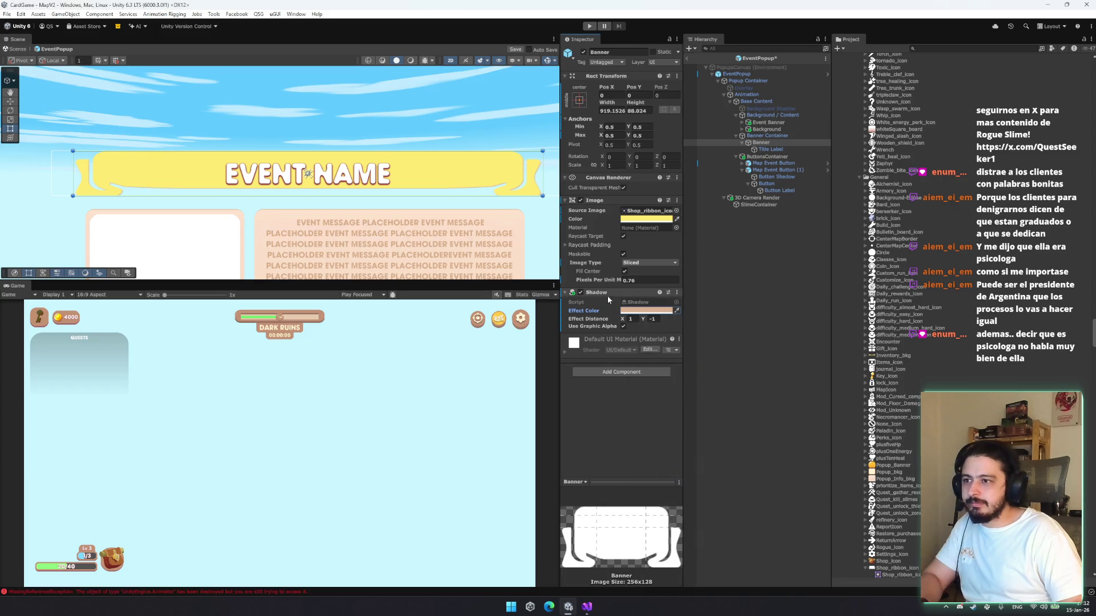
Set the shadow Effect Distance to 4 / -6.1 and tint the Banner image peach
{"action": "mouse_move", "coordinate": [626, 322]}
{"action": "left_mouse_down"}
{"action": "mouse_move", "coordinate": [668, 326]}
{"action": "mouse_move", "coordinate": [628, 321]}
{"action": "left_mouse_up"}
{"action": "left_click", "coordinate": [676, 218]}
{"action": "left_click", "coordinate": [485, 228]}
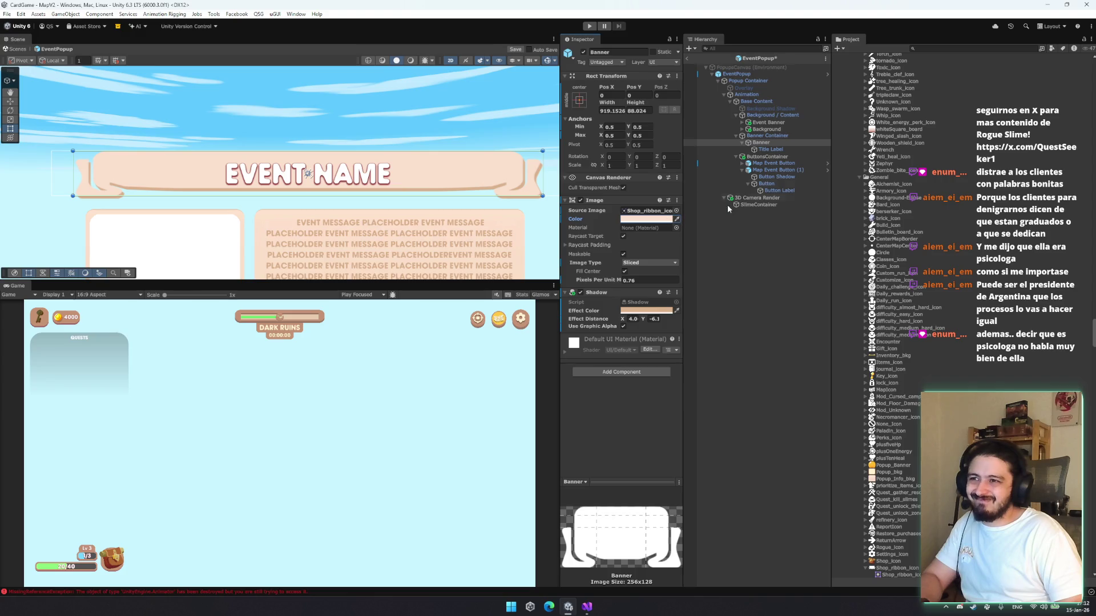
Set the Banner's pixels per unit to 1.18 and move the EVENT NAME title up slightly
{"action": "left_click_drag", "start_coordinate": [423, 192], "coordinate": [352, 138]}
{"action": "left_click_drag", "start_coordinate": [599, 279], "coordinate": [621, 280]}
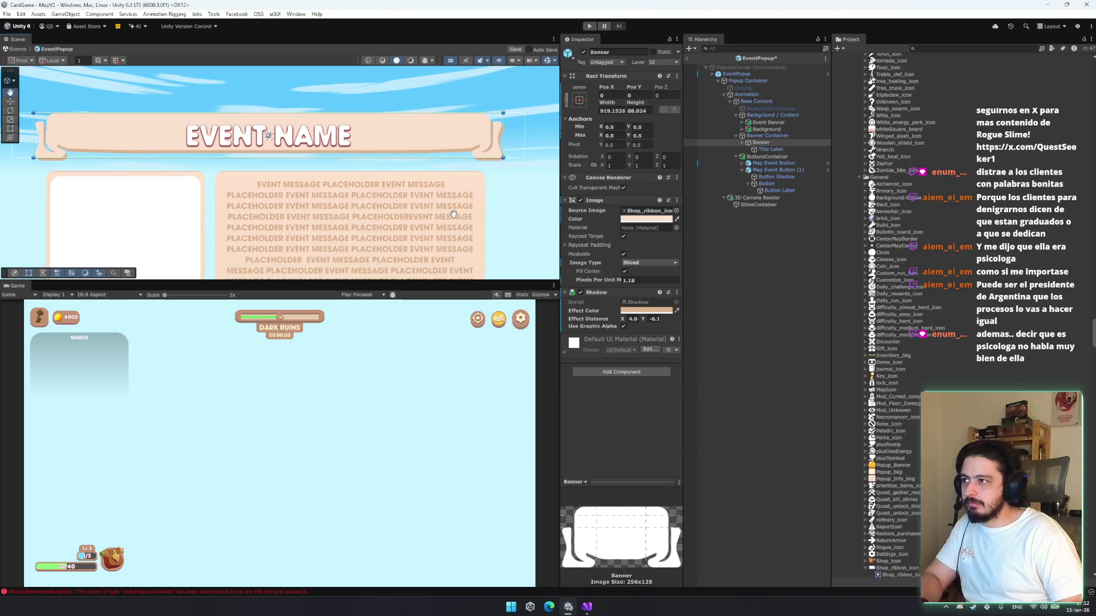
{"action": "left_click", "coordinate": [357, 151]}
{"action": "mouse_move", "coordinate": [272, 135]}
{"action": "left_mouse_down"}
{"action": "mouse_move", "coordinate": [271, 91]}
{"action": "mouse_move", "coordinate": [272, 129]}
{"action": "mouse_move", "coordinate": [299, 121]}
{"action": "mouse_move", "coordinate": [301, 149]}
{"action": "left_mouse_up"}
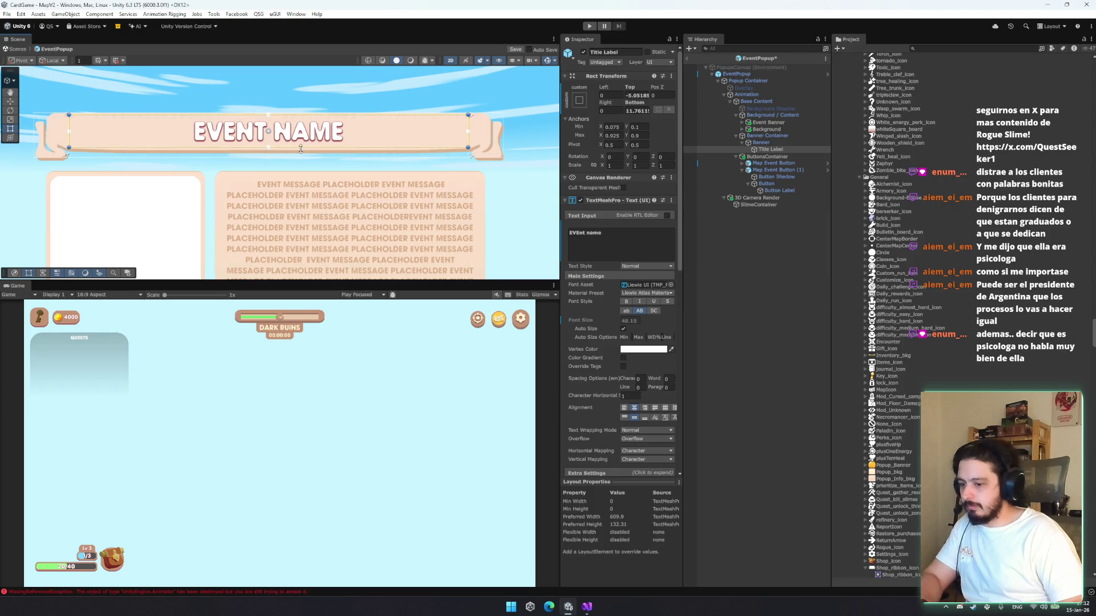
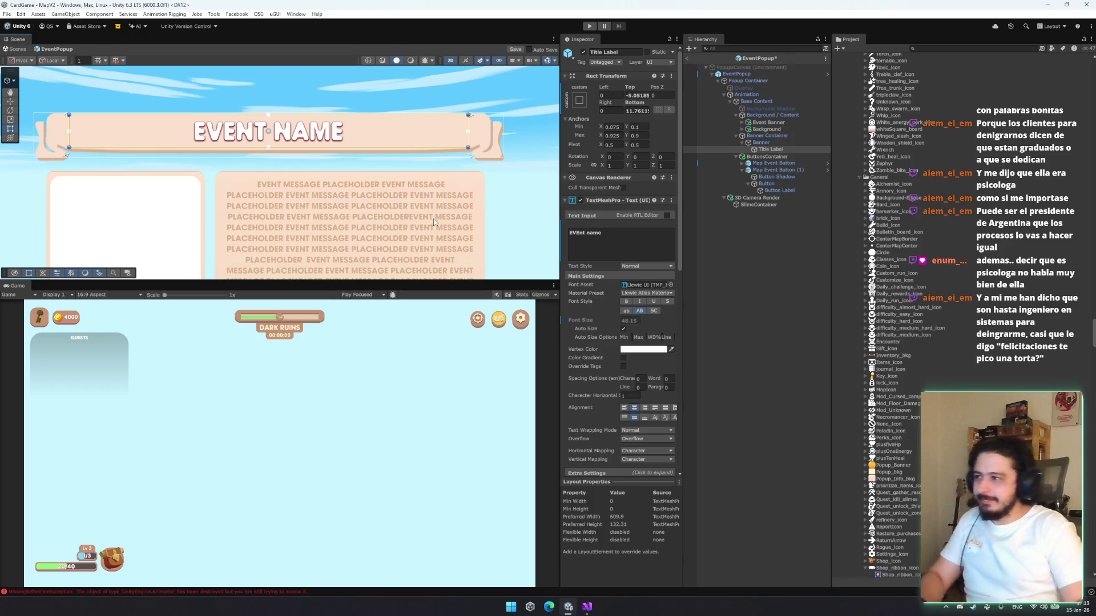
Select the Banner and eyedrop the option buttons' golden yellow into its Image color
{"action": "scroll", "coordinate": [463, 186], "scroll_direction": "down", "scroll_amount": 2}
{"action": "scroll", "coordinate": [443, 206], "scroll_direction": "down", "scroll_amount": 4}
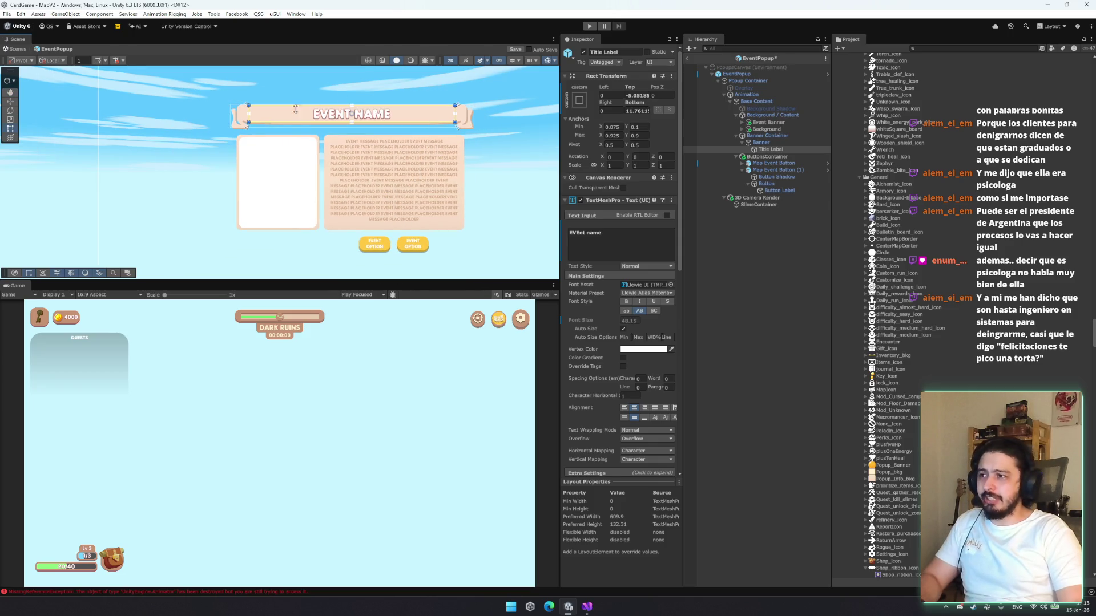
{"action": "left_click", "coordinate": [782, 137]}
{"action": "left_click", "coordinate": [780, 145]}
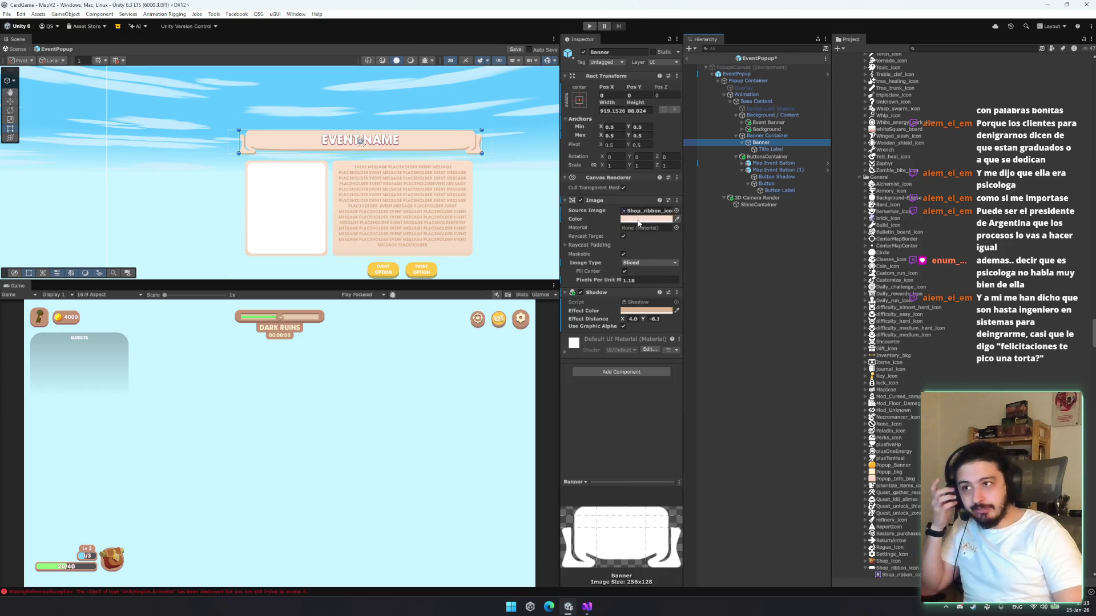
{"action": "left_click", "coordinate": [646, 219]}
{"action": "mouse_move", "coordinate": [650, 261]}
{"action": "left_mouse_down"}
{"action": "mouse_move", "coordinate": [706, 324]}
{"action": "mouse_move", "coordinate": [681, 250]}
{"action": "mouse_move", "coordinate": [735, 312]}
{"action": "mouse_move", "coordinate": [675, 324]}
{"action": "left_mouse_up"}
{"action": "left_click", "coordinate": [710, 265]}
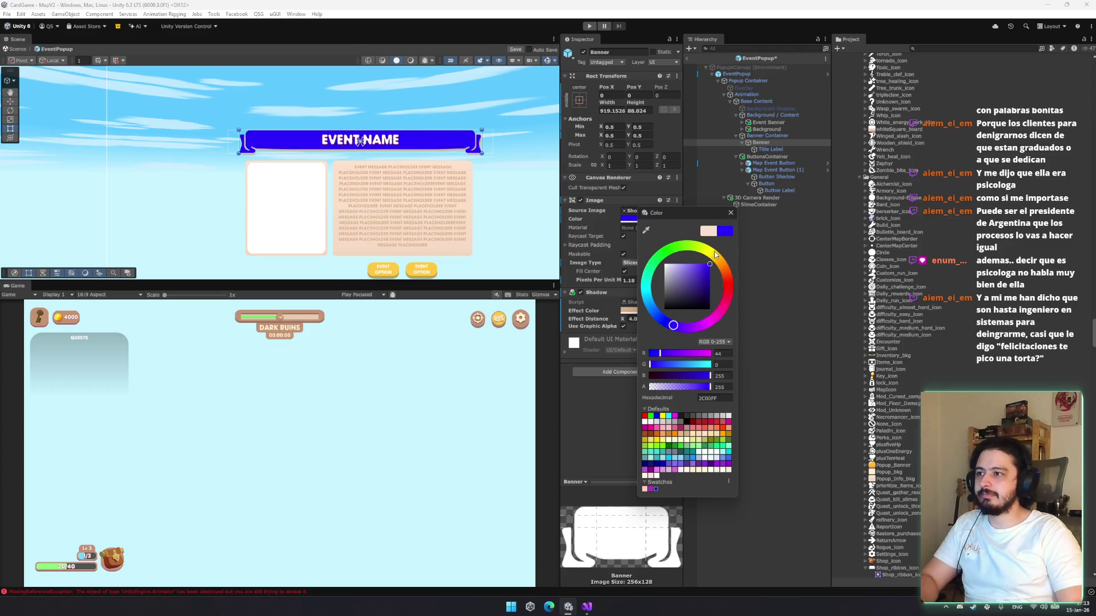
{"action": "left_click", "coordinate": [711, 252]}
{"action": "left_click_drag", "start_coordinate": [690, 270], "coordinate": [683, 264]}
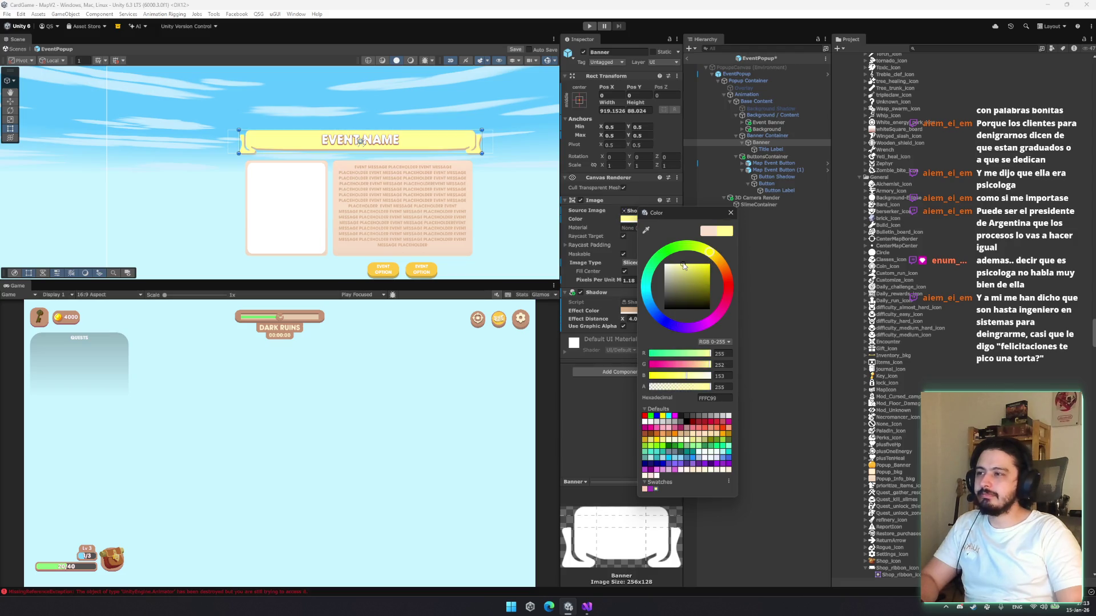
{"action": "left_click", "coordinate": [644, 230]}
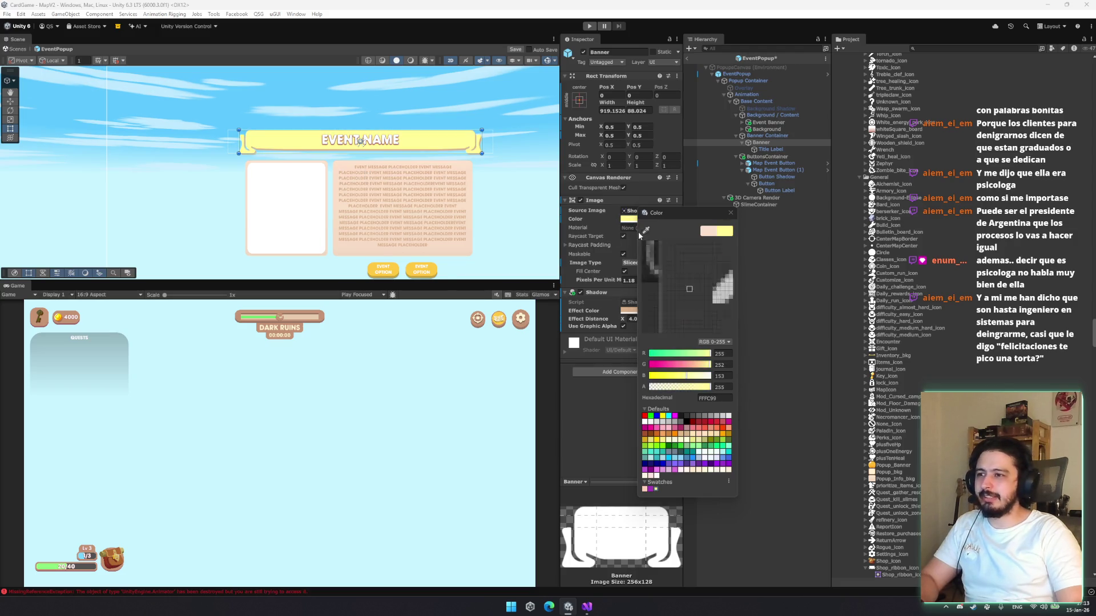
{"action": "left_click", "coordinate": [434, 268]}
Lower the banner's Shadow effect distance Y to -13, giving an offset of 4, -13
{"action": "scroll", "coordinate": [400, 166], "scroll_direction": "up", "scroll_amount": 2}
{"action": "mouse_move", "coordinate": [401, 166]}
{"action": "left_mouse_down"}
{"action": "mouse_move", "coordinate": [411, 154]}
{"action": "mouse_move", "coordinate": [419, 162]}
{"action": "mouse_move", "coordinate": [429, 207]}
{"action": "left_mouse_up"}
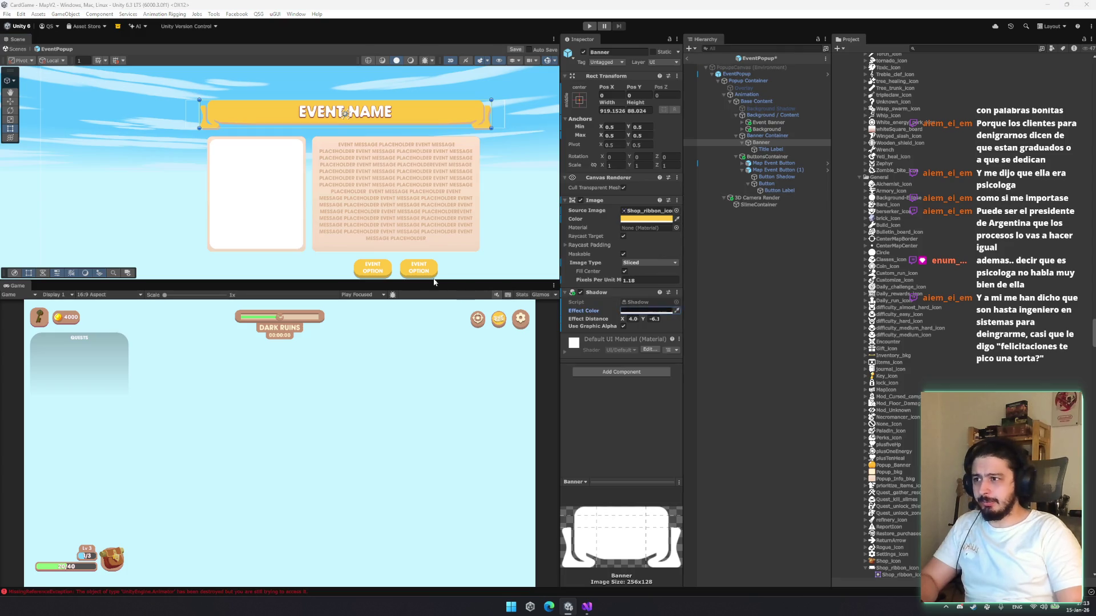
{"action": "left_click_drag", "start_coordinate": [644, 321], "coordinate": [605, 308]}
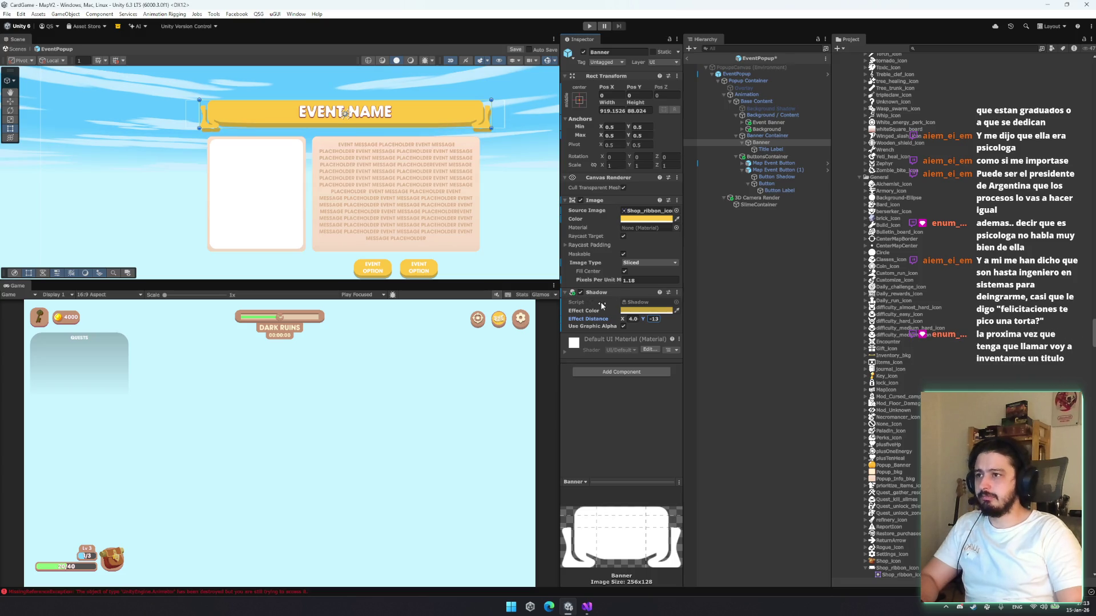
{"action": "left_click", "coordinate": [555, 241]}
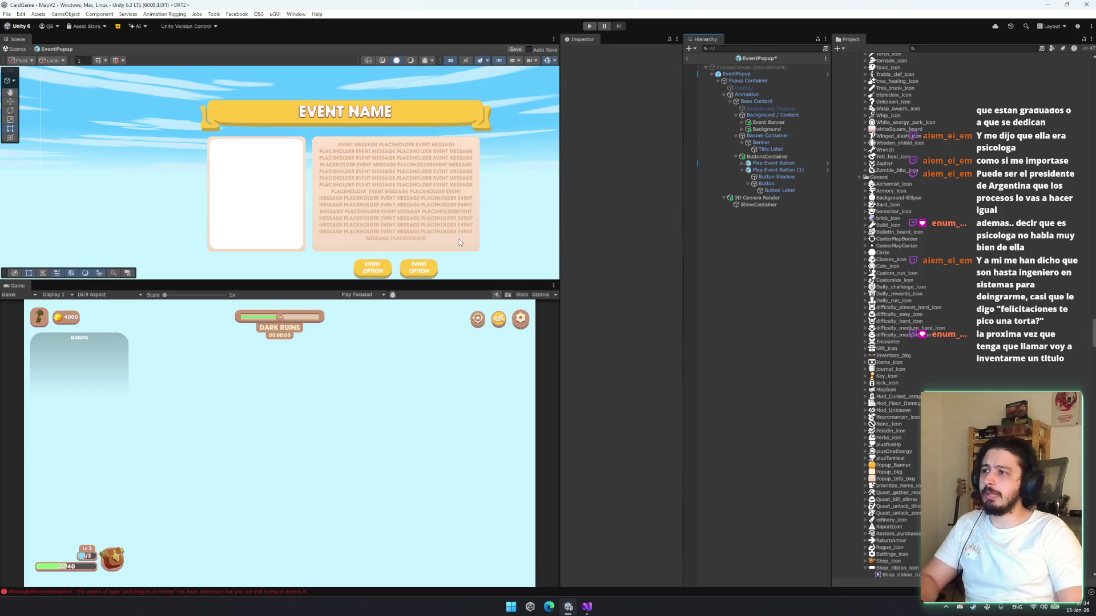
{"action": "mouse_move", "coordinate": [413, 161]}
{"action": "left_mouse_down"}
{"action": "mouse_move", "coordinate": [319, 117]}
{"action": "mouse_move", "coordinate": [268, 119]}
{"action": "left_mouse_up"}
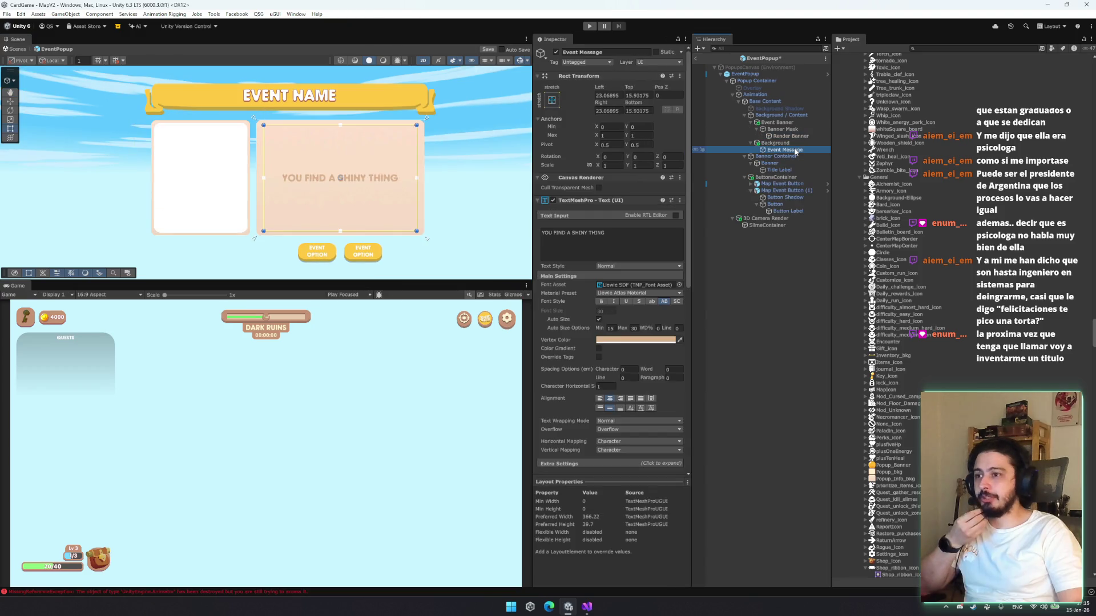
Browse the popup's children and undo an accidental Background panel resize
{"action": "left_click", "coordinate": [793, 131]}
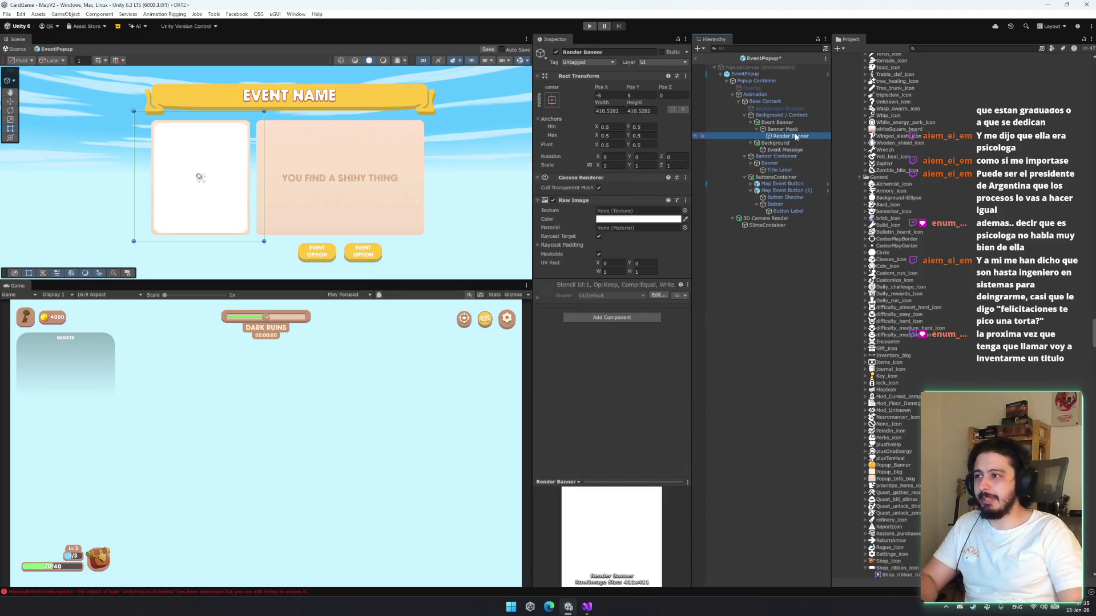
{"action": "key", "text": "Down"}
{"action": "key", "text": "Down"}
{"action": "key", "text": "Down"}
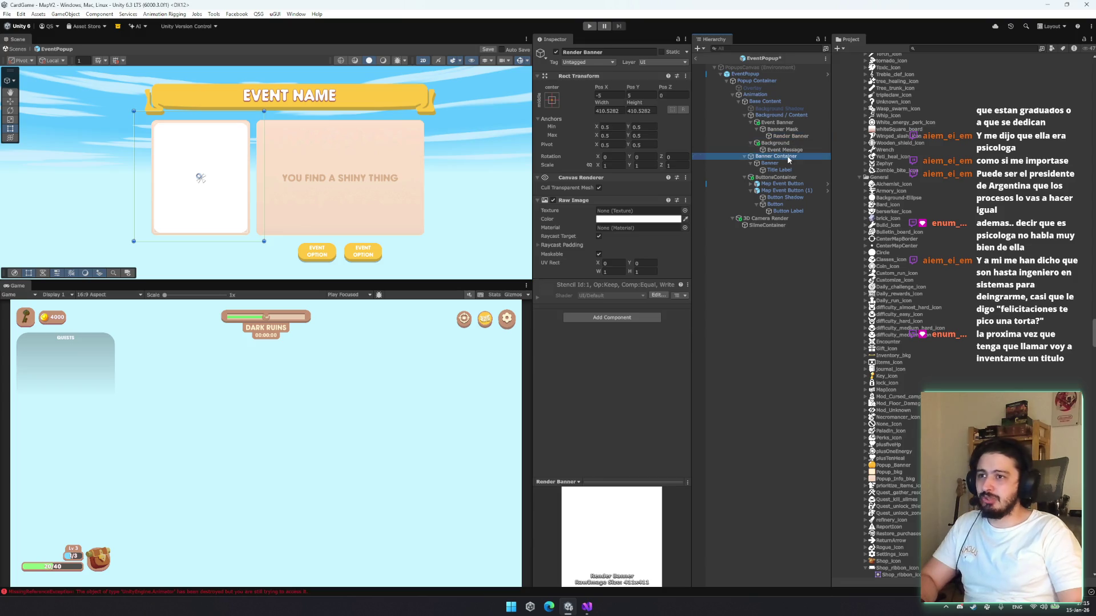
{"action": "left_click", "coordinate": [782, 143]}
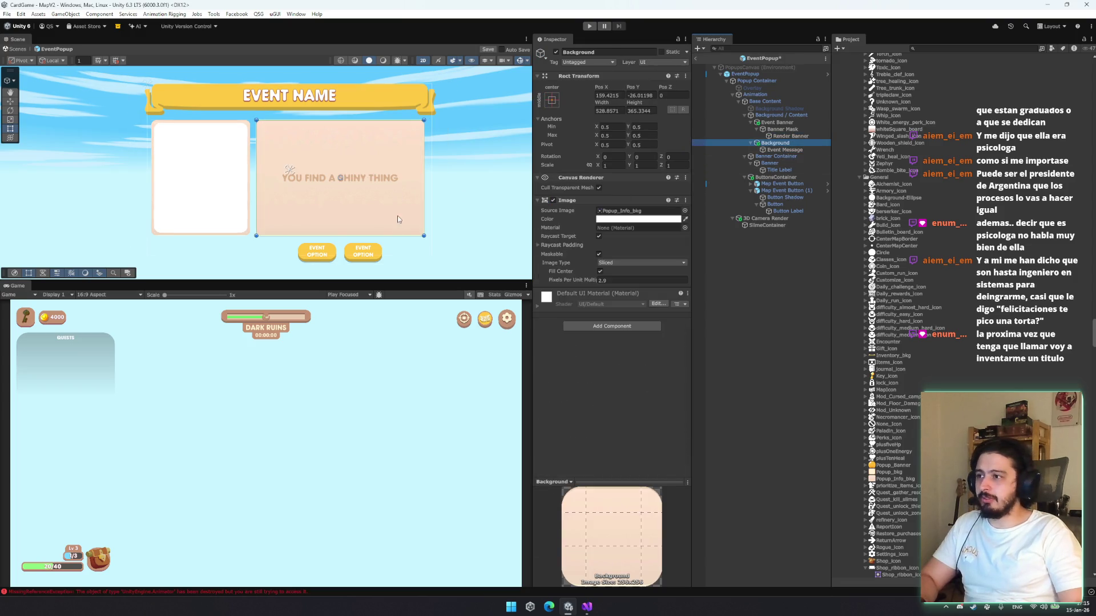
{"action": "left_click_drag", "start_coordinate": [391, 234], "coordinate": [392, 193]}
{"action": "left_click", "coordinate": [461, 218]}
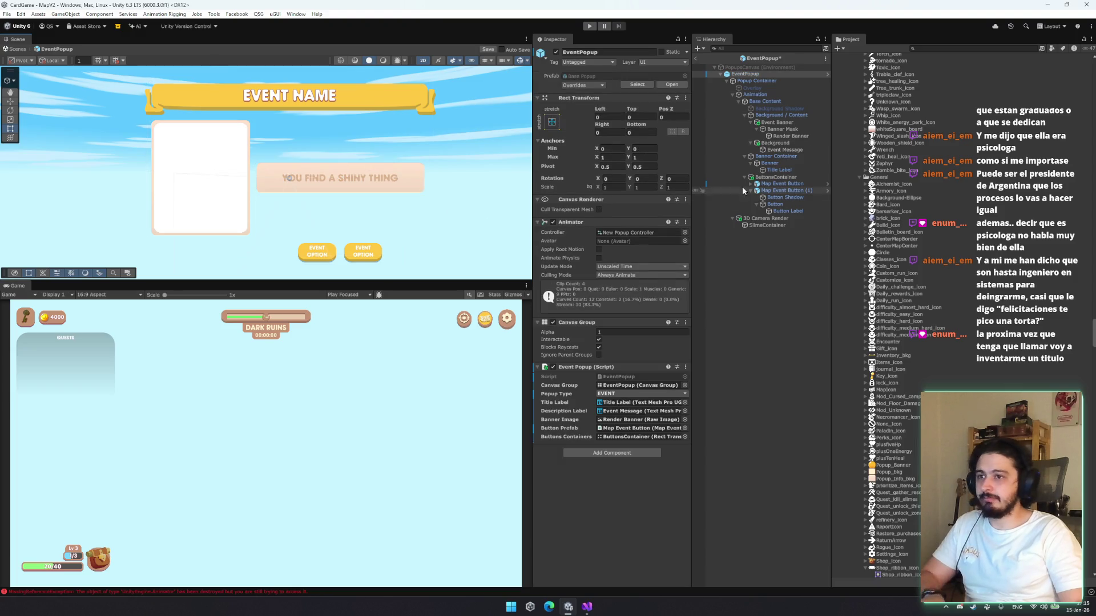
{"action": "left_click", "coordinate": [776, 142]}
{"action": "key", "text": "ctrl+z"}
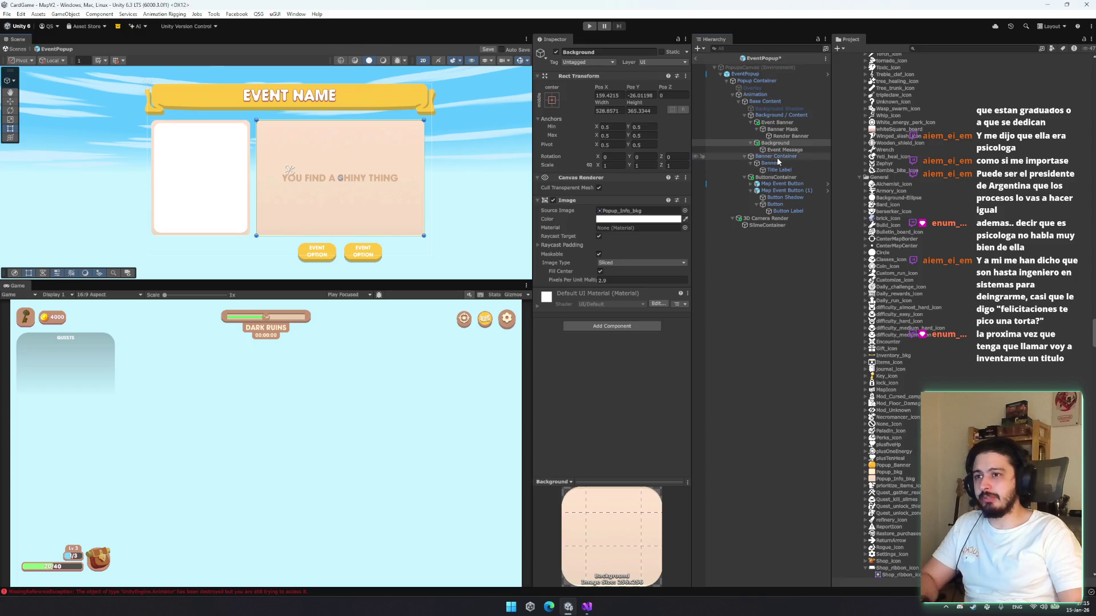
Inspect the Event Message text, trying left alignment before restoring centre alignment
{"action": "left_click", "coordinate": [779, 157]}
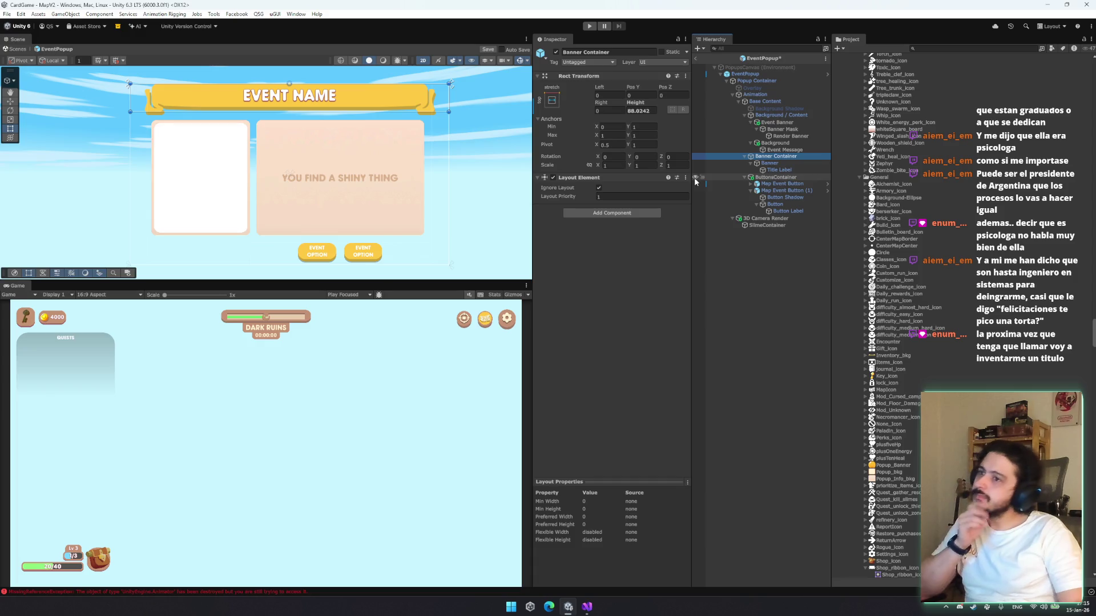
{"action": "left_click", "coordinate": [790, 136]}
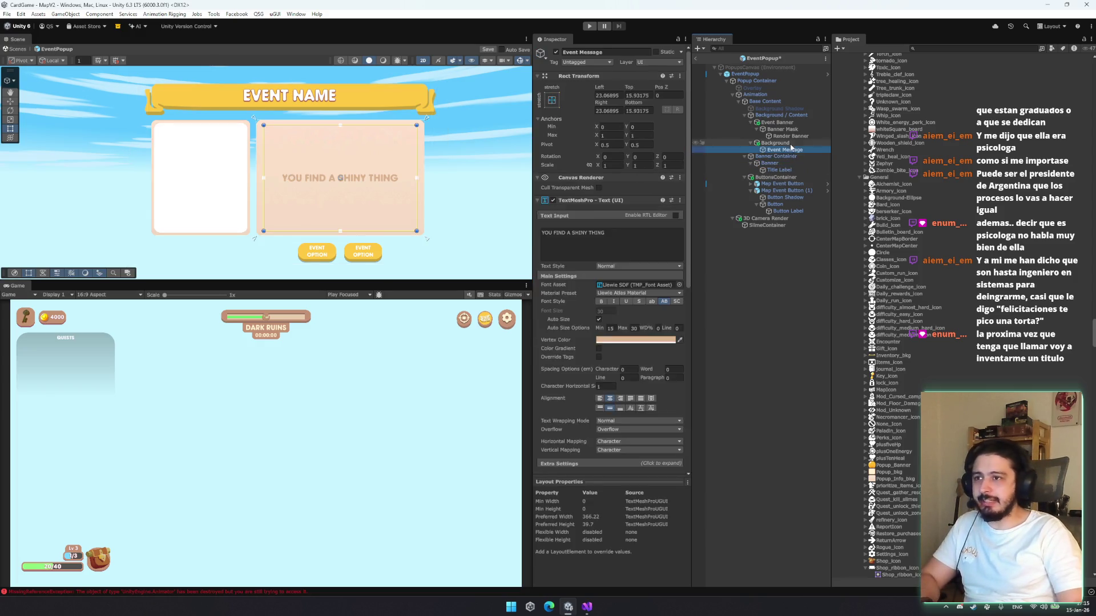
{"action": "left_click", "coordinate": [785, 149]}
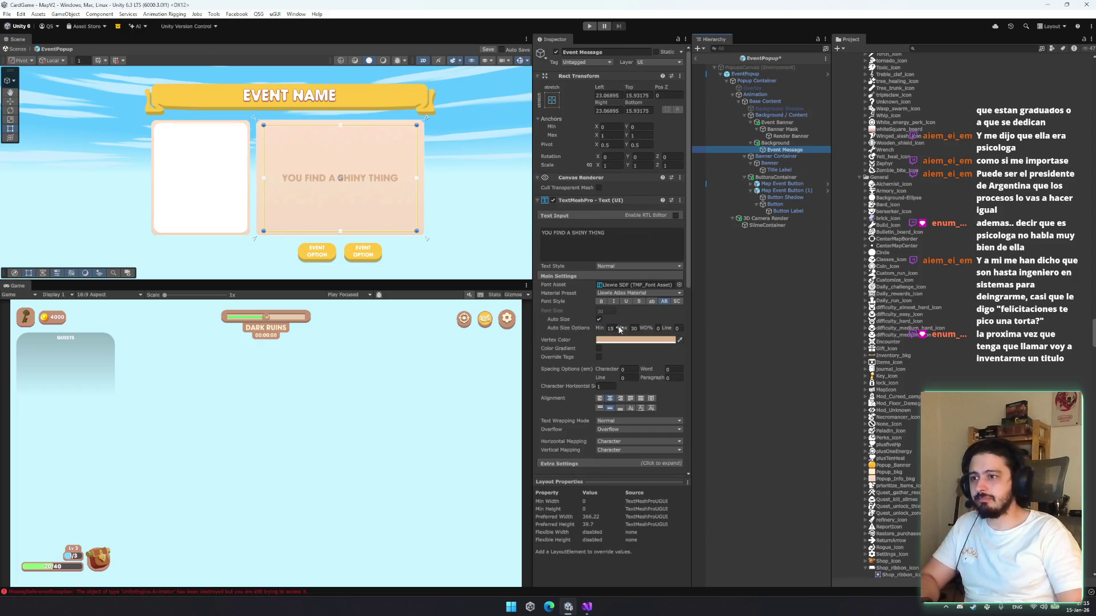
{"action": "left_click", "coordinate": [610, 245]}
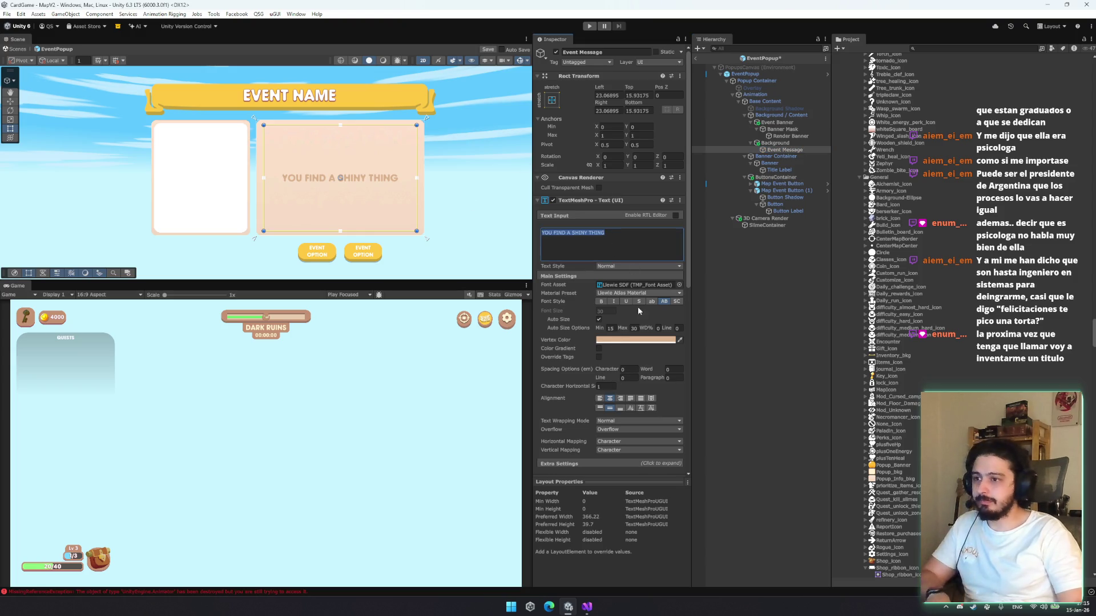
{"action": "left_click", "coordinate": [601, 404]}
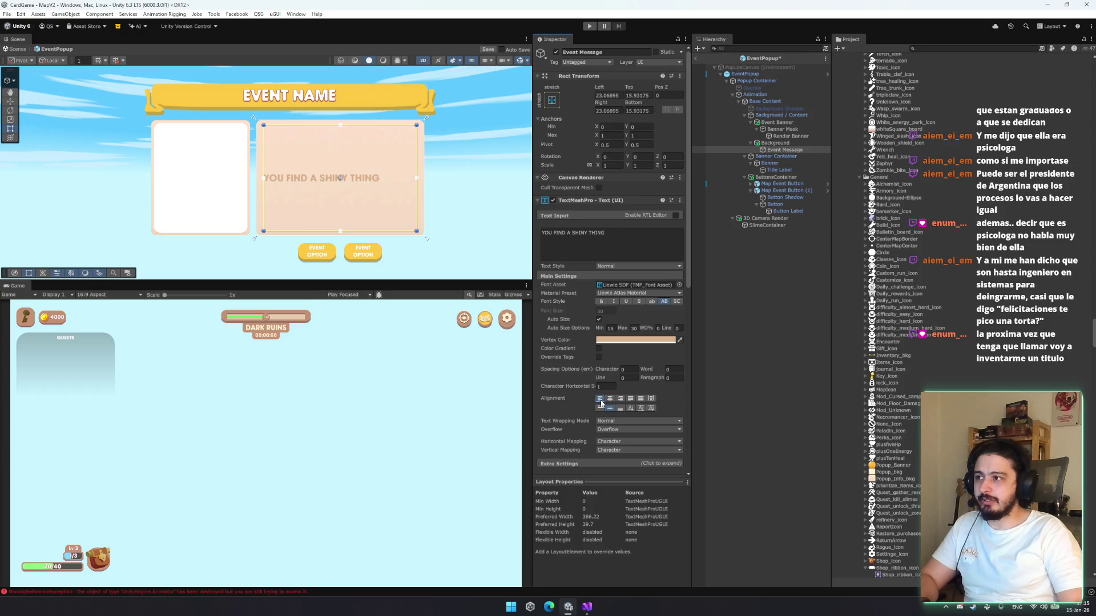
{"action": "left_click", "coordinate": [610, 398]}
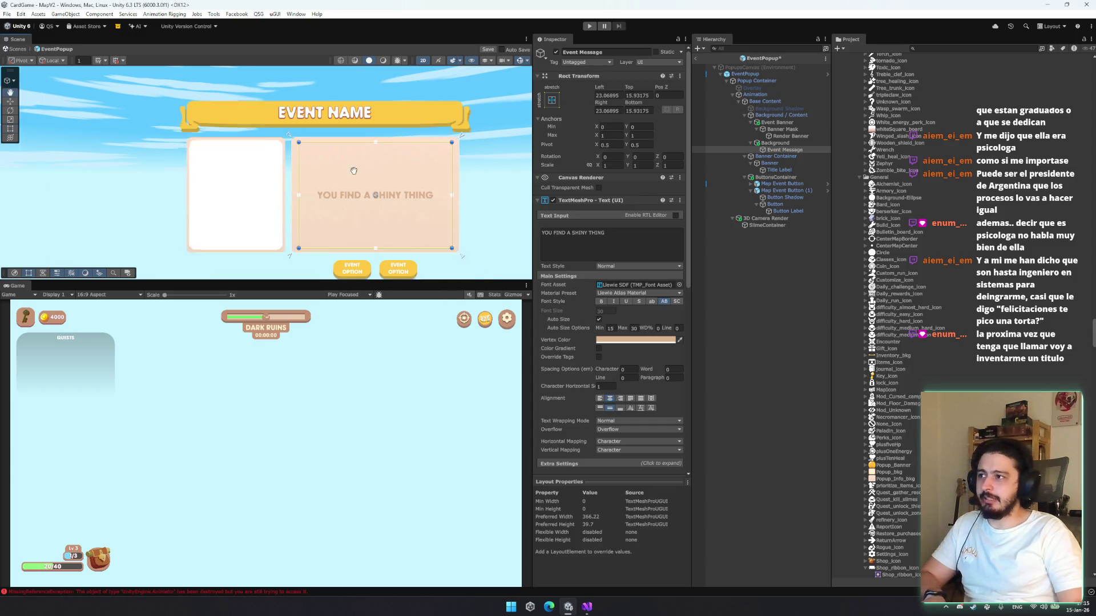
Duplicate both Map Event Button objects, then delete the extra copies
{"action": "left_click", "coordinate": [777, 129]}
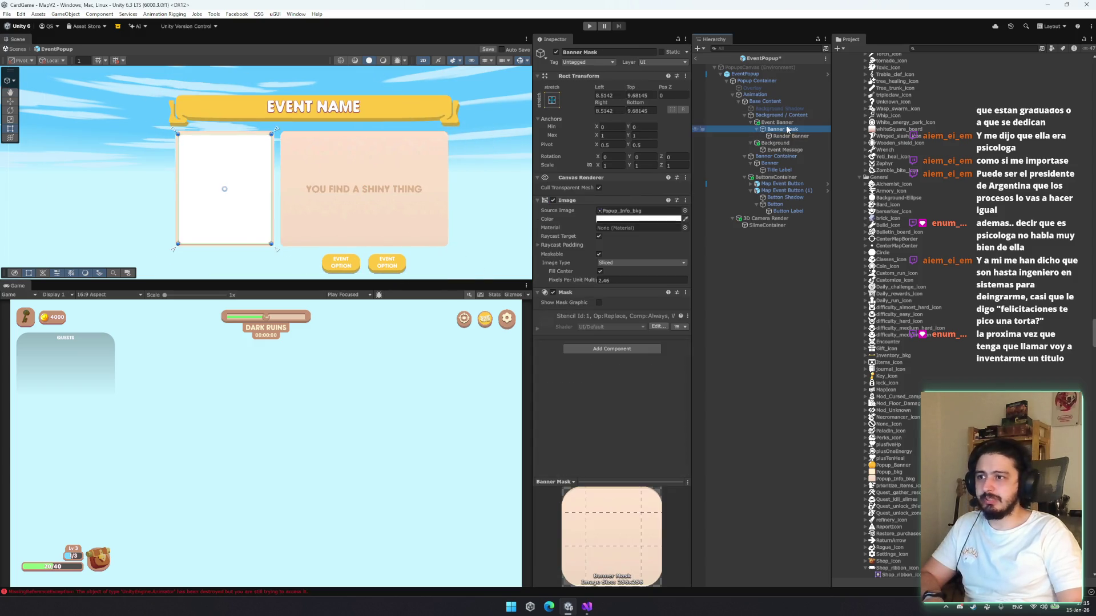
{"action": "left_click", "coordinate": [776, 122]}
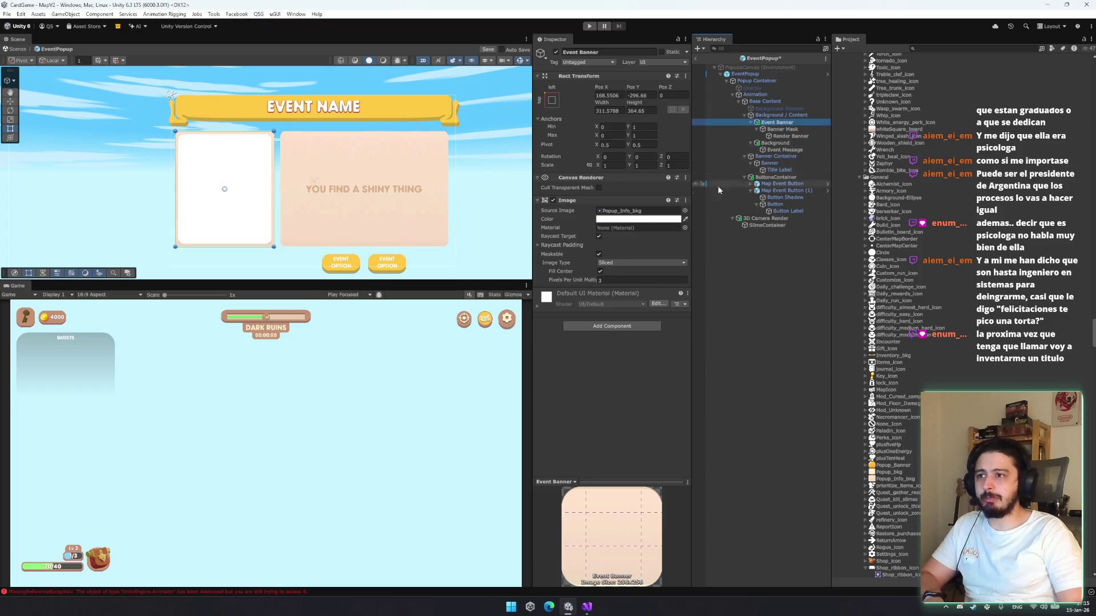
{"action": "left_click", "coordinate": [775, 143]}
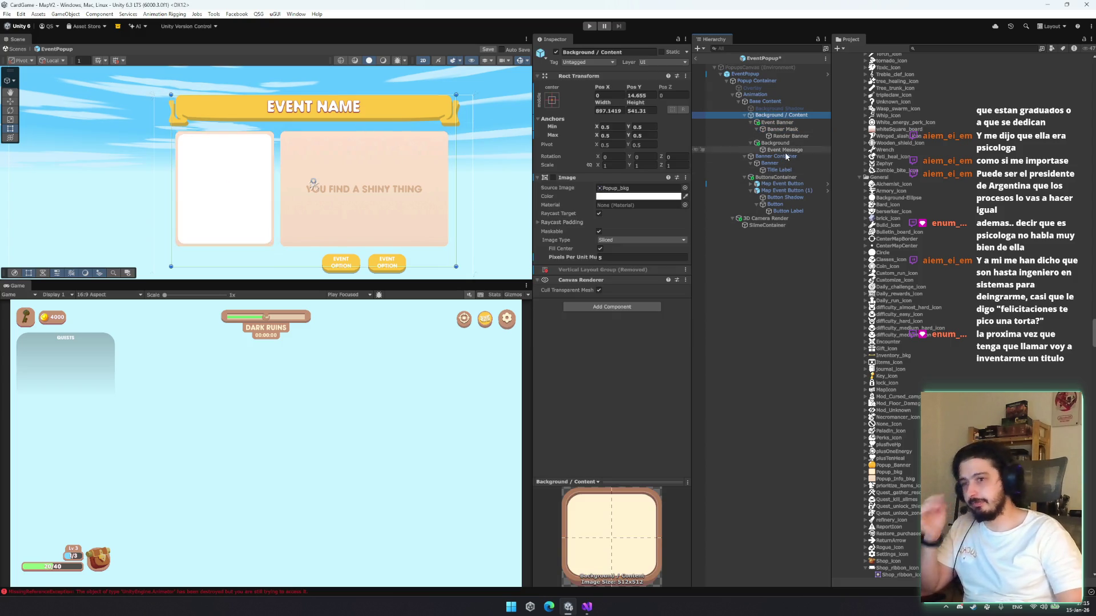
{"action": "left_click", "coordinate": [783, 190]}
{"action": "key", "text": "ctrl+d"}
{"action": "key", "text": "ctrl+d"}
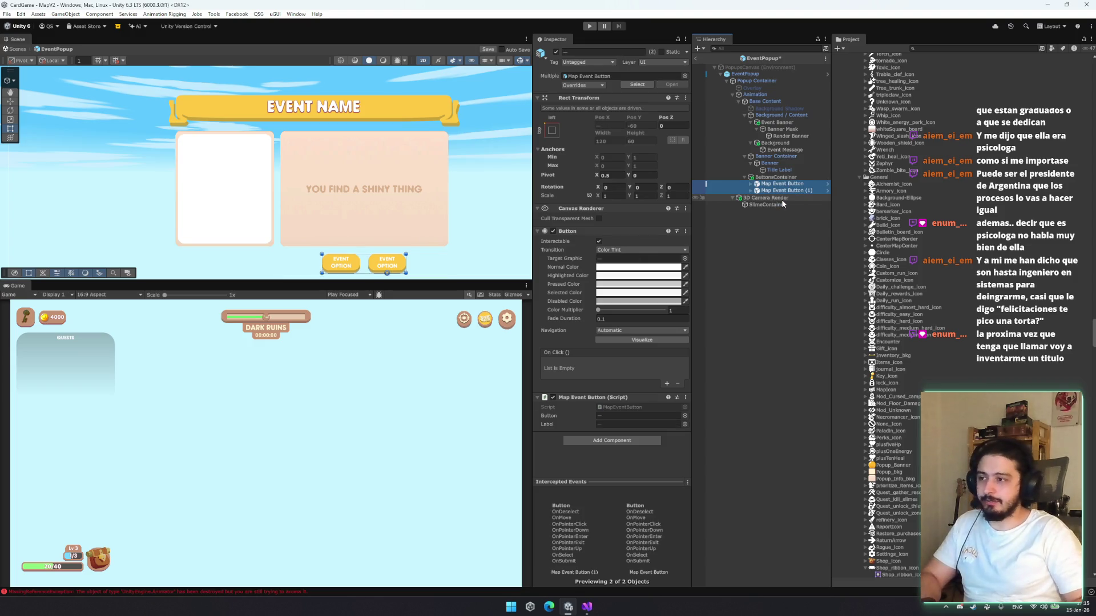
{"action": "key", "text": "Delete"}
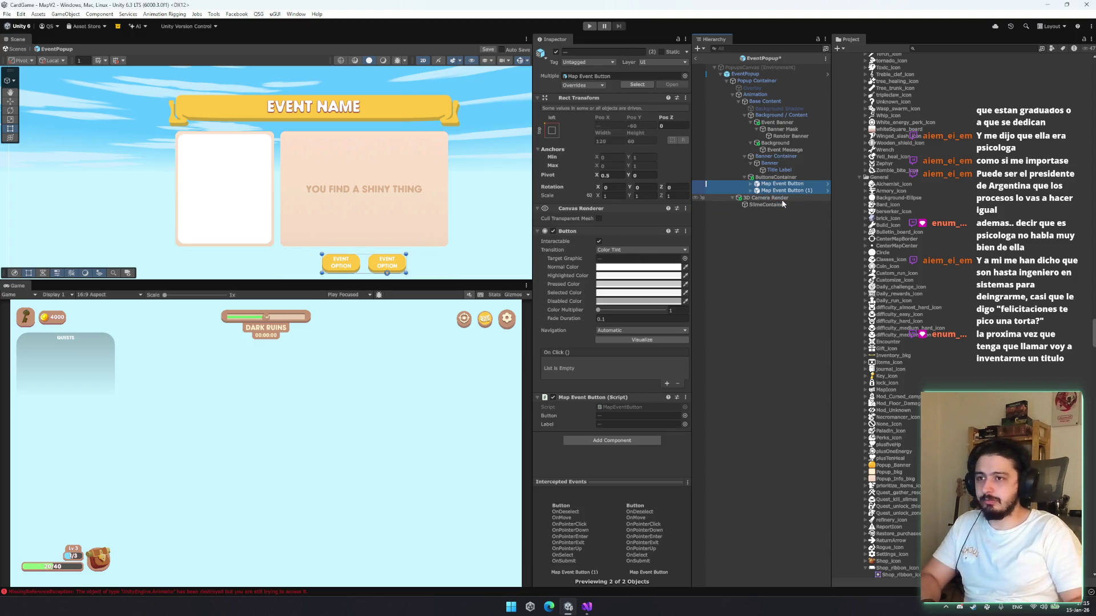
Fold the Banner Container closed, select the EventPopup root and exit prefab mode
{"action": "left_click", "coordinate": [789, 165]}
{"action": "left_click", "coordinate": [792, 156]}
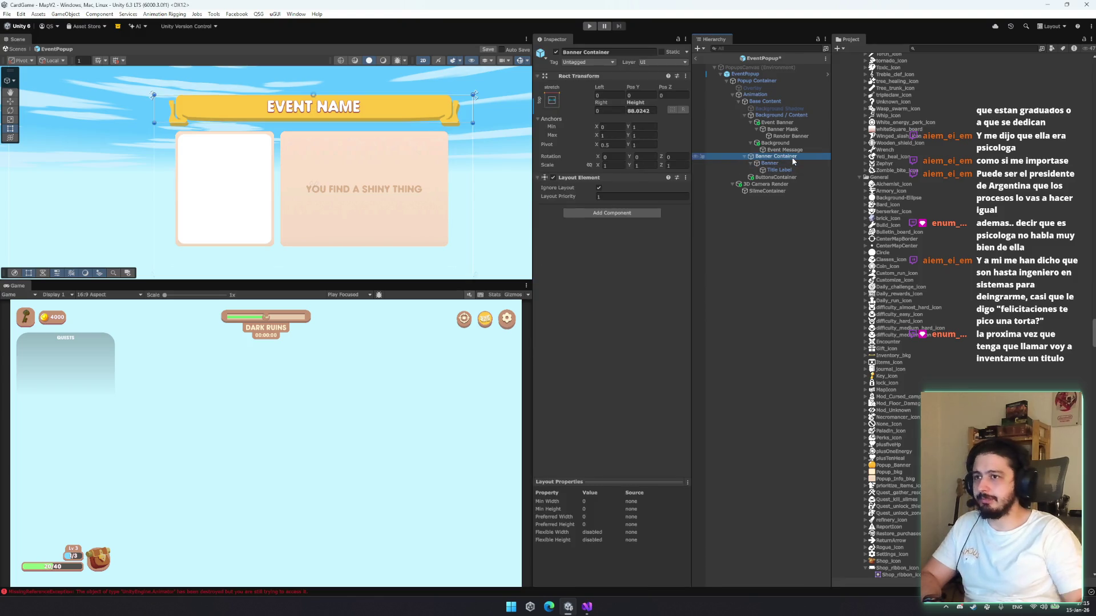
{"action": "key", "text": "Left"}
{"action": "left_click", "coordinate": [744, 75]}
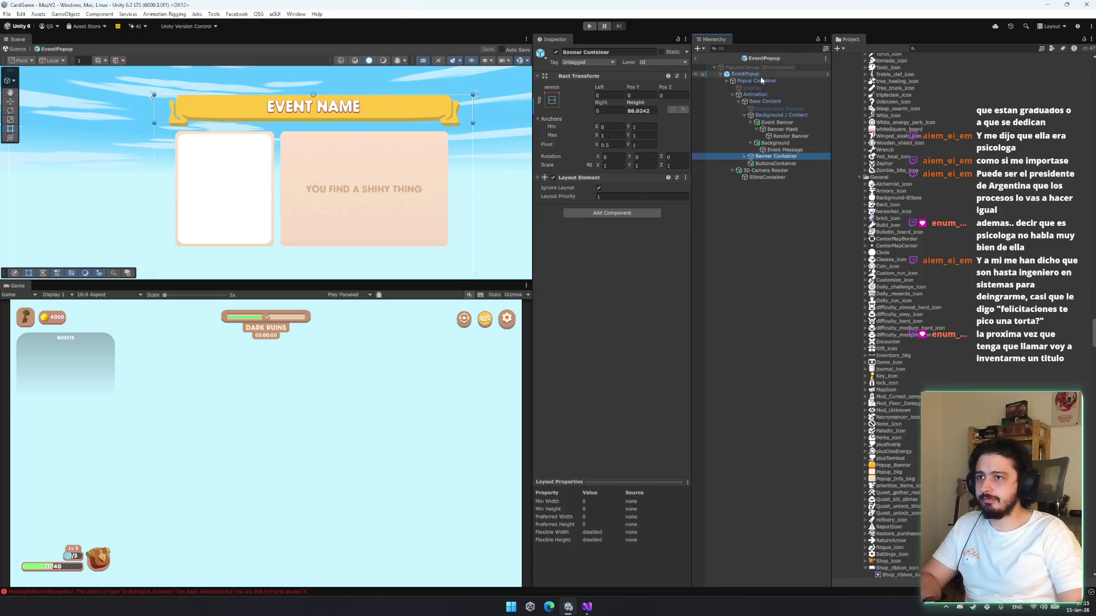
{"action": "left_click", "coordinate": [694, 58]}
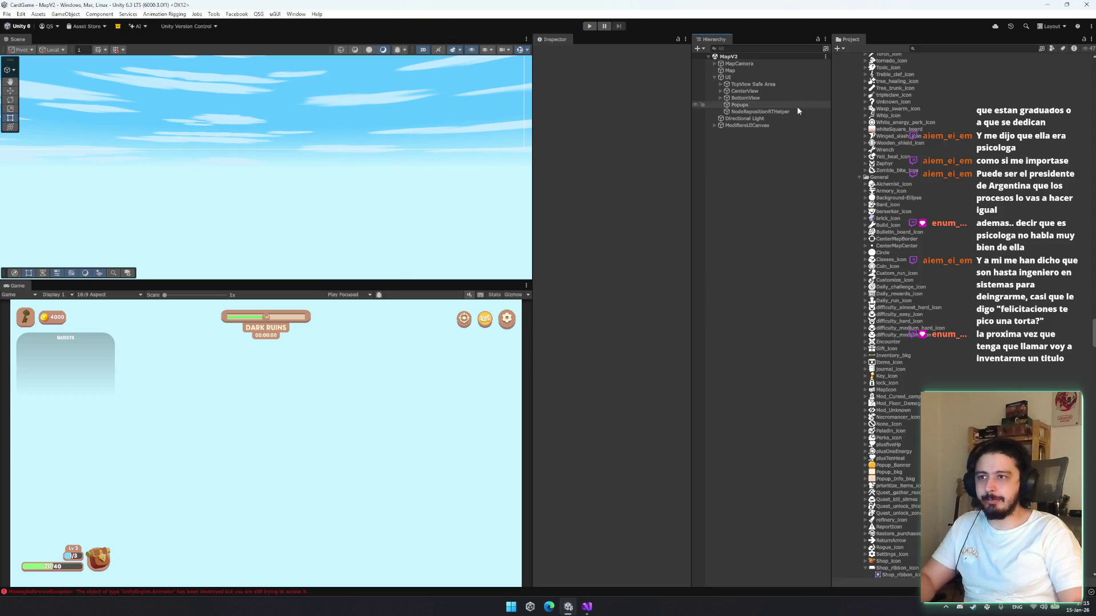
Enter play mode with the toolbar's Play button
{"action": "left_click", "coordinate": [589, 26]}
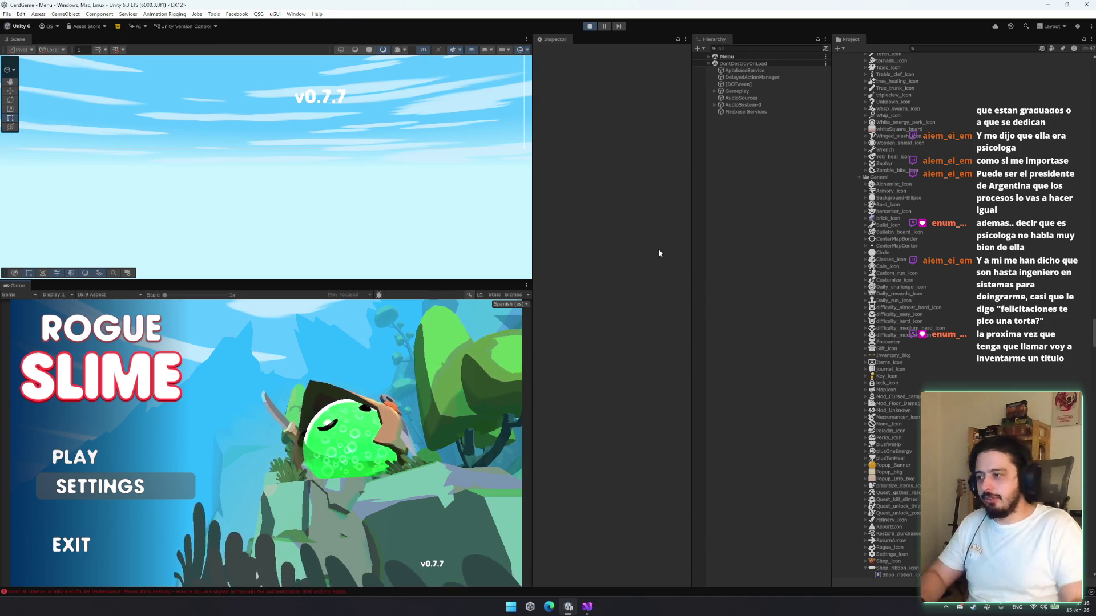
Start the game with PLAY and CONTINUAR, then close the encounter popup
{"action": "left_click", "coordinate": [131, 457]}
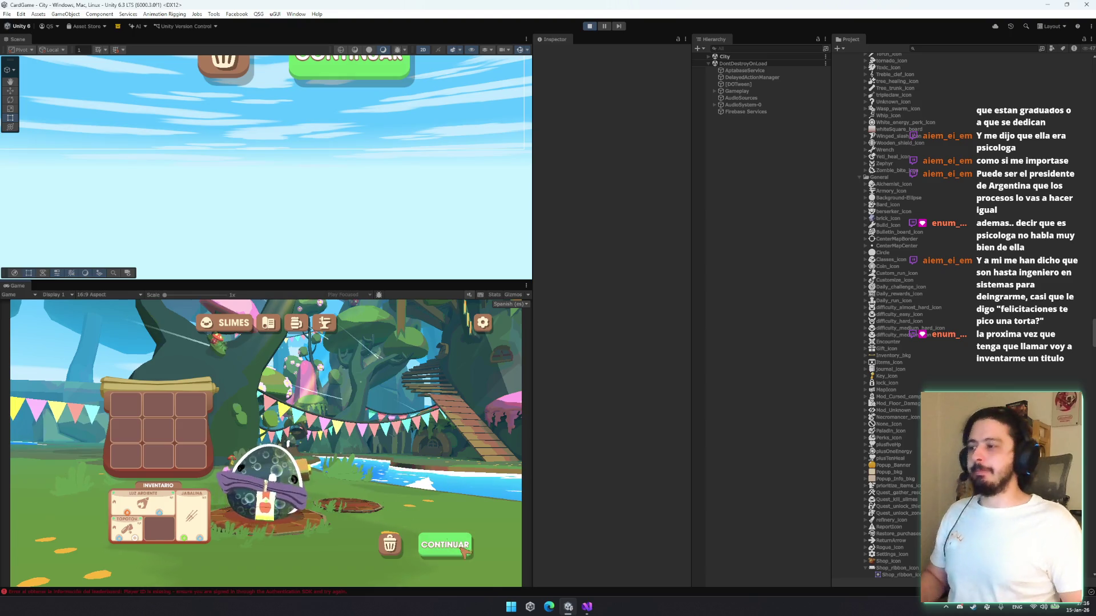
{"action": "left_click", "coordinate": [451, 543]}
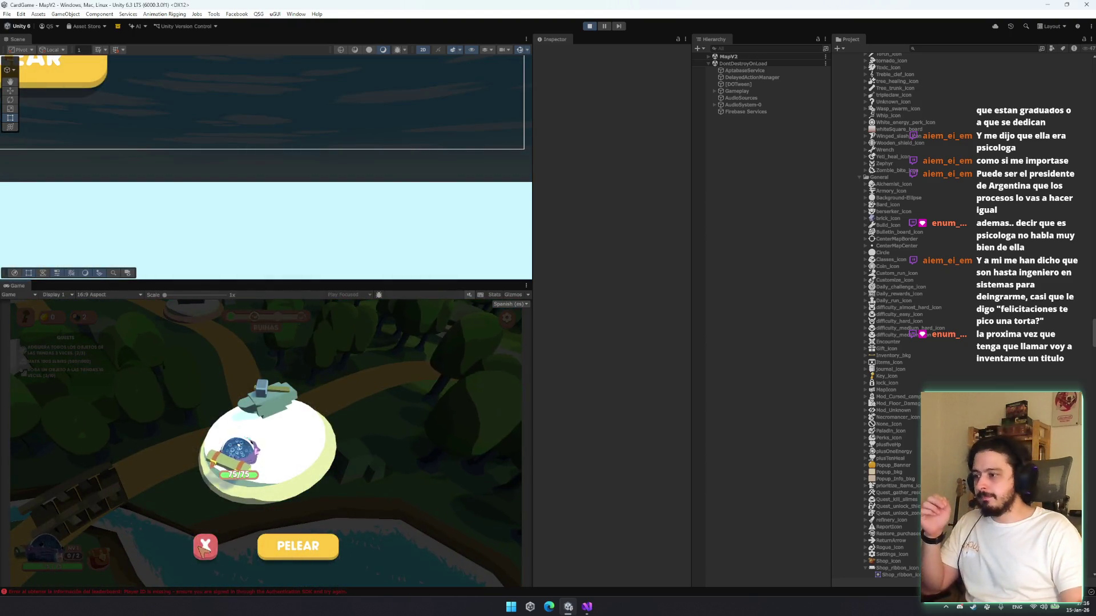
{"action": "left_click", "coordinate": [203, 549]}
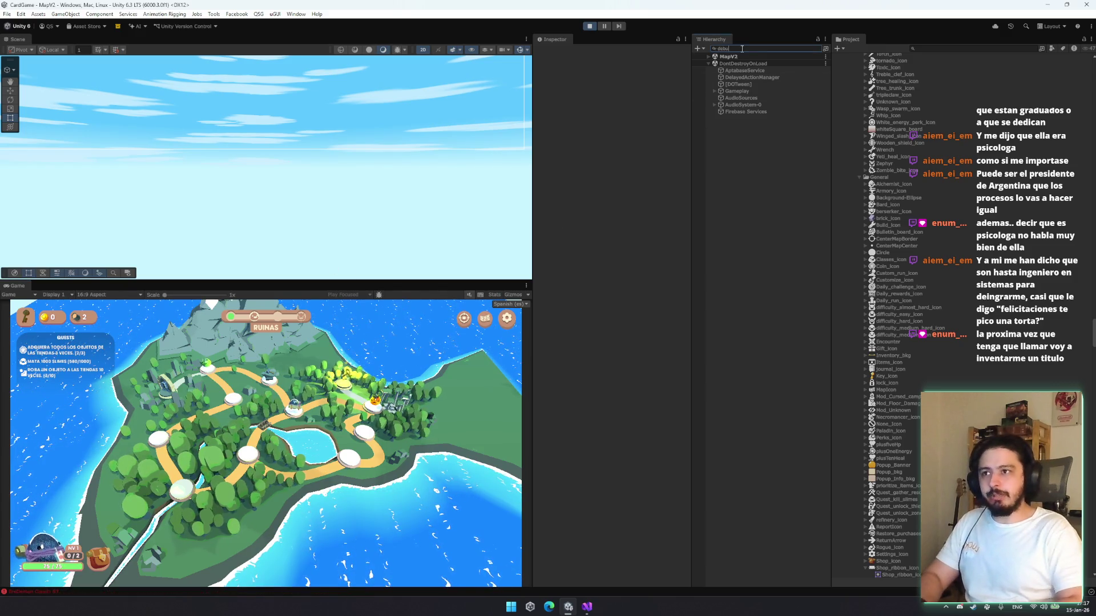
Switch the map to Ruins_Easy-2 in the DEBUG panel and click an event node
{"action": "type", "text": "g"}
{"action": "left_click", "coordinate": [734, 63]}
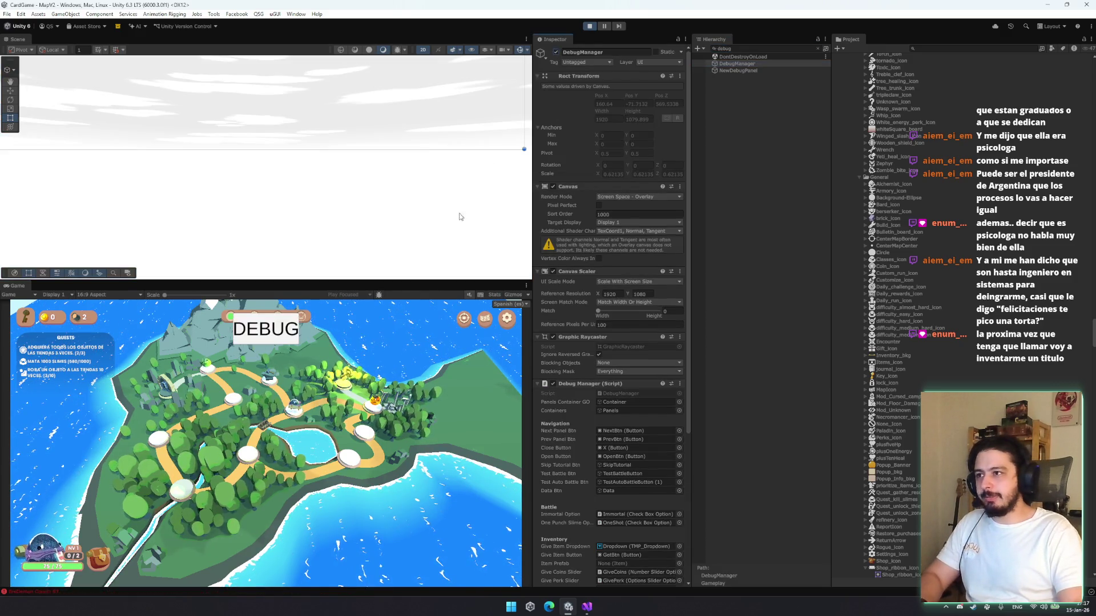
{"action": "left_click", "coordinate": [278, 336]}
{"action": "left_click", "coordinate": [385, 387]}
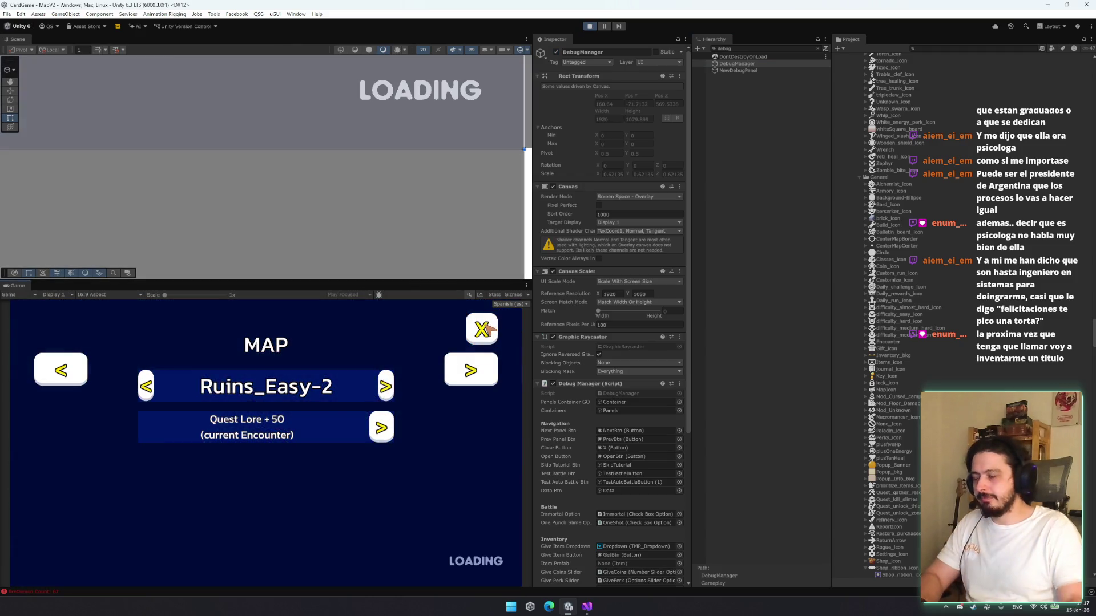
{"action": "left_click", "coordinate": [485, 329]}
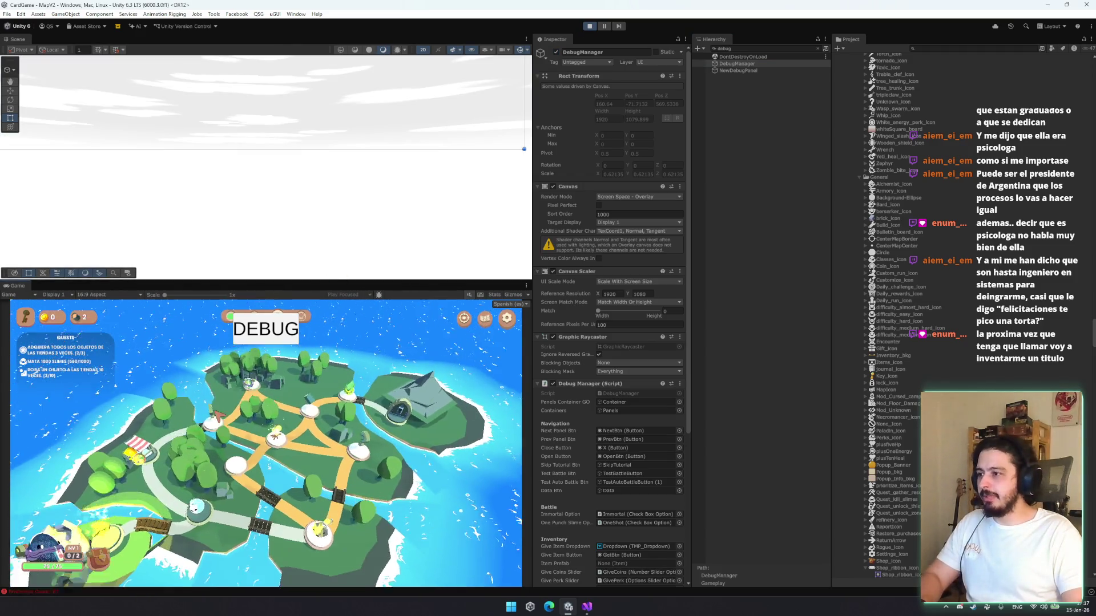
{"action": "left_click", "coordinate": [217, 415]}
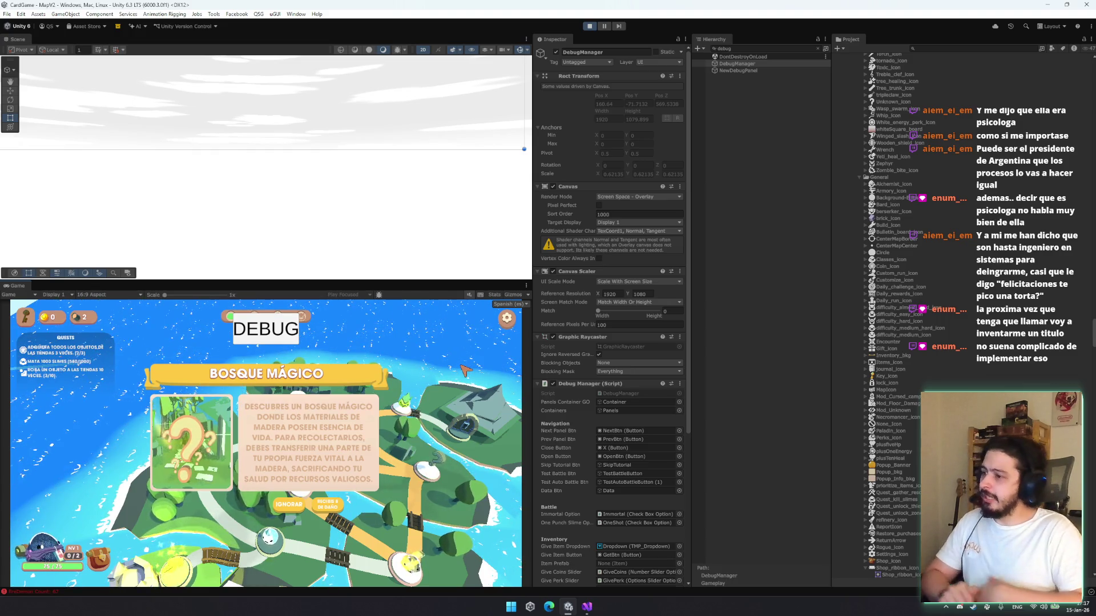
Clear the Hierarchy filter and browse the running scene's UI, Gameplay and light objects
{"action": "double_click", "coordinate": [725, 48]}
{"action": "key", "text": "BackSpace"}
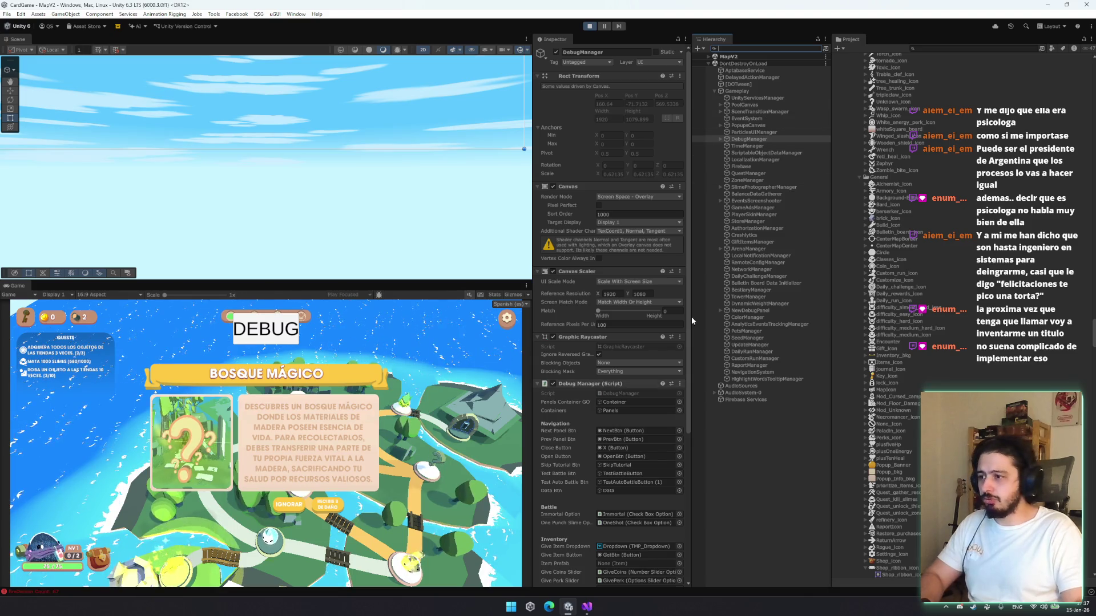
{"action": "left_click", "coordinate": [787, 69]}
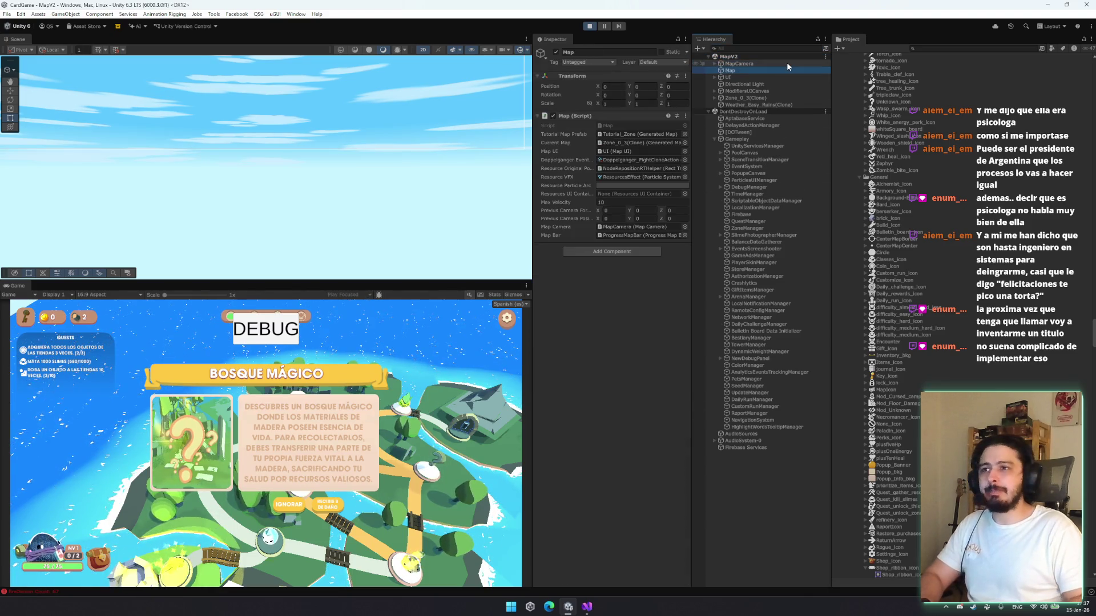
{"action": "key", "text": "Down"}
{"action": "key", "text": "Right"}
{"action": "key", "text": "Down"}
{"action": "key", "text": "Down"}
{"action": "key", "text": "Down"}
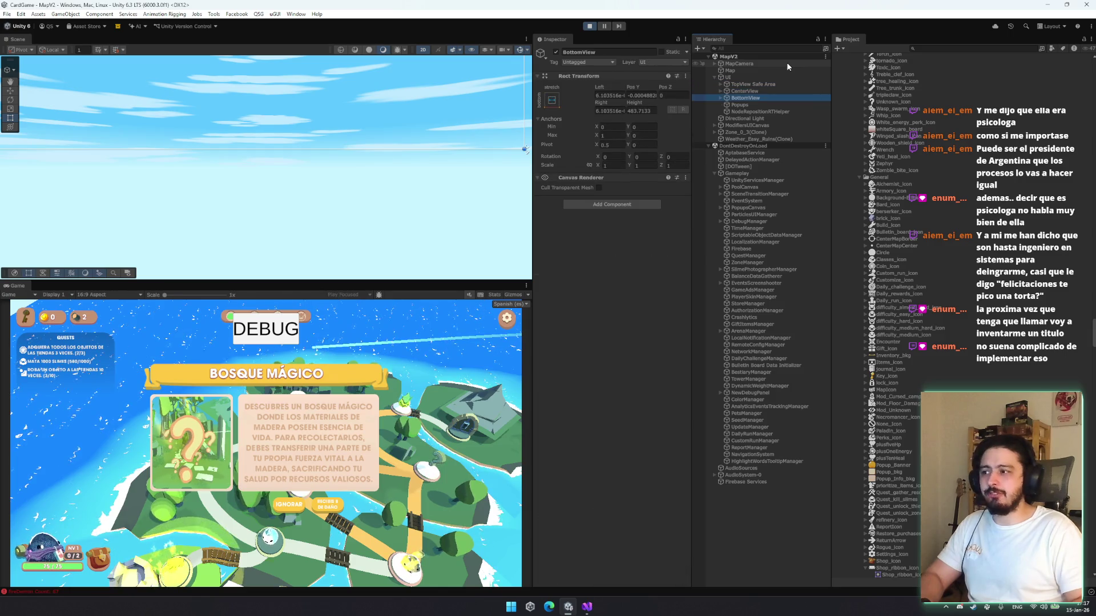
{"action": "key", "text": "Down"}
{"action": "key", "text": "Down"}
{"action": "key", "text": "Down"}
{"action": "key", "text": "Up"}
{"action": "key", "text": "Up"}
{"action": "key", "text": "Up"}
{"action": "key", "text": "Right"}
{"action": "key", "text": "Left"}
{"action": "key", "text": "Up"}
{"action": "key", "text": "Right"}
{"action": "key", "text": "Down"}
{"action": "key", "text": "Left"}
{"action": "key", "text": "Left"}
{"action": "key", "text": "Left"}
{"action": "key", "text": "Down"}
{"action": "key", "text": "Down"}
{"action": "key", "text": "Down"}
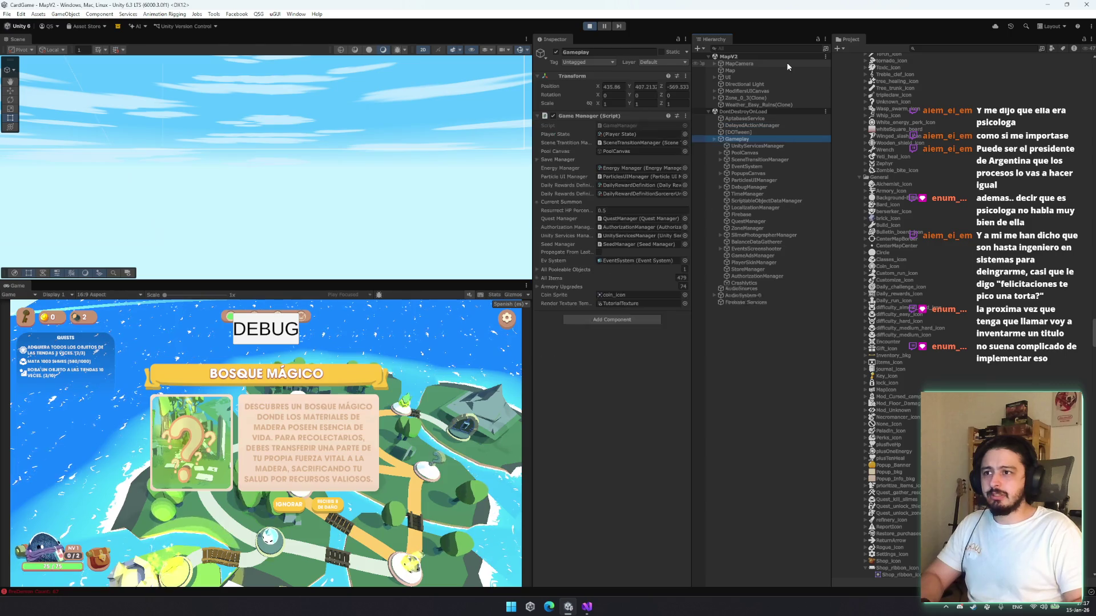
{"action": "key", "text": "Left"}
{"action": "key", "text": "Left"}
{"action": "key", "text": "Up"}
{"action": "key", "text": "Up"}
{"action": "key", "text": "Up"}
{"action": "key", "text": "Right"}
{"action": "key", "text": "Up"}
{"action": "key", "text": "Down"}
{"action": "key", "text": "Left"}
{"action": "key", "text": "Up"}
{"action": "key", "text": "Up"}
{"action": "key", "text": "Right"}
{"action": "key", "text": "Down"}
{"action": "key", "text": "Down"}
{"action": "key", "text": "Down"}
{"action": "key", "text": "Down"}
{"action": "key", "text": "Up"}
{"action": "key", "text": "Right"}
{"action": "key", "text": "Left"}
{"action": "key", "text": "Left"}
{"action": "key", "text": "Left"}
Search 'eventpopup', select EventPopup(Clone) and expand it down to Popup Container
{"action": "left_click", "coordinate": [756, 48]}
{"action": "type", "text": "event"}
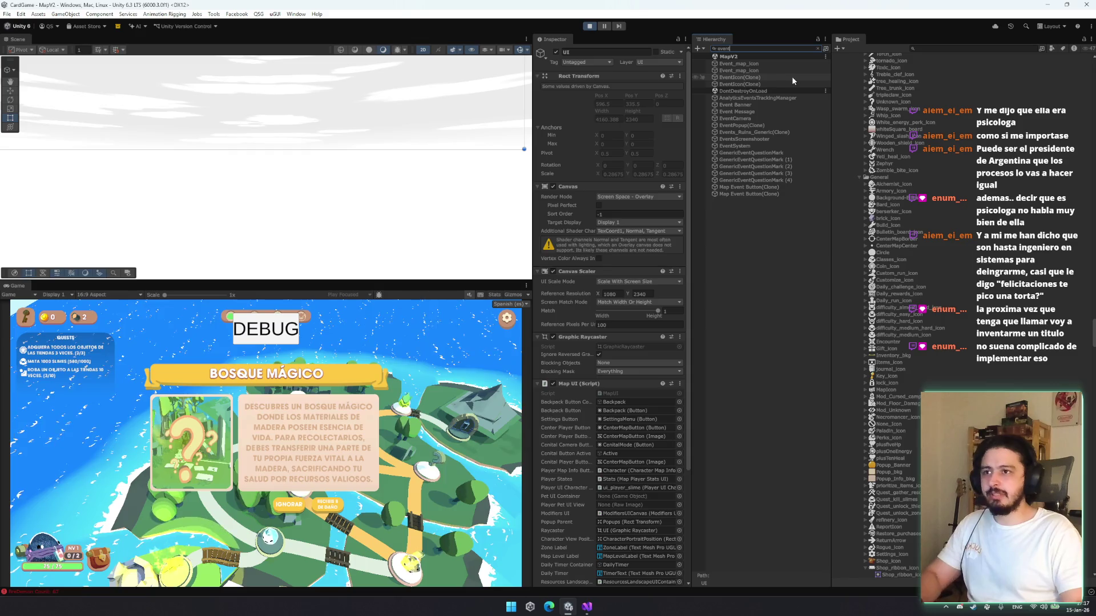
{"action": "left_click", "coordinate": [793, 77]}
{"action": "left_click", "coordinate": [769, 112]}
{"action": "left_click", "coordinate": [764, 48]}
{"action": "type", "text": "e"}
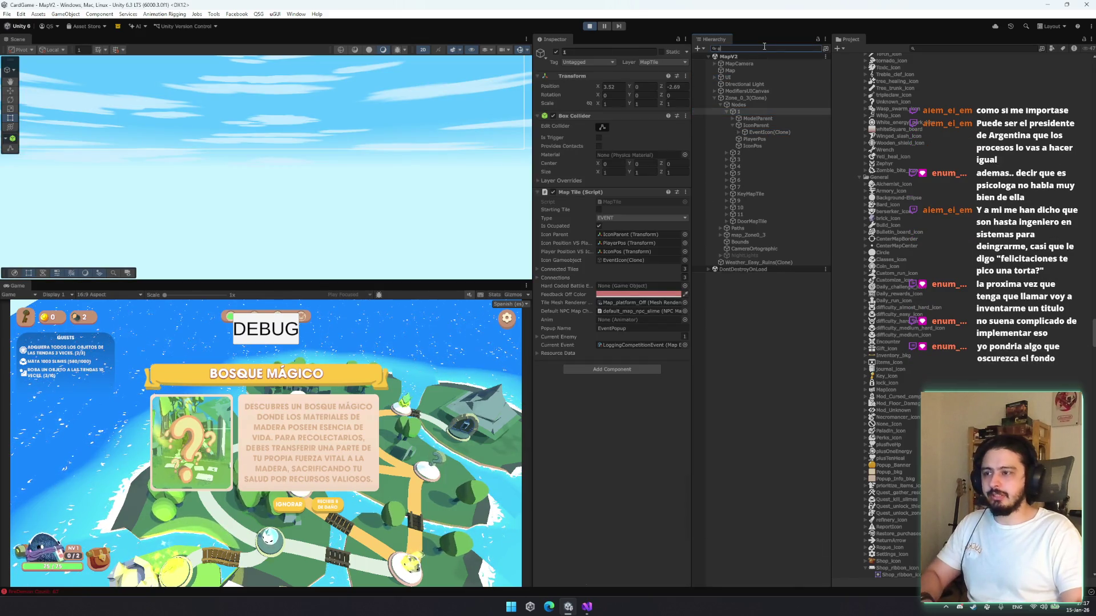
{"action": "type", "text": "ventpopup"}
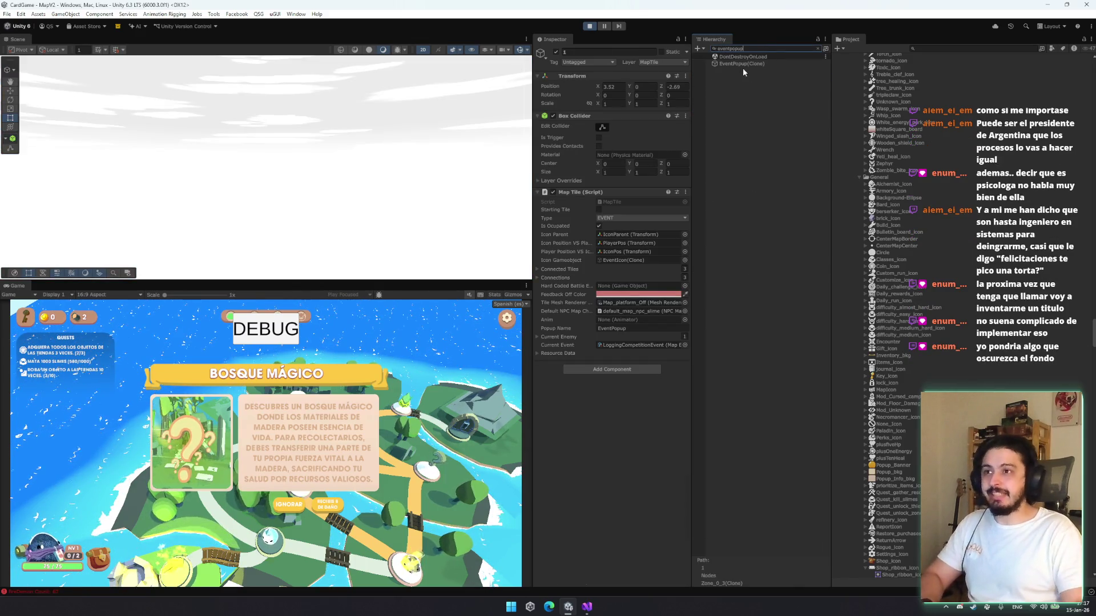
{"action": "left_click", "coordinate": [742, 63]}
{"action": "left_click", "coordinate": [817, 48]}
{"action": "key", "text": "Right"}
{"action": "key", "text": "Down"}
{"action": "key", "text": "Down"}
Activate the Overlay, give it the Glow sprite and stretch it beyond the popup
{"action": "left_click", "coordinate": [556, 52]}
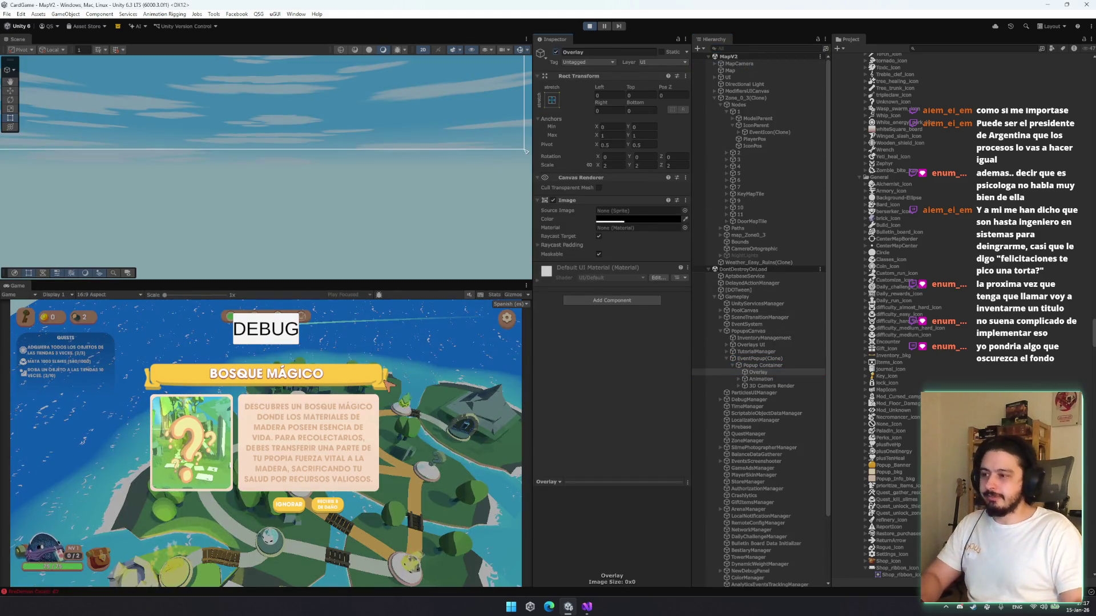
{"action": "left_click", "coordinate": [685, 211]}
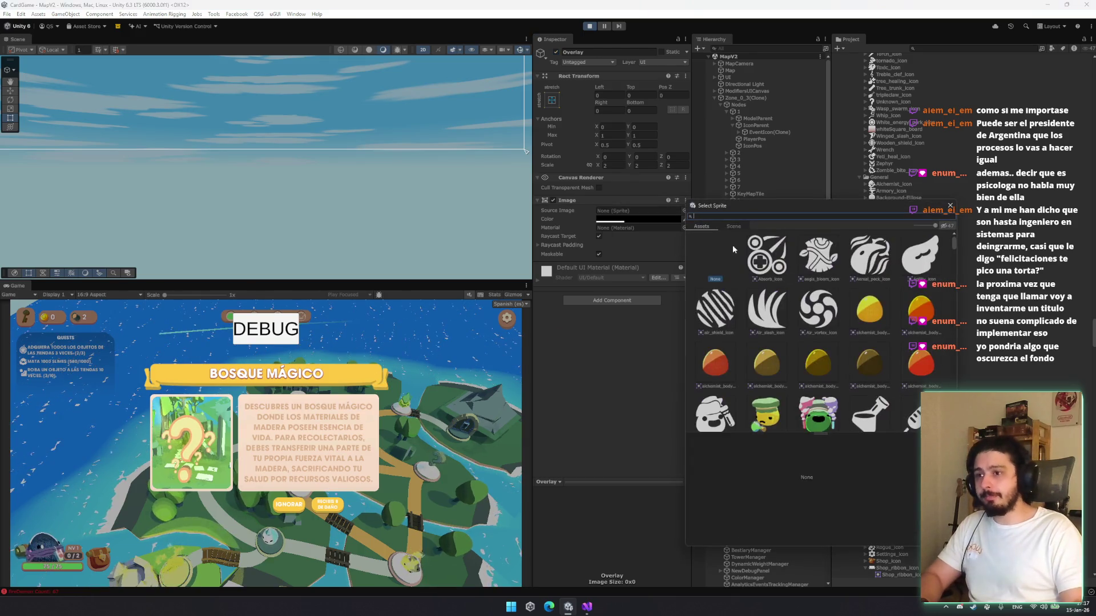
{"action": "left_click_drag", "start_coordinate": [954, 246], "coordinate": [937, 308]}
{"action": "double_click", "coordinate": [919, 400]}
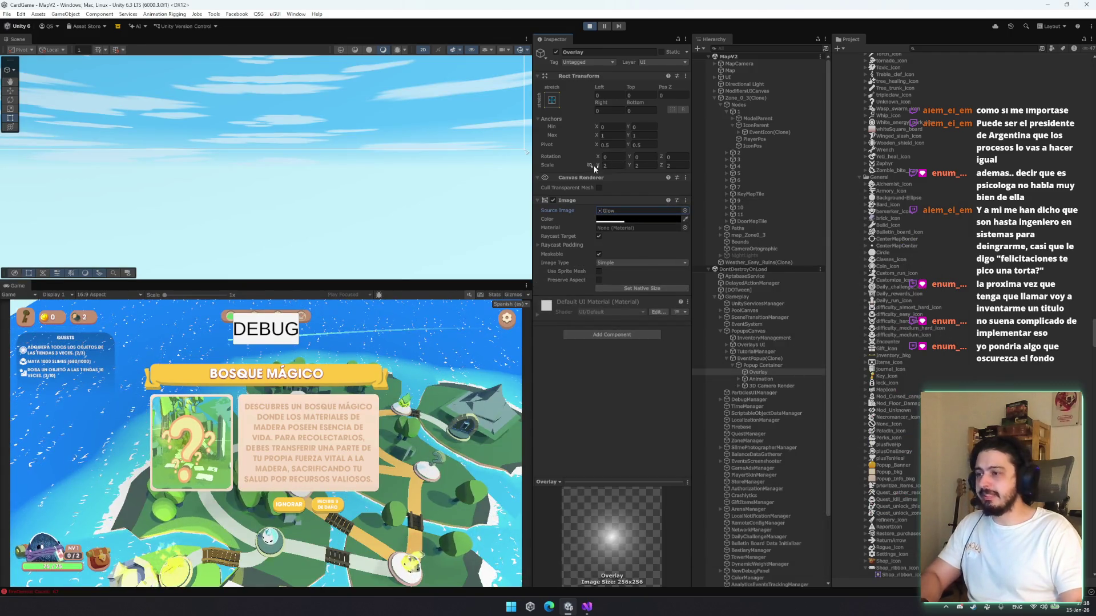
{"action": "double_click", "coordinate": [758, 372]}
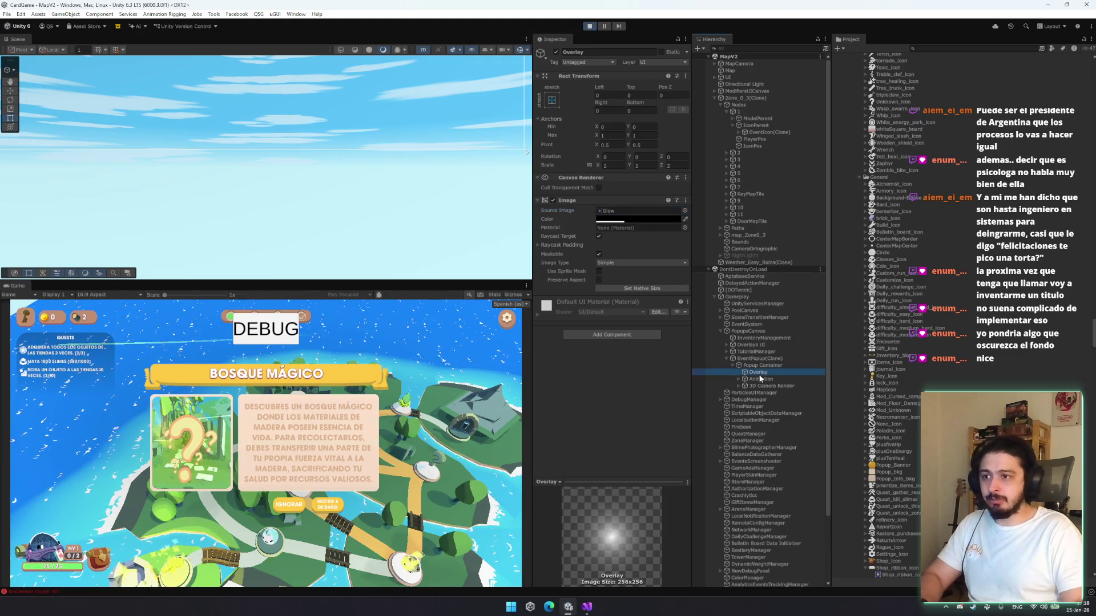
{"action": "scroll", "coordinate": [299, 157], "scroll_direction": "up", "scroll_amount": 2}
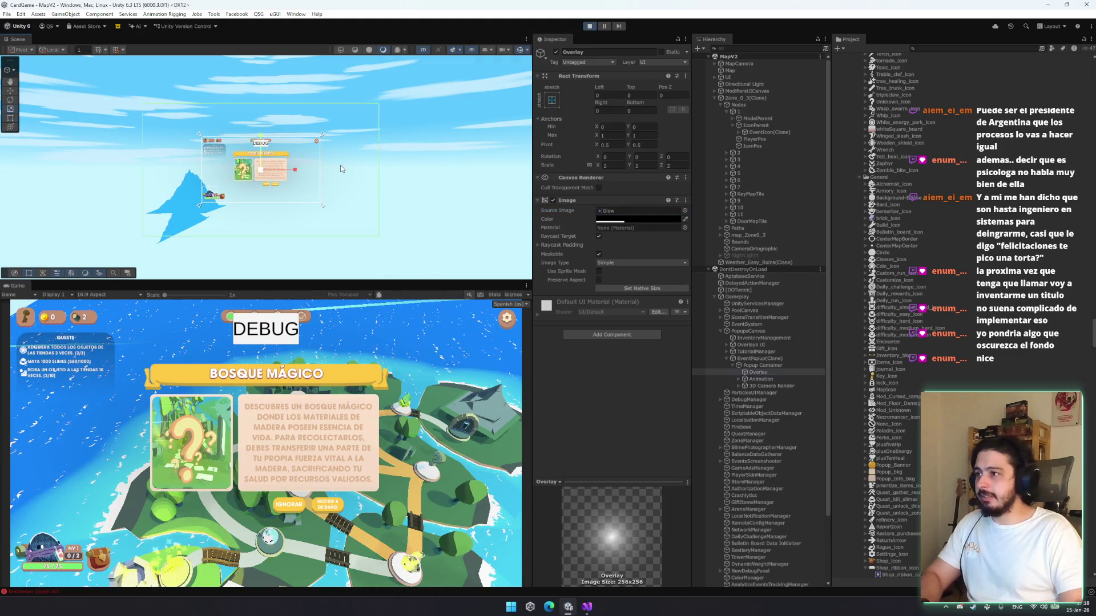
{"action": "left_click_drag", "start_coordinate": [379, 105], "coordinate": [387, 98]}
{"action": "key", "text": "ctrl+z"}
{"action": "scroll", "coordinate": [379, 191], "scroll_direction": "down", "scroll_amount": 2}
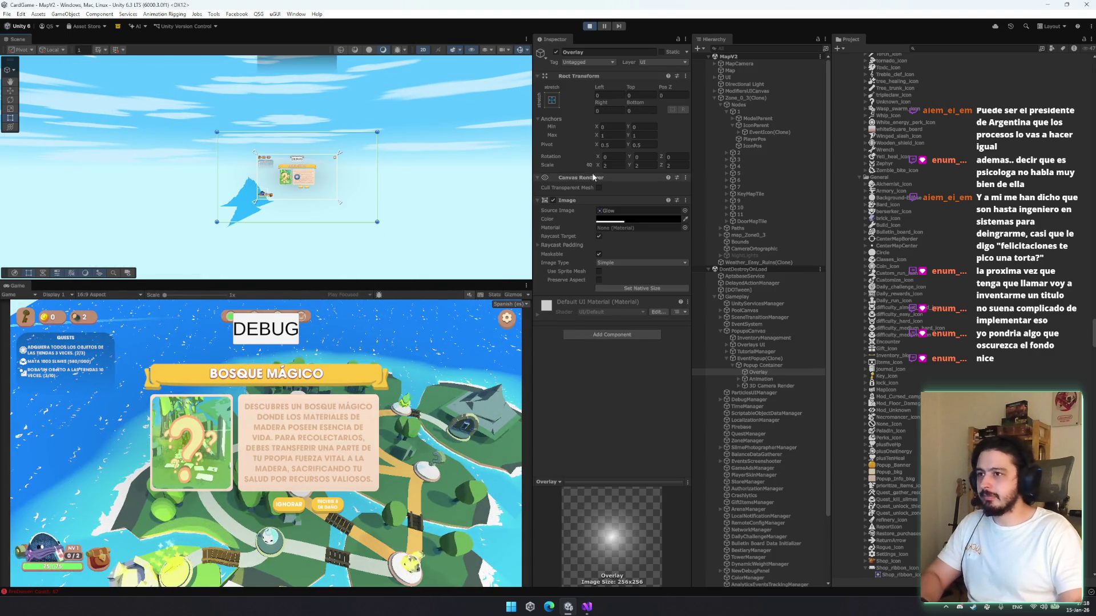
{"action": "left_click_drag", "start_coordinate": [376, 132], "coordinate": [475, 77]}
Set the Overlay Image color to black after trying a translucent red
{"action": "left_click", "coordinate": [667, 221]}
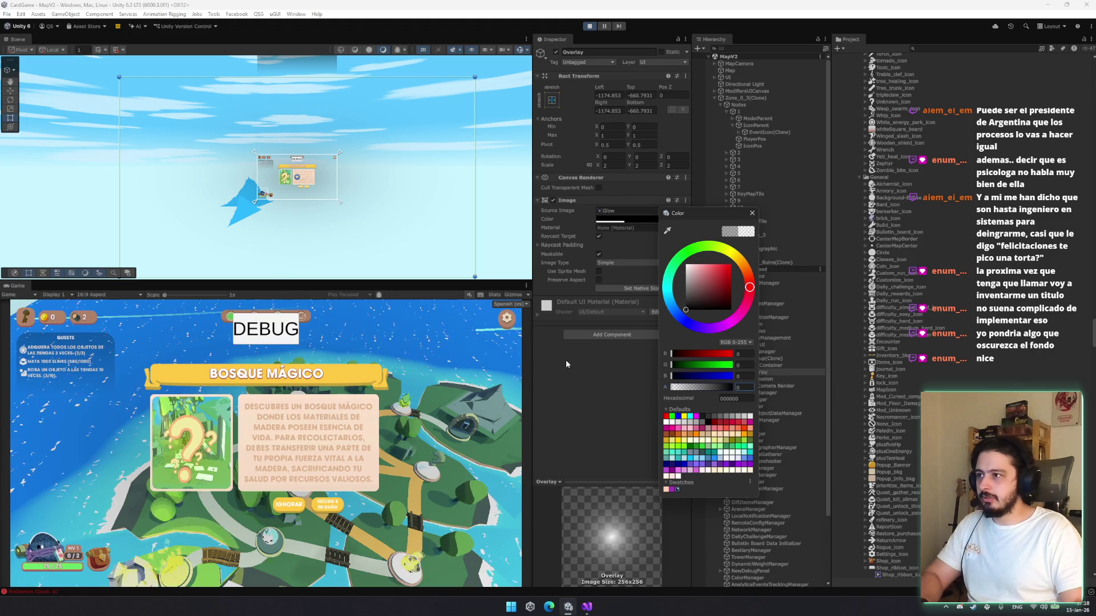
{"action": "left_click", "coordinate": [754, 215]}
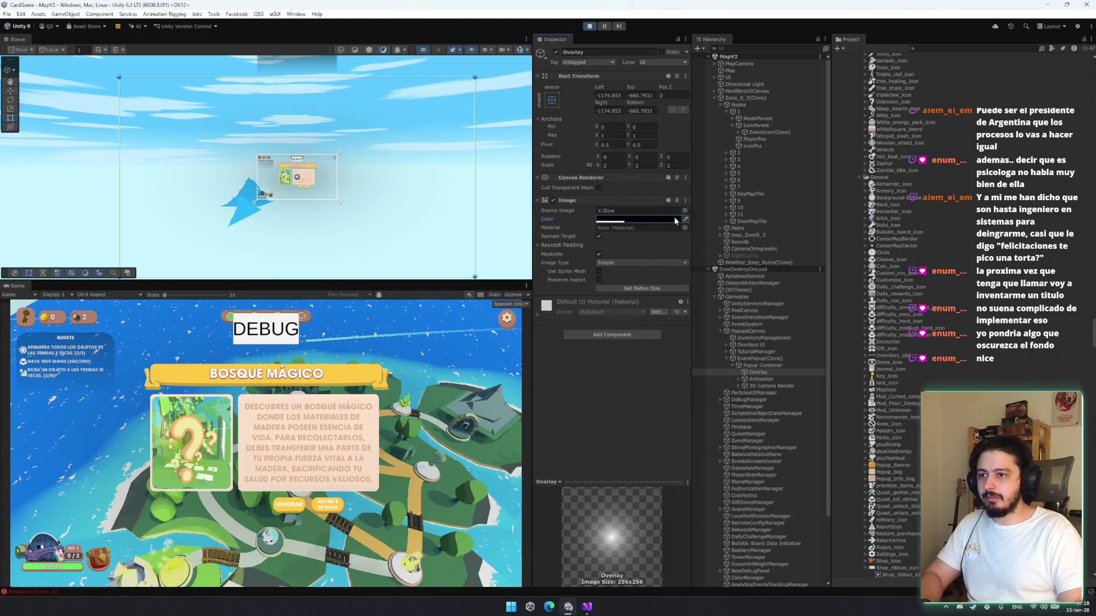
{"action": "left_click", "coordinate": [662, 218]}
{"action": "mouse_move", "coordinate": [714, 296]}
{"action": "left_mouse_down"}
{"action": "mouse_move", "coordinate": [735, 264]}
{"action": "mouse_move", "coordinate": [726, 291]}
{"action": "mouse_move", "coordinate": [737, 268]}
{"action": "mouse_move", "coordinate": [742, 285]}
{"action": "mouse_move", "coordinate": [776, 277]}
{"action": "mouse_move", "coordinate": [735, 247]}
{"action": "mouse_move", "coordinate": [740, 318]}
{"action": "mouse_move", "coordinate": [689, 278]}
{"action": "left_mouse_up"}
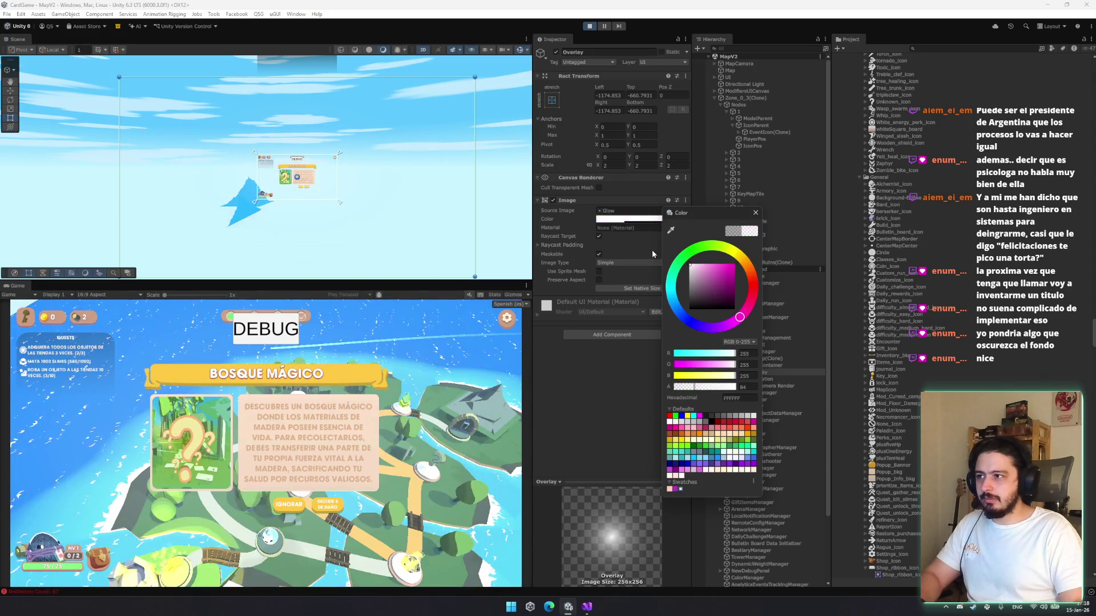
{"action": "left_click_drag", "start_coordinate": [642, 318], "coordinate": [639, 321]}
{"action": "left_click", "coordinate": [755, 212]}
{"action": "left_click", "coordinate": [628, 220]}
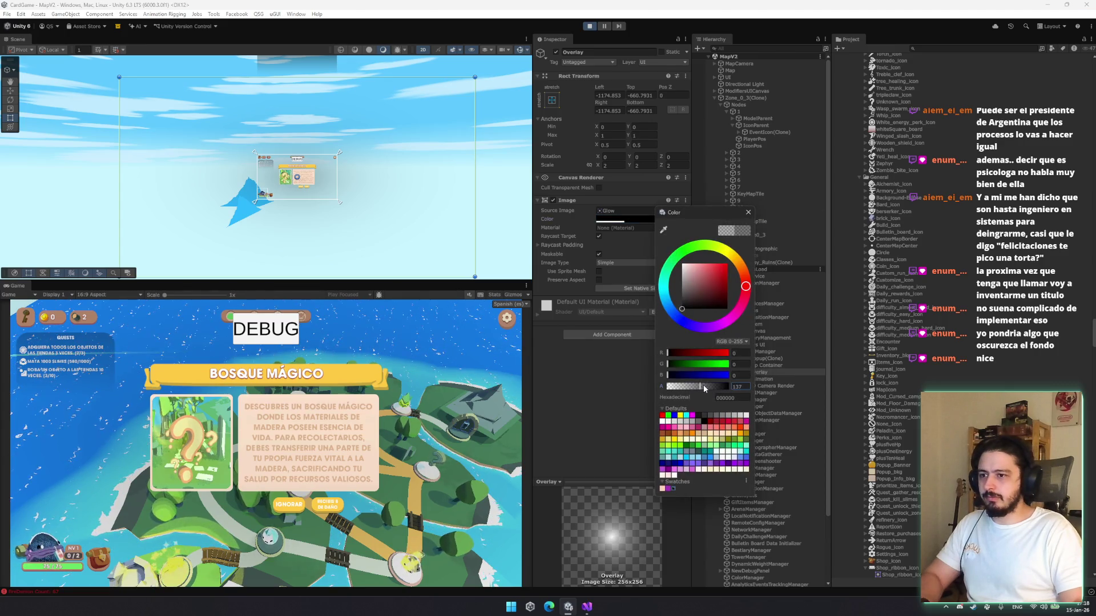
{"action": "left_click", "coordinate": [748, 213]}
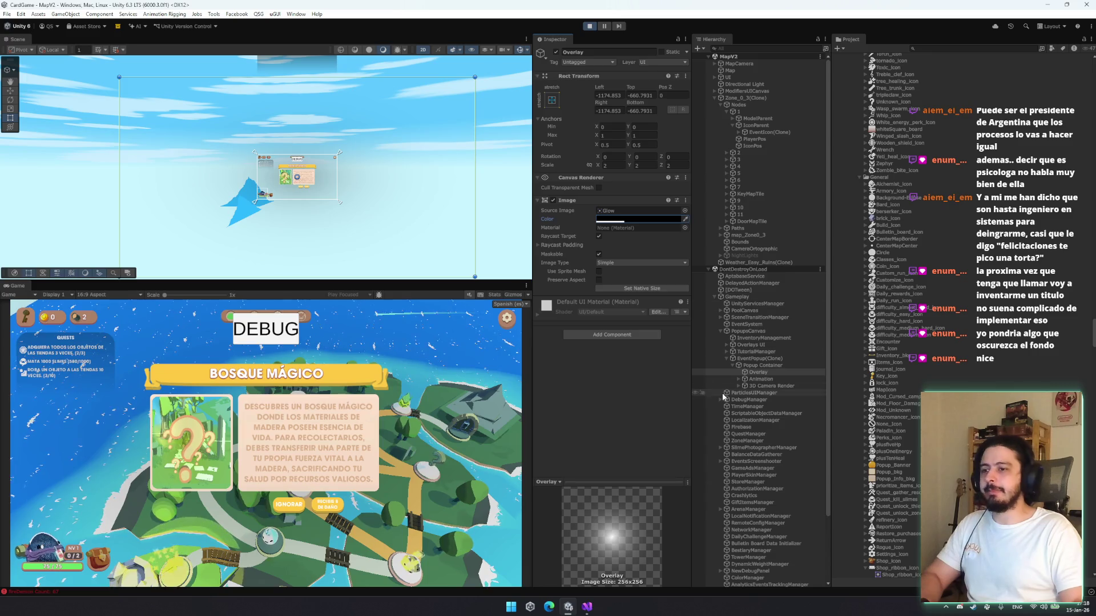
Scale the Overlay up with the Scale tool, then undo the scaling and sprite changes
{"action": "scroll", "coordinate": [363, 145], "scroll_direction": "up", "scroll_amount": 3}
{"action": "key", "text": "r"}
{"action": "mouse_move", "coordinate": [290, 176]}
{"action": "left_mouse_down"}
{"action": "mouse_move", "coordinate": [336, 86]}
{"action": "mouse_move", "coordinate": [307, 282]}
{"action": "mouse_move", "coordinate": [321, 222]}
{"action": "left_mouse_up"}
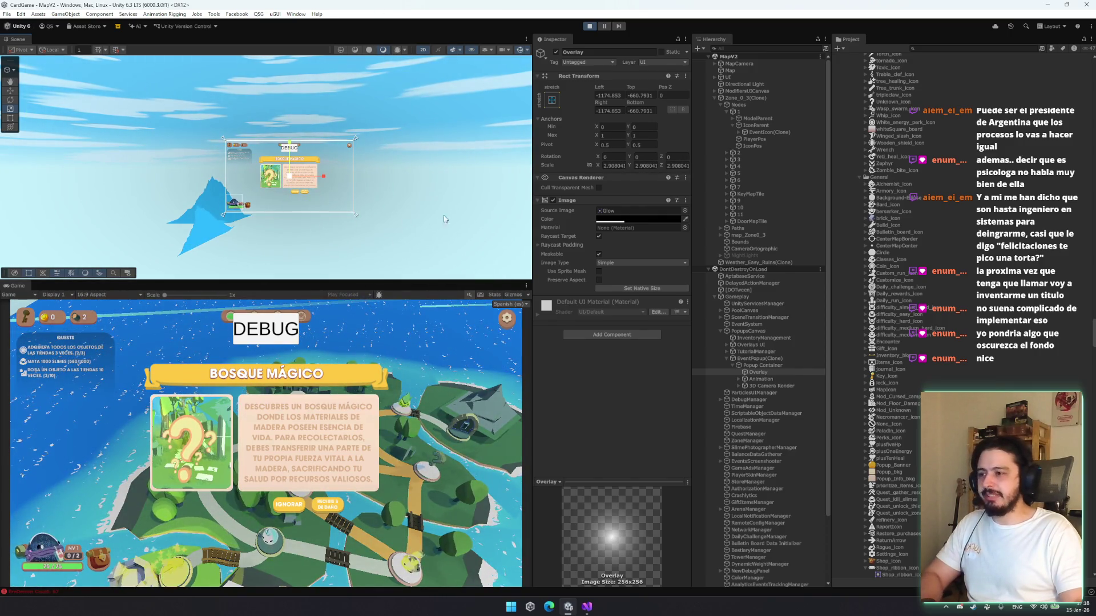
{"action": "key", "text": "ctrl+z"}
{"action": "key", "text": "ctrl+z"}
{"action": "key", "text": "ctrl+z"}
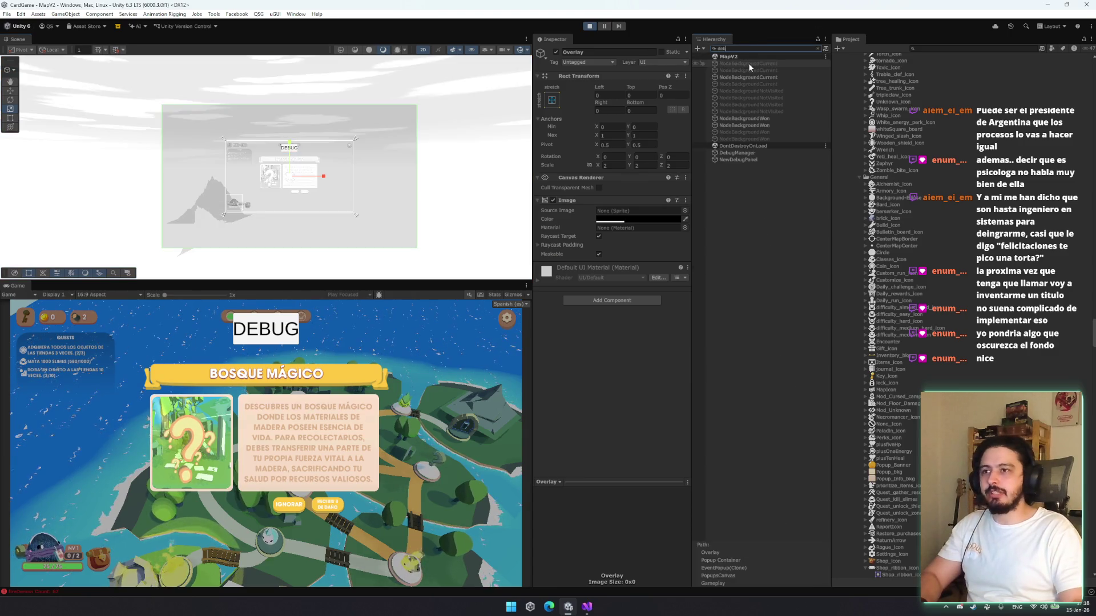
Deactivate DebugManager and take a Snipping Tool capture of the Game view
{"action": "left_click", "coordinate": [746, 151]}
{"action": "left_click", "coordinate": [556, 52]}
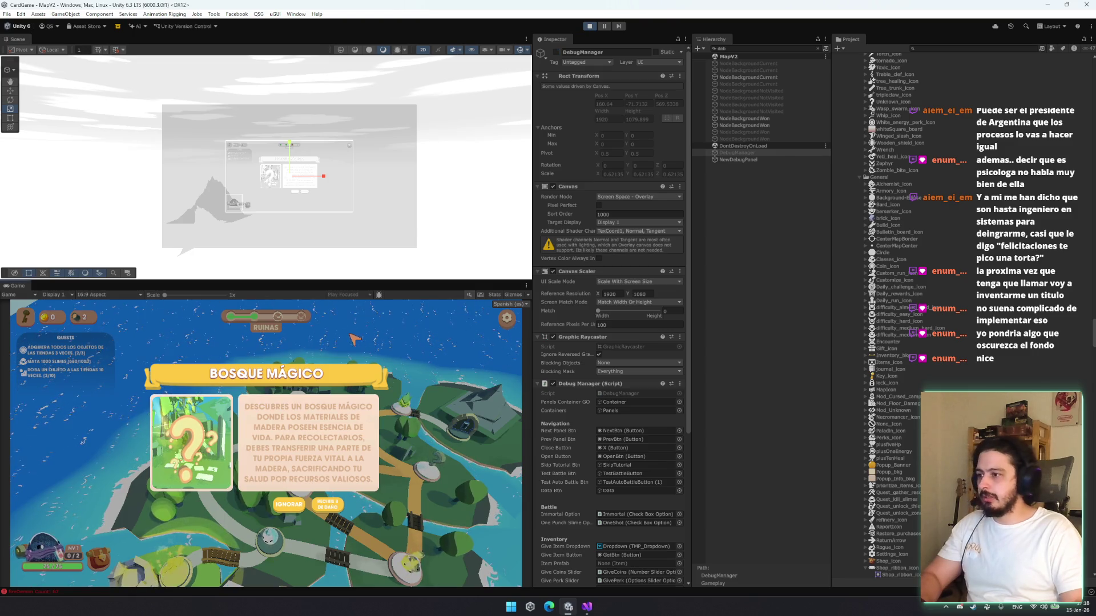
{"action": "key", "text": "super+shift+s"}
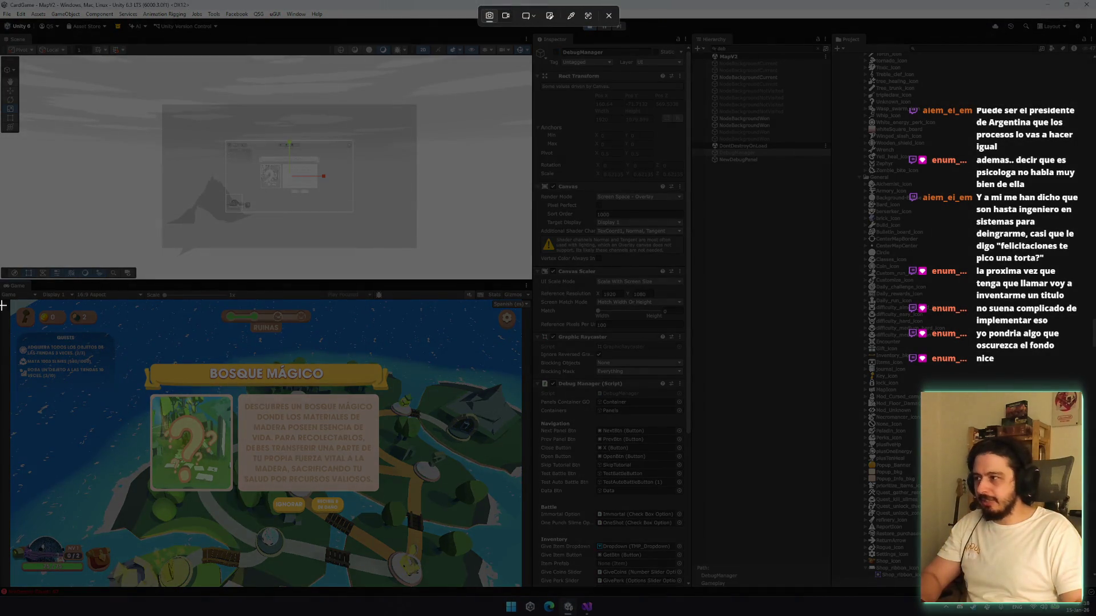
{"action": "mouse_move", "coordinate": [10, 299]}
{"action": "left_mouse_down"}
{"action": "mouse_move", "coordinate": [545, 546]}
{"action": "mouse_move", "coordinate": [535, 593]}
{"action": "mouse_move", "coordinate": [522, 587]}
{"action": "left_mouse_up"}
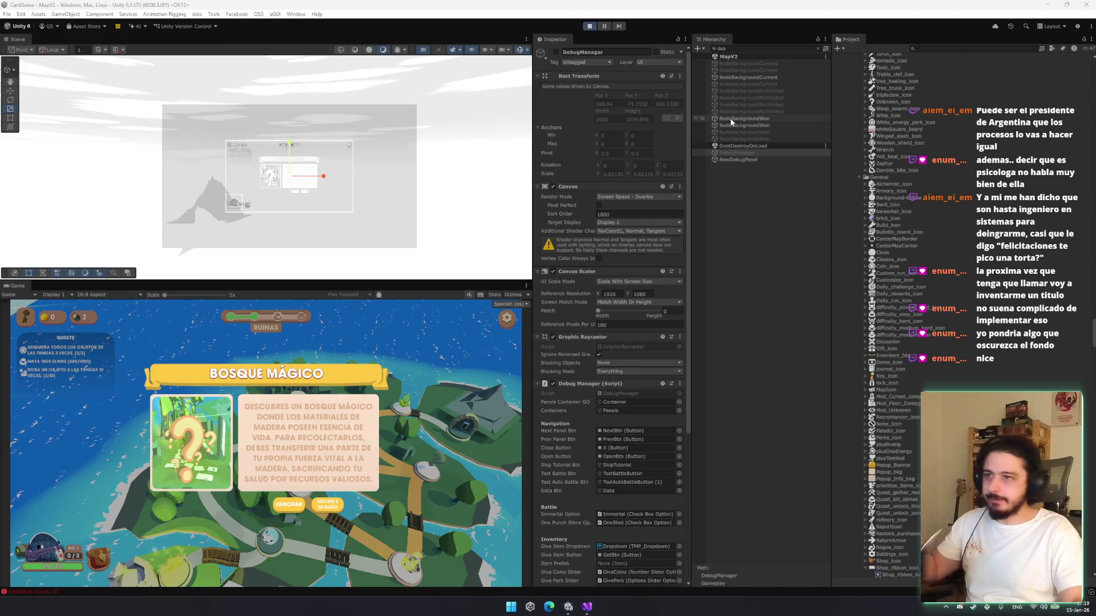
Clear the Hierarchy search filter
{"action": "left_click", "coordinate": [793, 48]}
{"action": "key", "text": "ctrl+a"}
{"action": "key", "text": "BackSpace"}
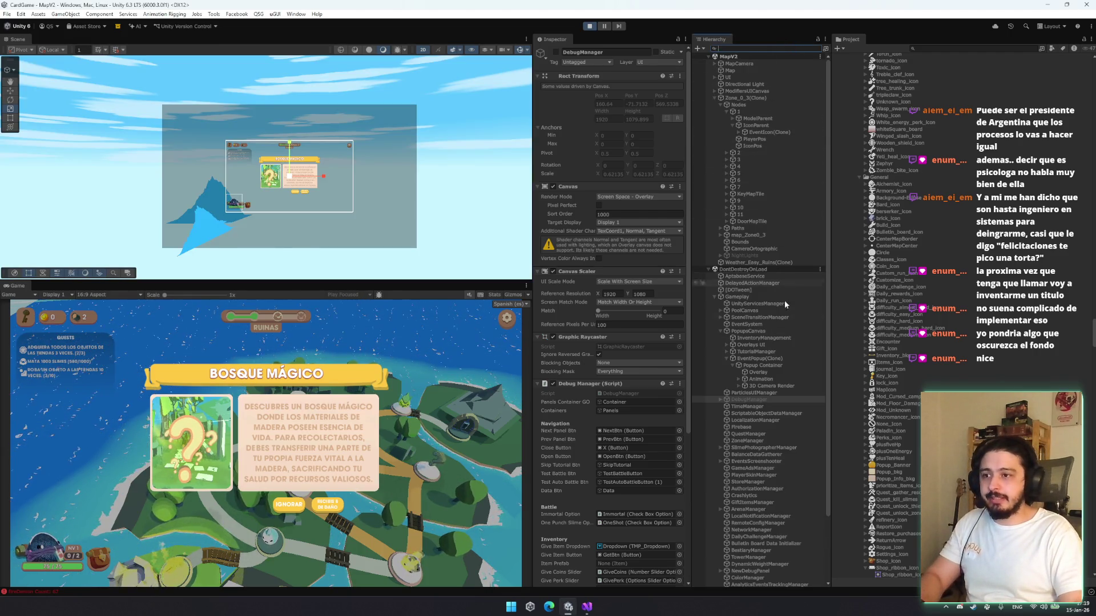
Select 3D Camera Render and widen its Field of View from 25.5 to 101
{"action": "left_click", "coordinate": [772, 386]}
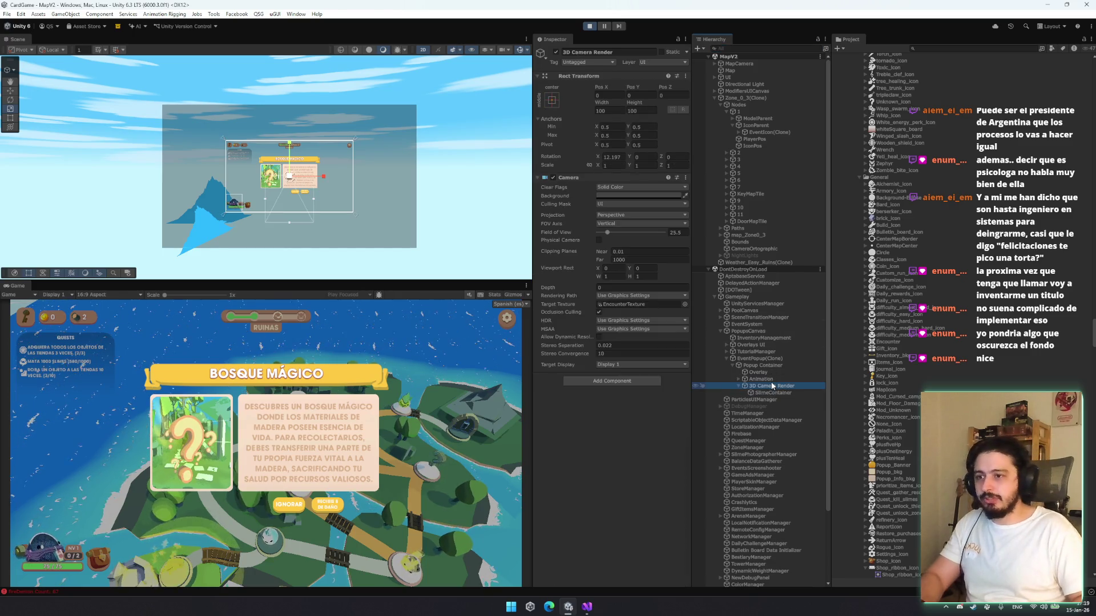
{"action": "key", "text": "Left"}
{"action": "key", "text": "Up"}
{"action": "key", "text": "Right"}
{"action": "key", "text": "Left"}
{"action": "key", "text": "Down"}
{"action": "key", "text": "Up"}
{"action": "key", "text": "Down"}
{"action": "key", "text": "Right"}
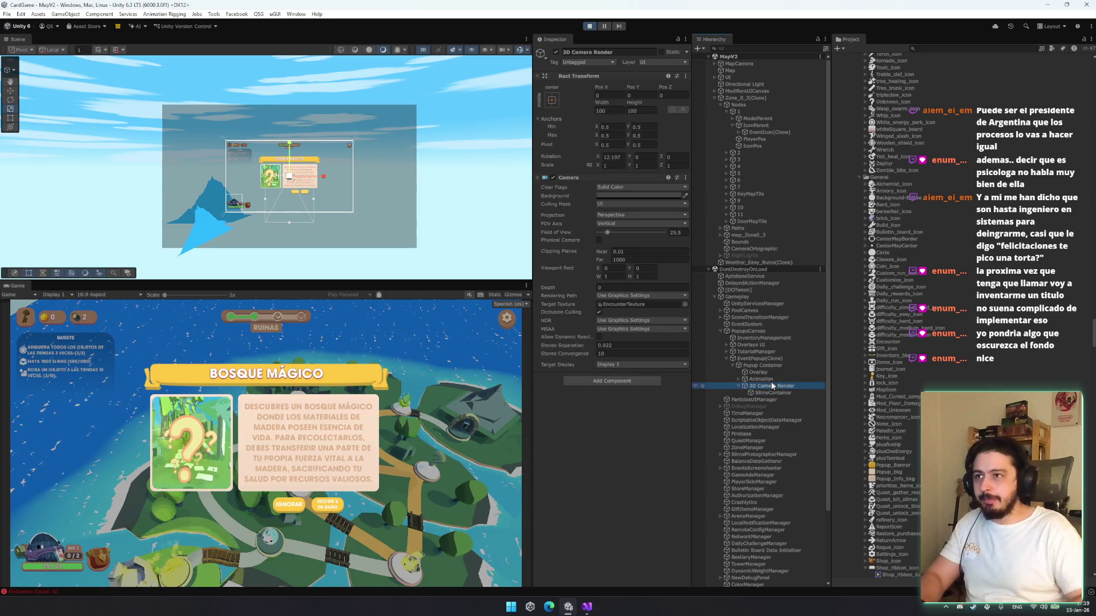
{"action": "mouse_move", "coordinate": [622, 231]}
{"action": "left_mouse_down"}
{"action": "mouse_move", "coordinate": [601, 234]}
{"action": "mouse_move", "coordinate": [635, 235]}
{"action": "left_mouse_up"}
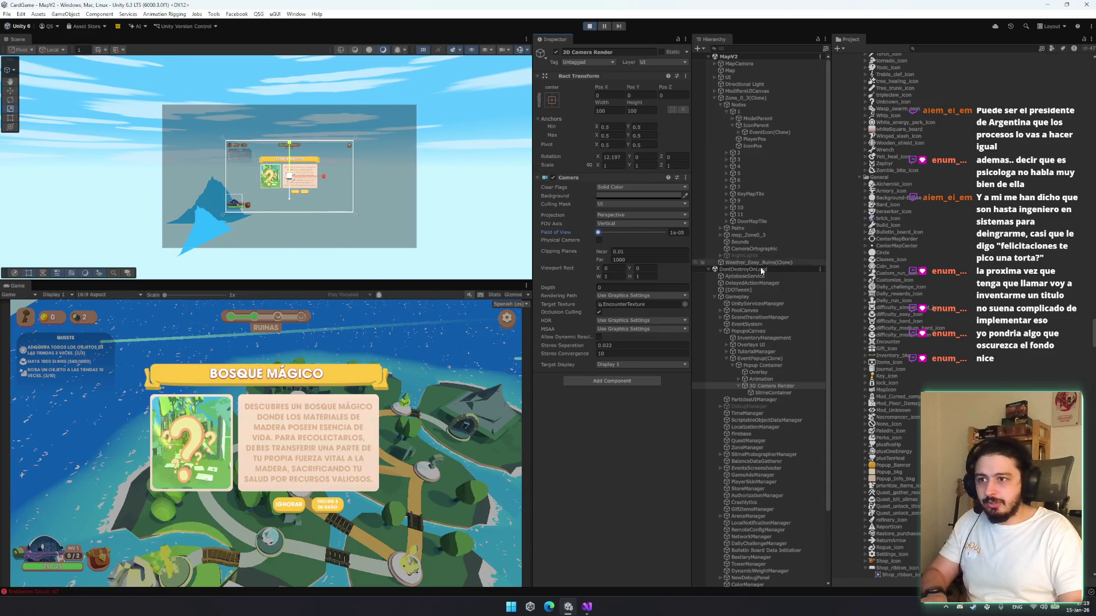
Select and frame the SlimeContainer, switching to the Move tool
{"action": "left_click", "coordinate": [772, 394]}
{"action": "double_click", "coordinate": [772, 394]}
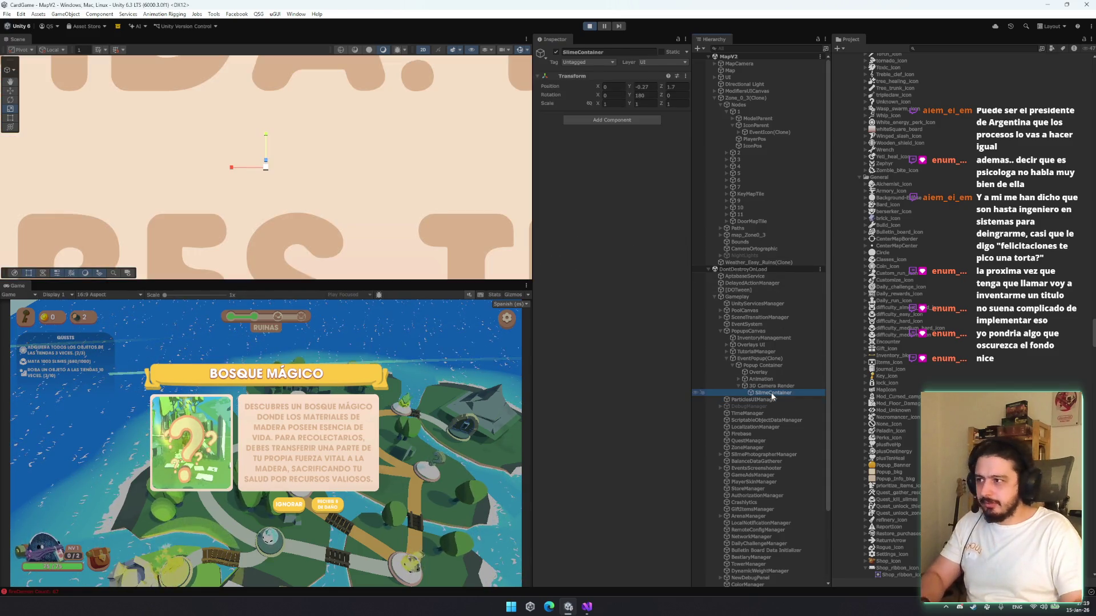
{"action": "key", "text": "w"}
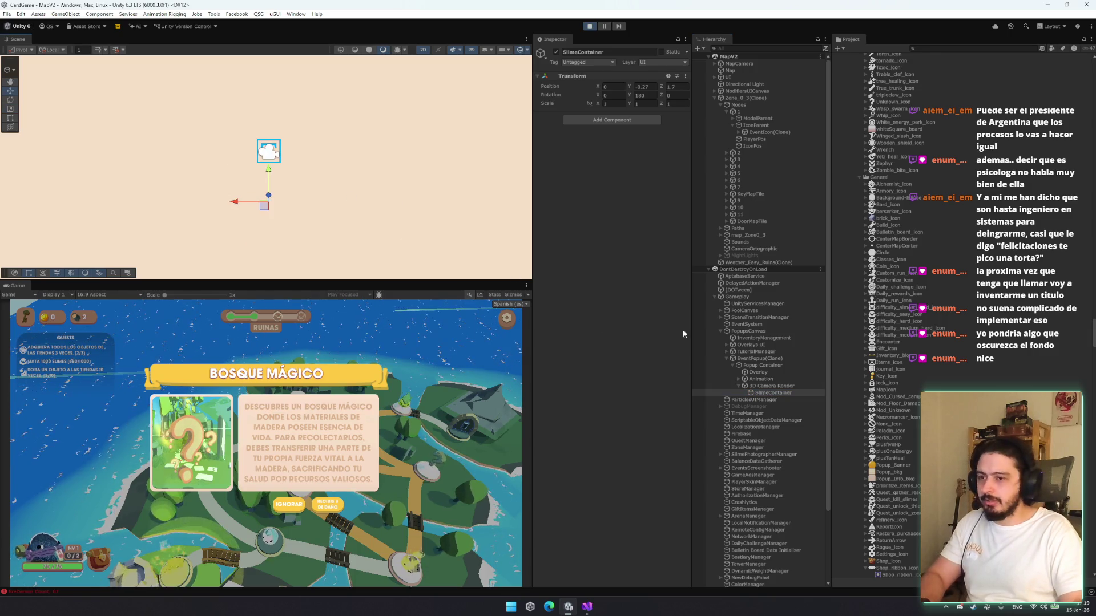
Navigate from Base Content through ButtonsContainer to the popup's Background object
{"action": "left_click", "coordinate": [774, 379]}
{"action": "key", "text": "Right"}
{"action": "key", "text": "Down"}
{"action": "key", "text": "Right"}
{"action": "key", "text": "Down"}
{"action": "key", "text": "Down"}
{"action": "key", "text": "Down"}
{"action": "key", "text": "Right"}
{"action": "key", "text": "Left"}
{"action": "key", "text": "Up"}
{"action": "key", "text": "Up"}
{"action": "key", "text": "Right"}
{"action": "key", "text": "Down"}
{"action": "key", "text": "Down"}
{"action": "key", "text": "Right"}
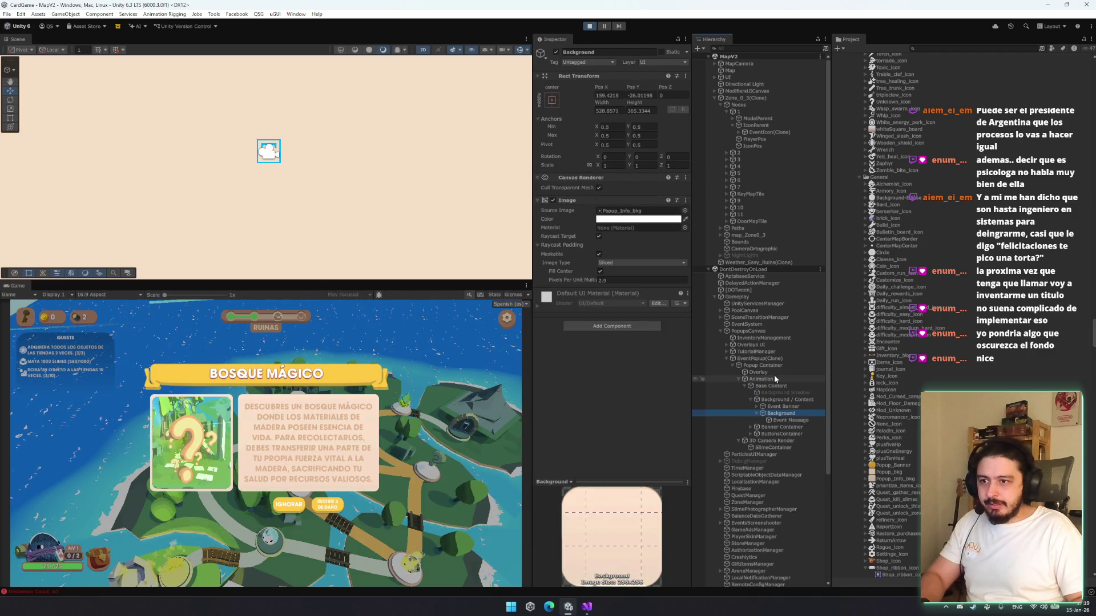
{"action": "key", "text": "Down"}
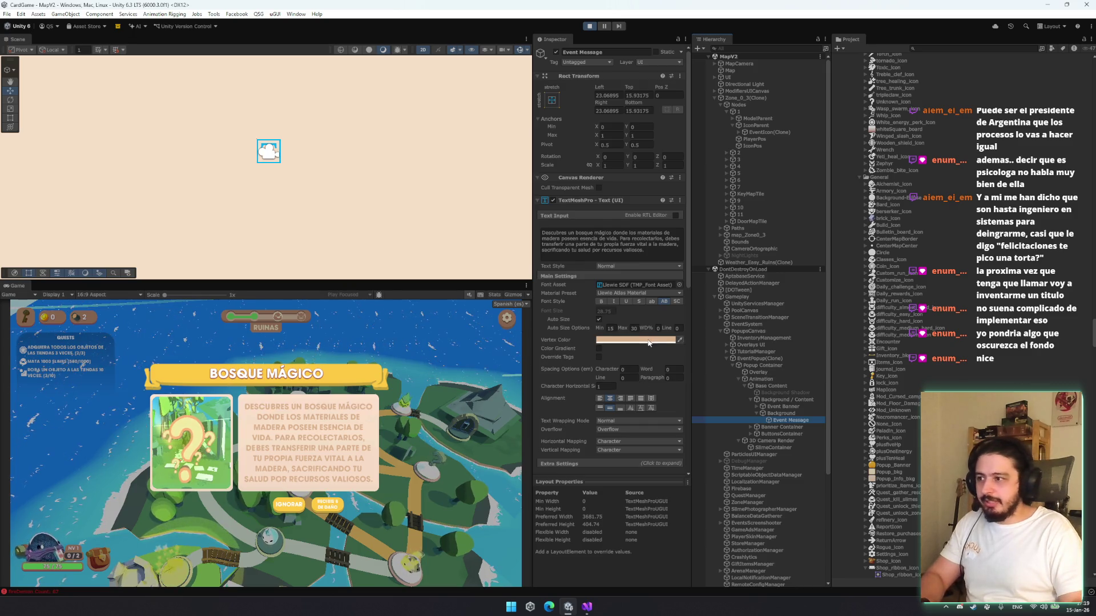
{"action": "left_click", "coordinate": [639, 339]}
{"action": "mouse_move", "coordinate": [706, 405]}
{"action": "left_mouse_down"}
{"action": "mouse_move", "coordinate": [678, 387]}
{"action": "mouse_move", "coordinate": [674, 400]}
{"action": "left_mouse_up"}
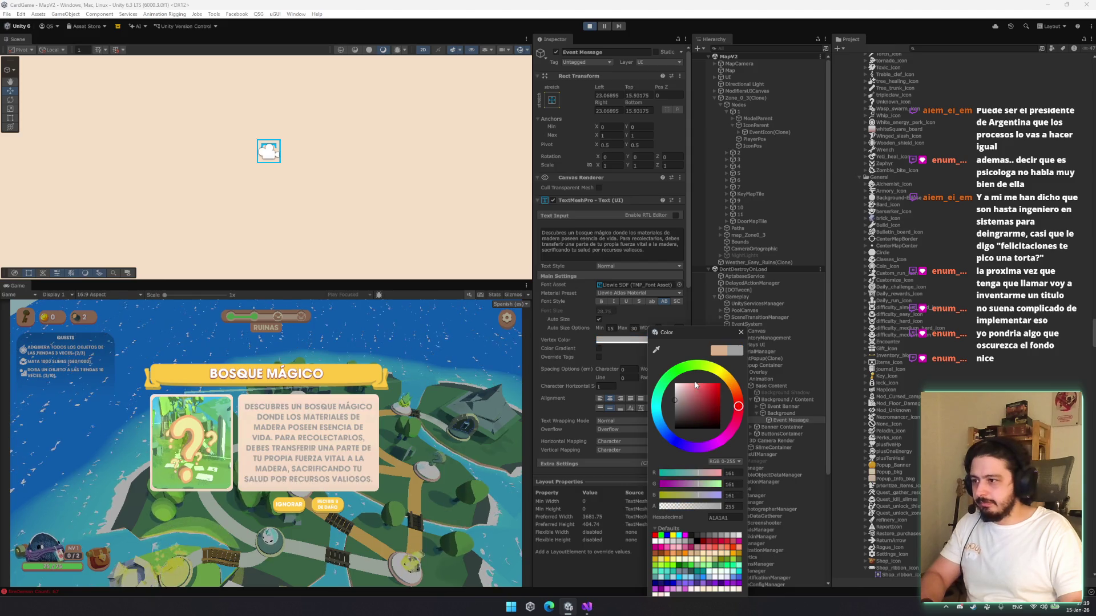
{"action": "key", "text": "ctrl+z"}
{"action": "key", "text": "ctrl+z"}
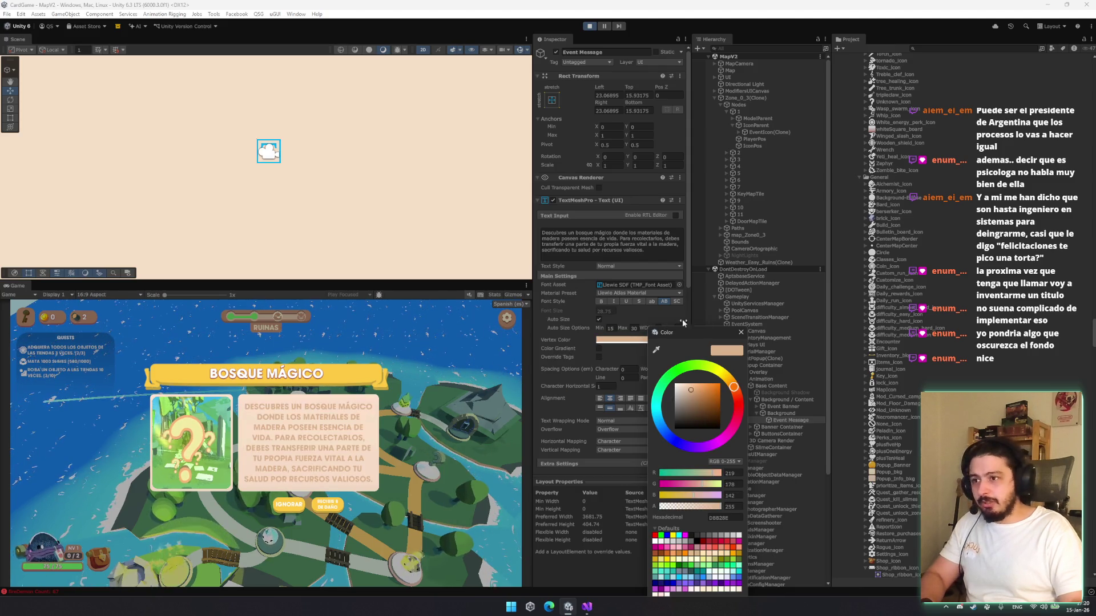
{"action": "left_click", "coordinate": [679, 284]}
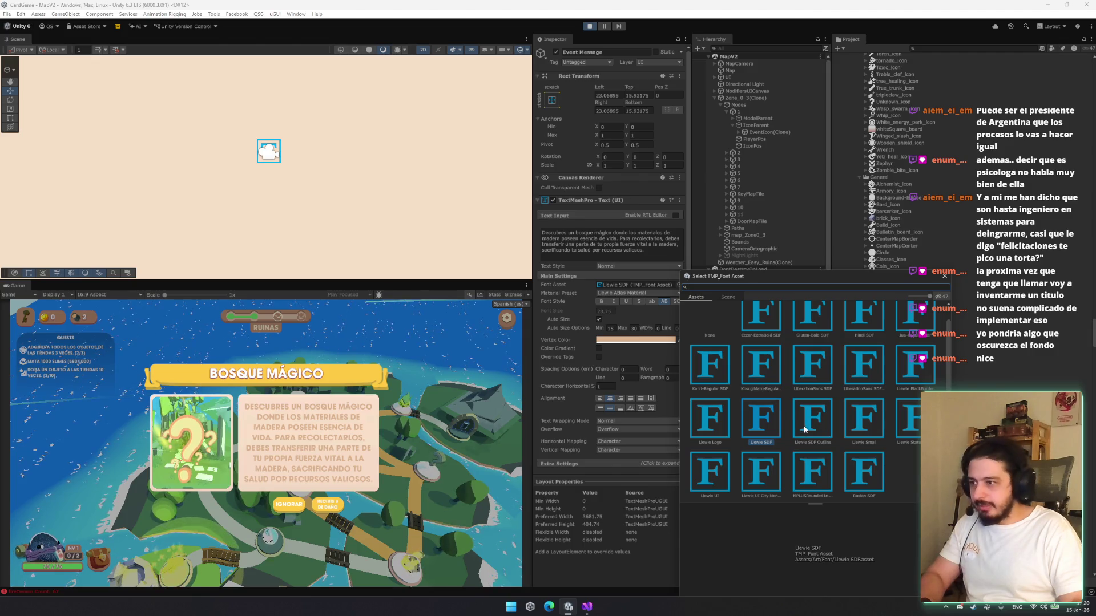
{"action": "left_click", "coordinate": [822, 381]}
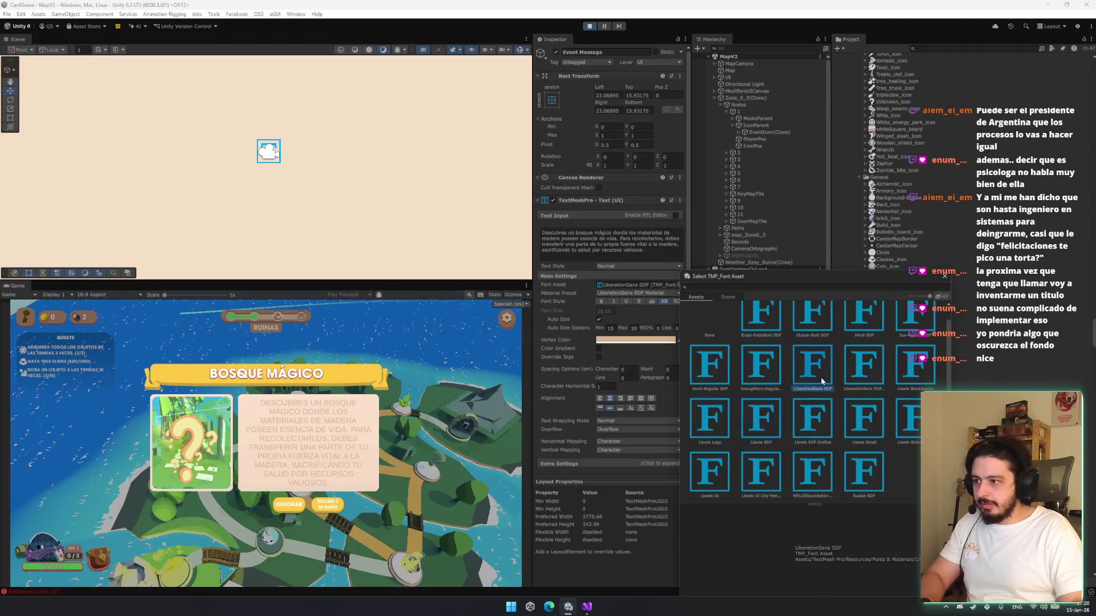
{"action": "left_click", "coordinate": [864, 368]}
{"action": "left_click", "coordinate": [916, 373]}
{"action": "left_click", "coordinate": [863, 425]}
{"action": "left_click", "coordinate": [911, 433]}
{"action": "left_click", "coordinate": [868, 431]}
{"action": "left_click", "coordinate": [908, 428]}
{"action": "left_click", "coordinate": [865, 426]}
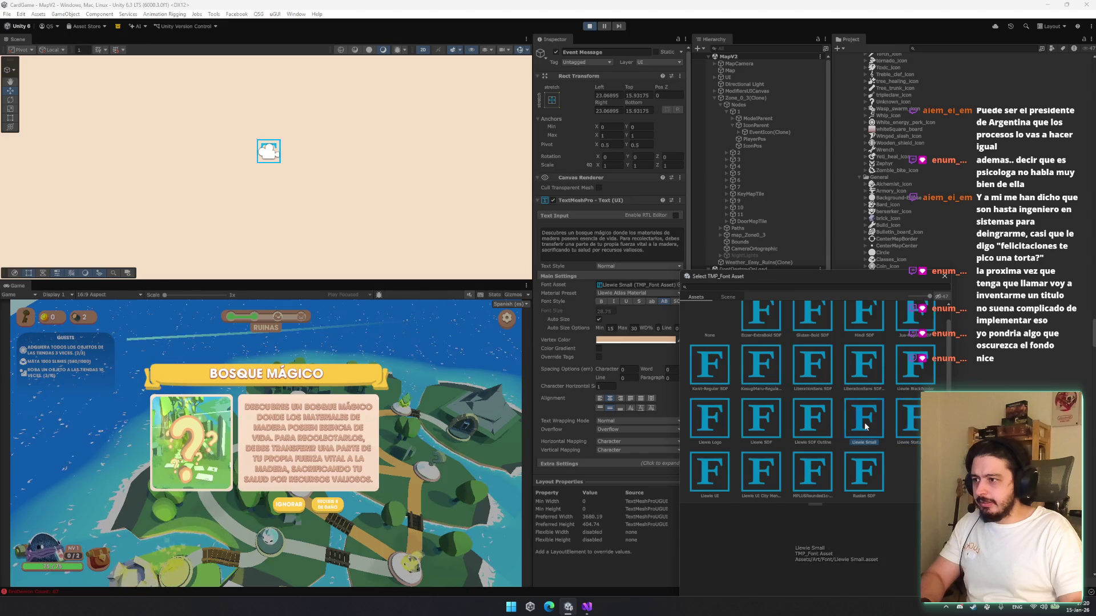
{"action": "double_click", "coordinate": [865, 427]}
{"action": "left_click", "coordinate": [627, 340]}
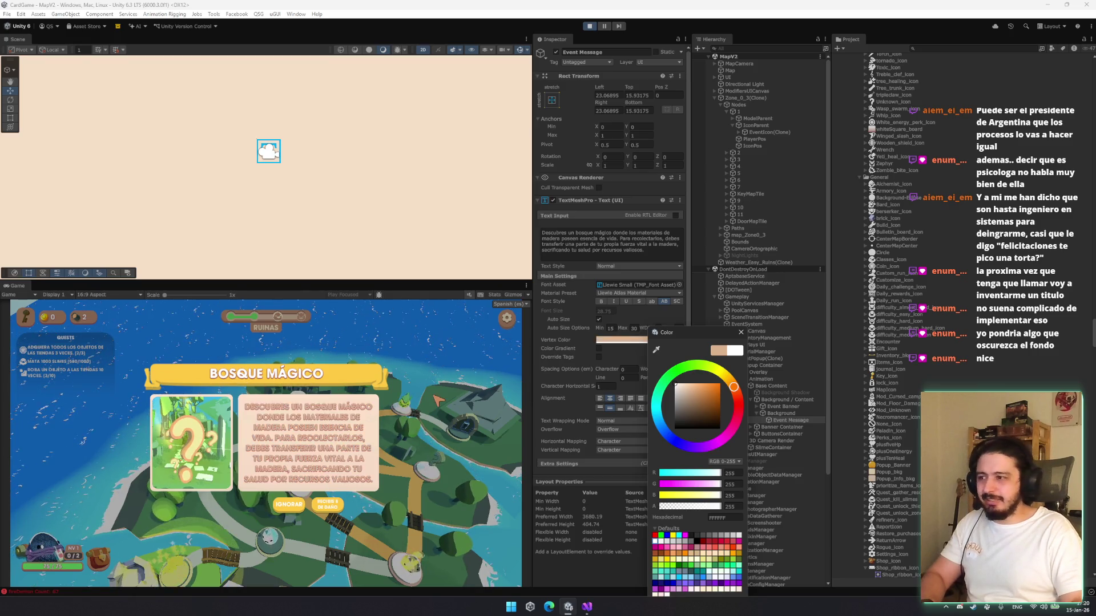
{"action": "key", "text": "ctrl+z"}
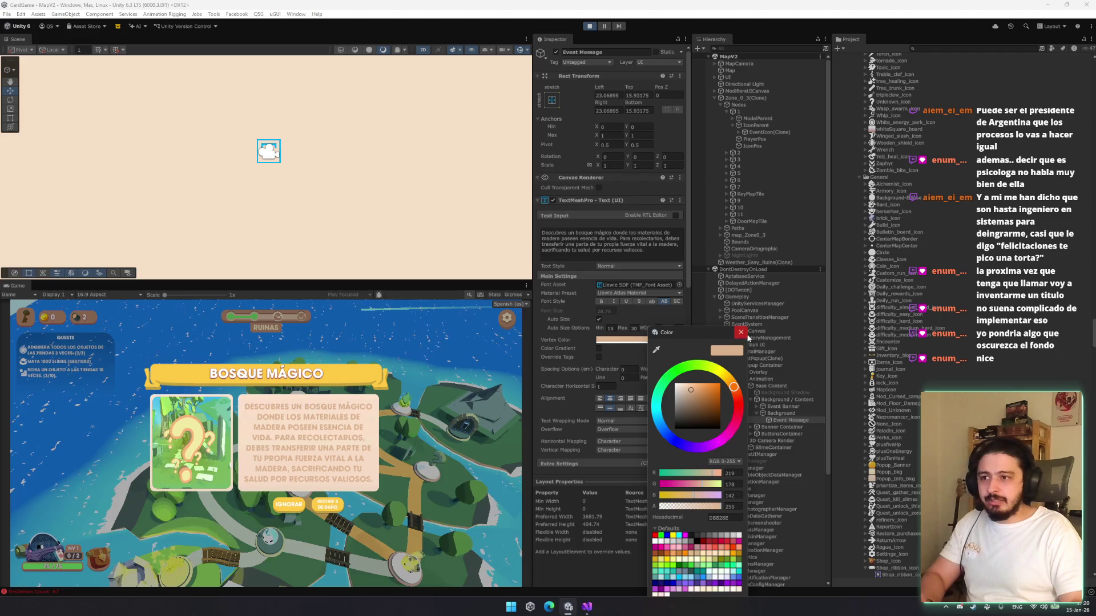
{"action": "left_click", "coordinate": [740, 332]}
{"action": "left_click", "coordinate": [775, 413]}
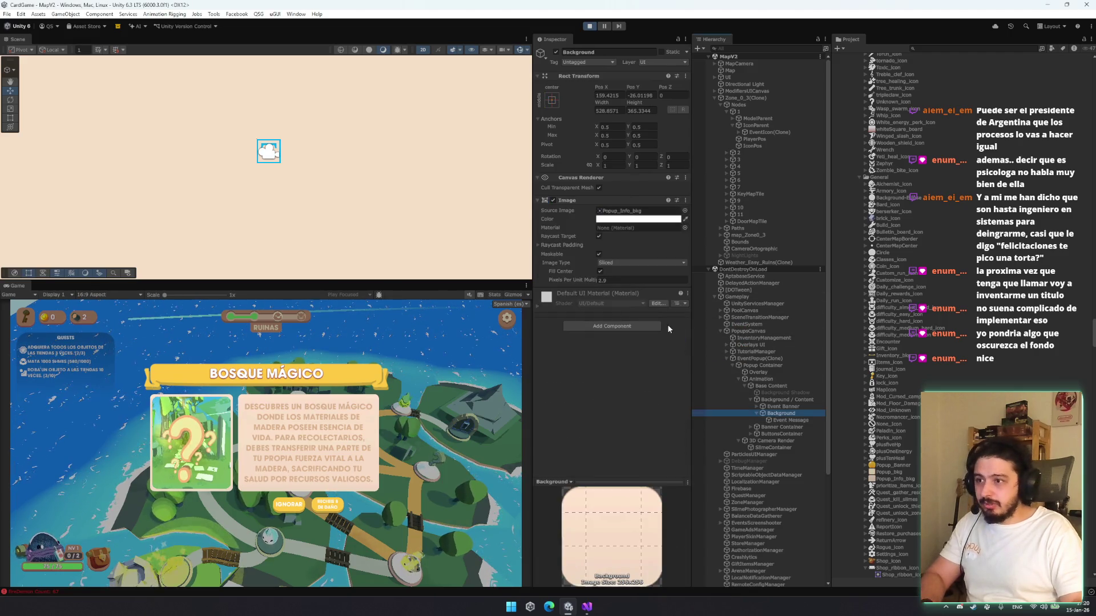
{"action": "left_click", "coordinate": [684, 210]}
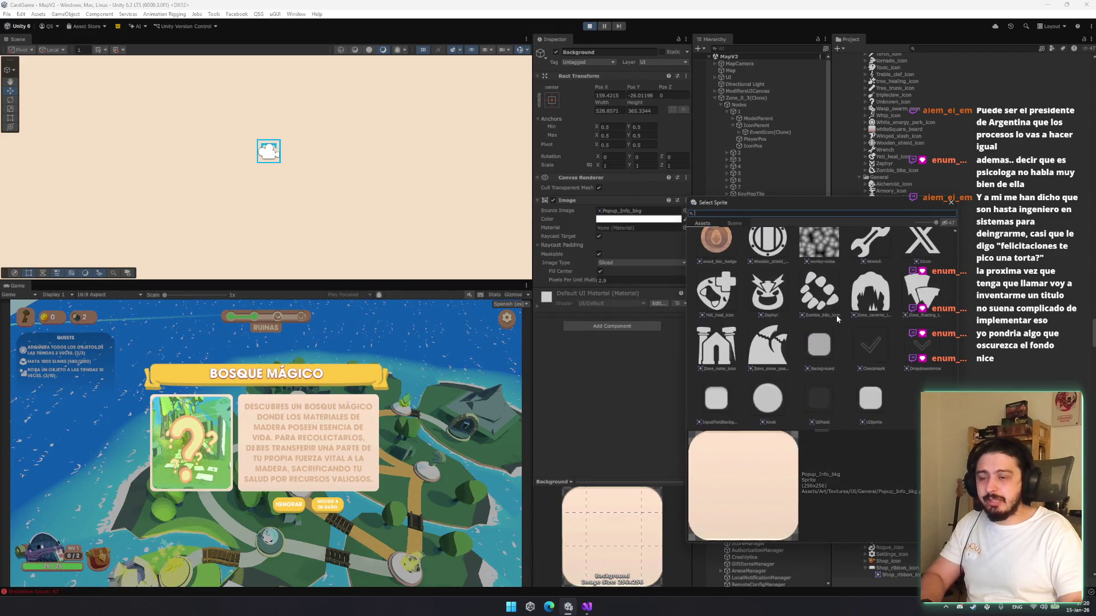
{"action": "scroll", "coordinate": [838, 318], "scroll_direction": "up", "scroll_amount": 5}
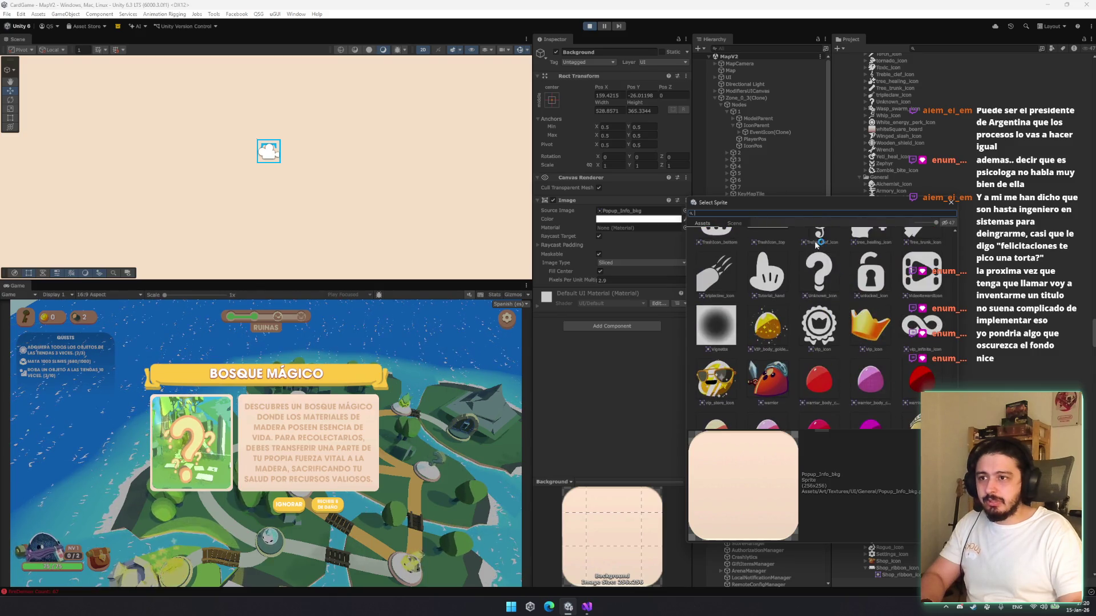
{"action": "type", "text": "popup"}
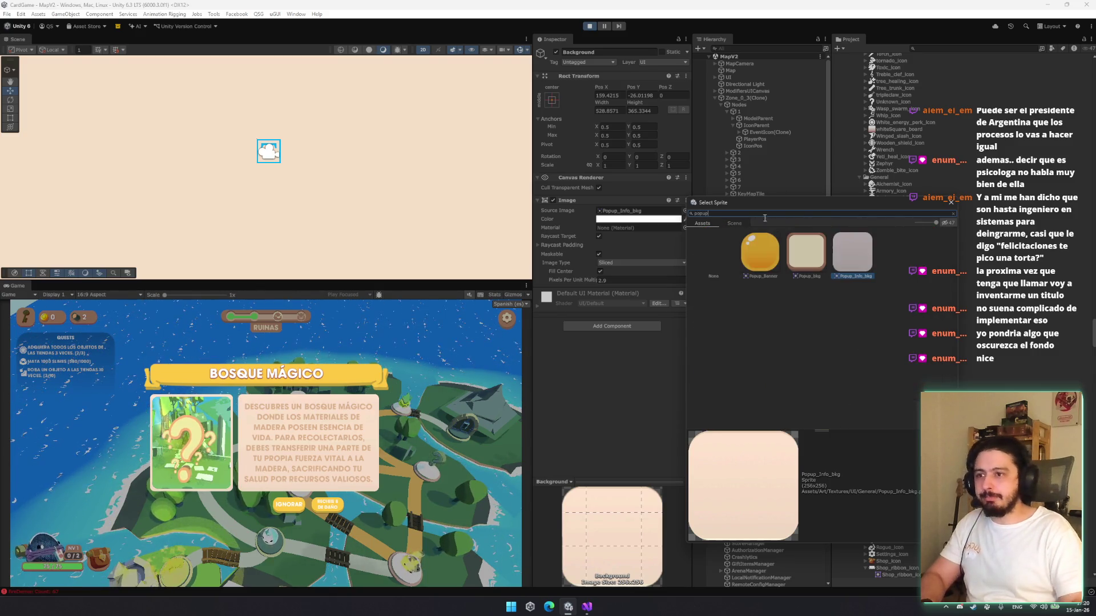
{"action": "double_click", "coordinate": [807, 257]}
{"action": "left_click_drag", "start_coordinate": [587, 279], "coordinate": [605, 282]}
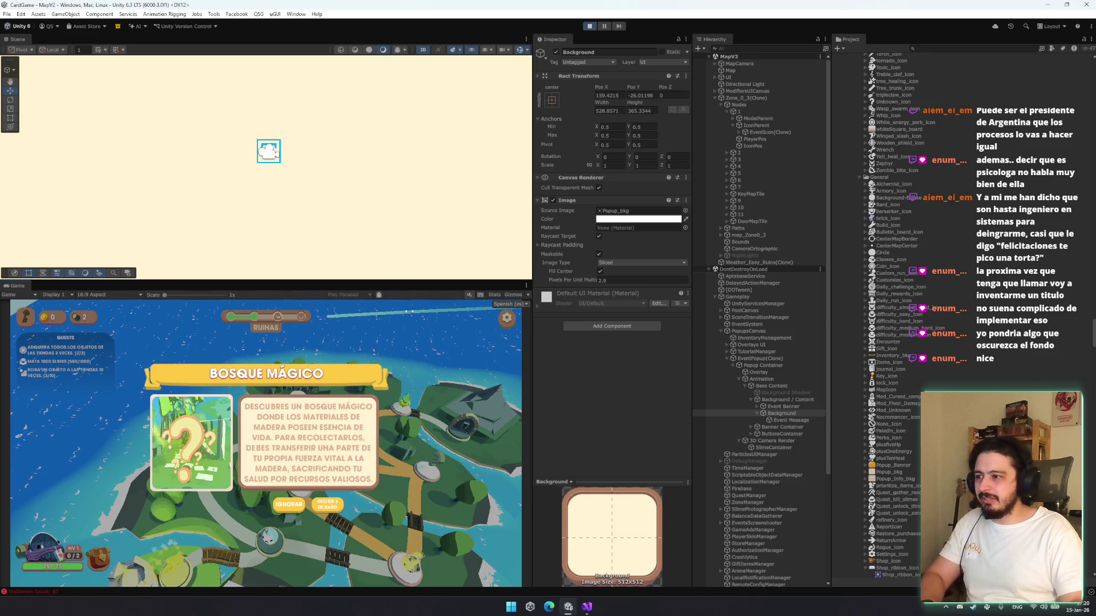
{"action": "key", "text": "ctrl+z"}
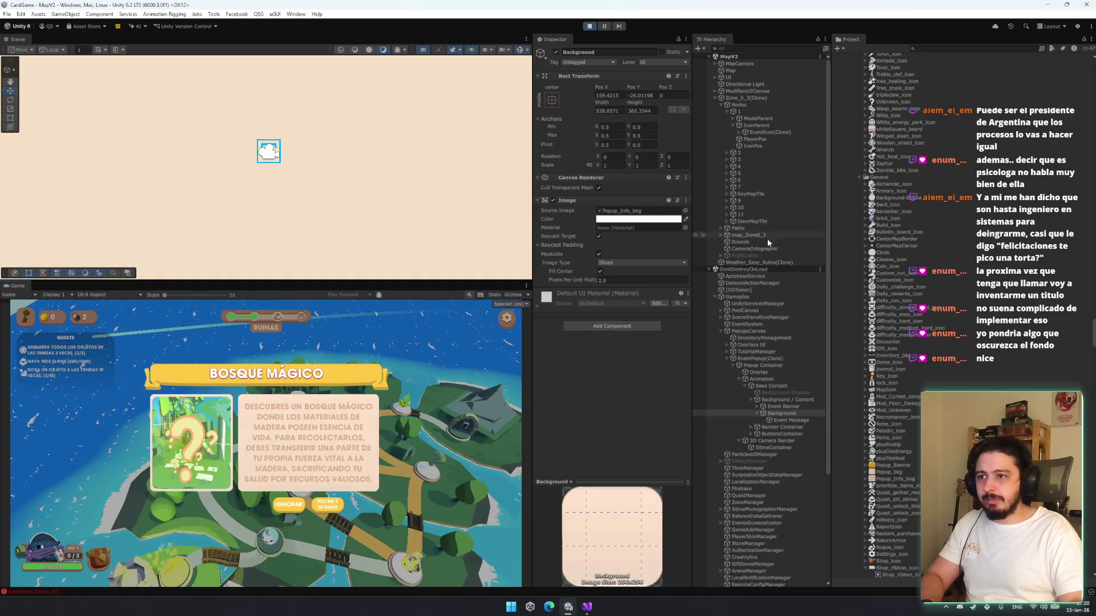
{"action": "left_click", "coordinate": [638, 218]}
{"action": "mouse_move", "coordinate": [685, 307]}
{"action": "left_mouse_down"}
{"action": "mouse_move", "coordinate": [671, 323]}
{"action": "mouse_move", "coordinate": [722, 291]}
{"action": "mouse_move", "coordinate": [702, 265]}
{"action": "mouse_move", "coordinate": [696, 311]}
{"action": "mouse_move", "coordinate": [699, 264]}
{"action": "left_mouse_up"}
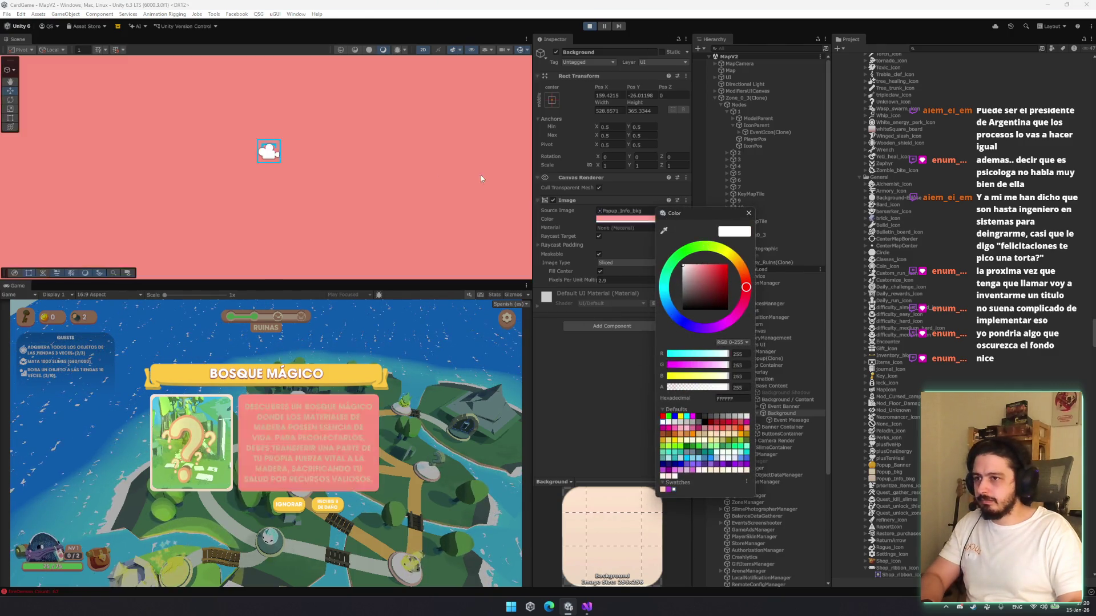
{"action": "key", "text": "ctrl+z"}
{"action": "left_click", "coordinate": [748, 213]}
{"action": "left_click", "coordinate": [786, 420]}
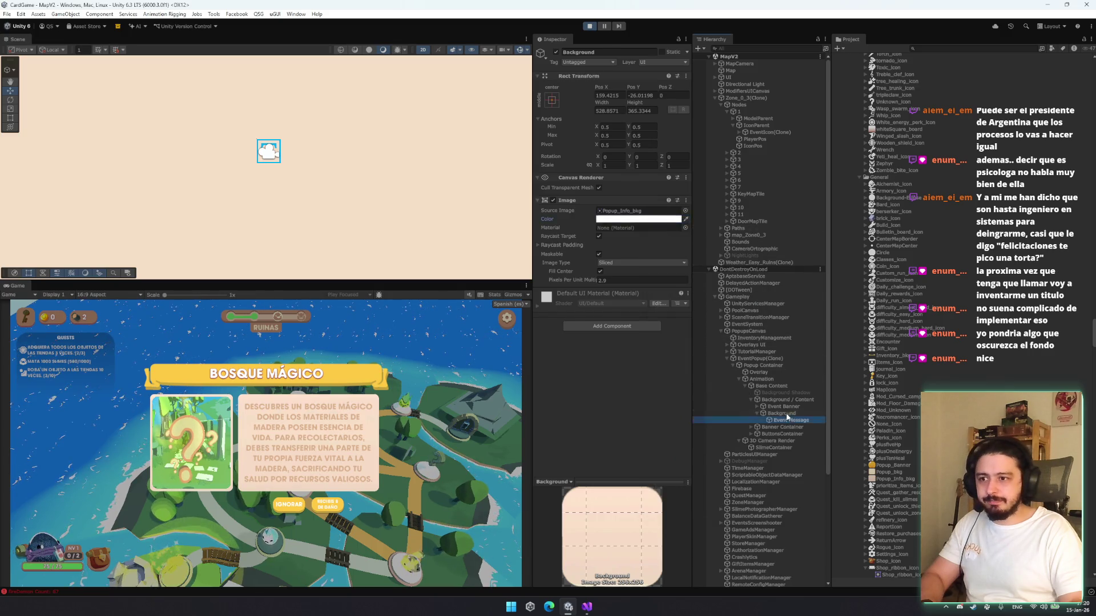
{"action": "left_click", "coordinate": [628, 339]}
Darken the Event Message text by sampling the RUINAS label's brown with the eyedropper
{"action": "mouse_move", "coordinate": [717, 390]}
{"action": "left_mouse_down"}
{"action": "mouse_move", "coordinate": [702, 387]}
{"action": "mouse_move", "coordinate": [697, 419]}
{"action": "left_mouse_up"}
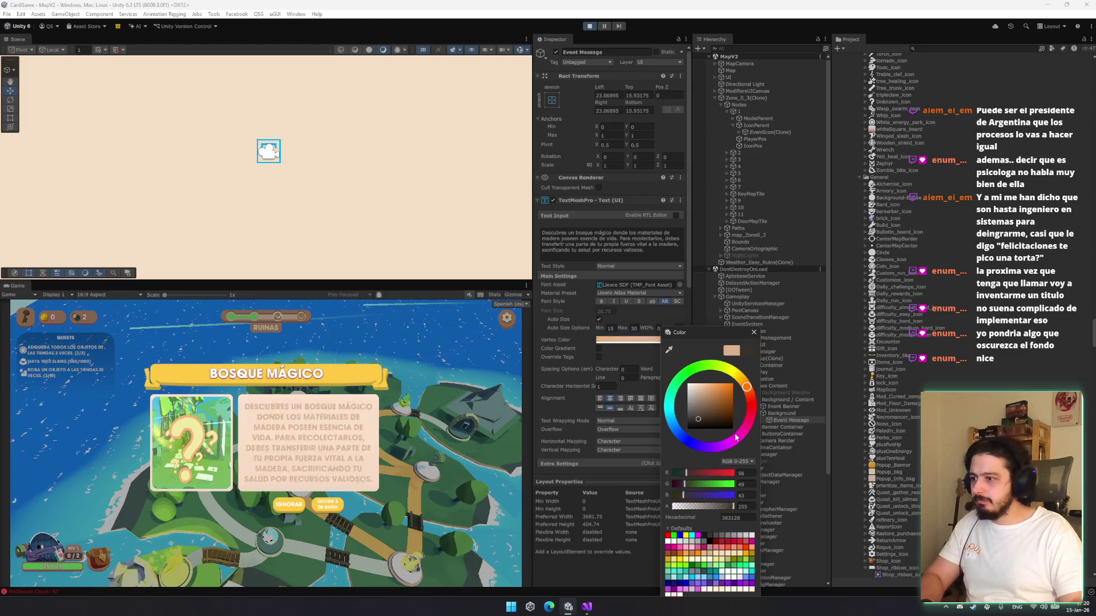
{"action": "left_click", "coordinate": [668, 349]}
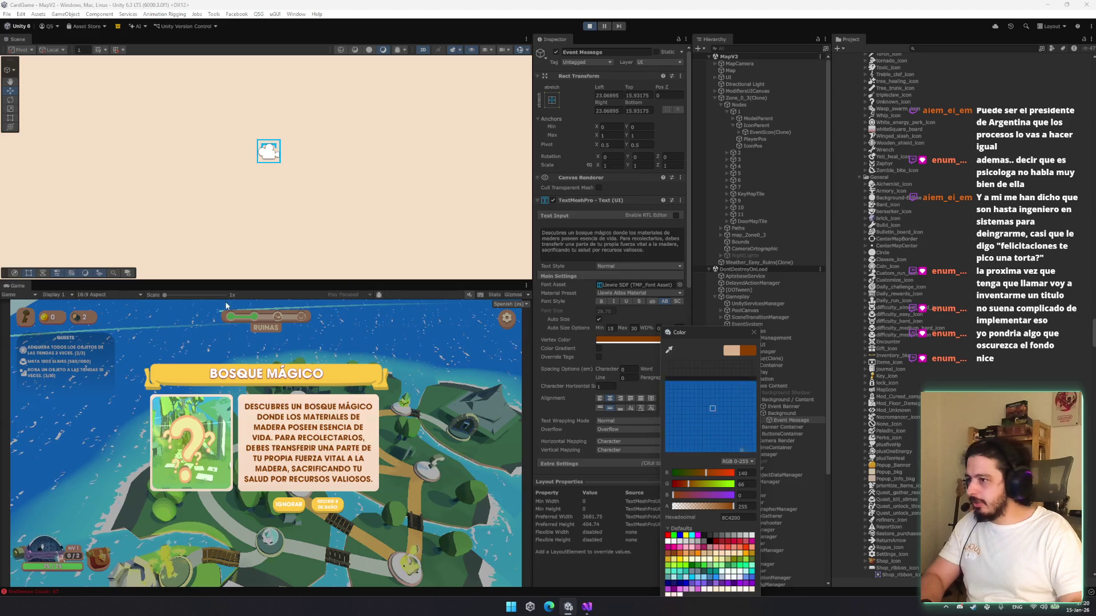
{"action": "left_click", "coordinate": [272, 324]}
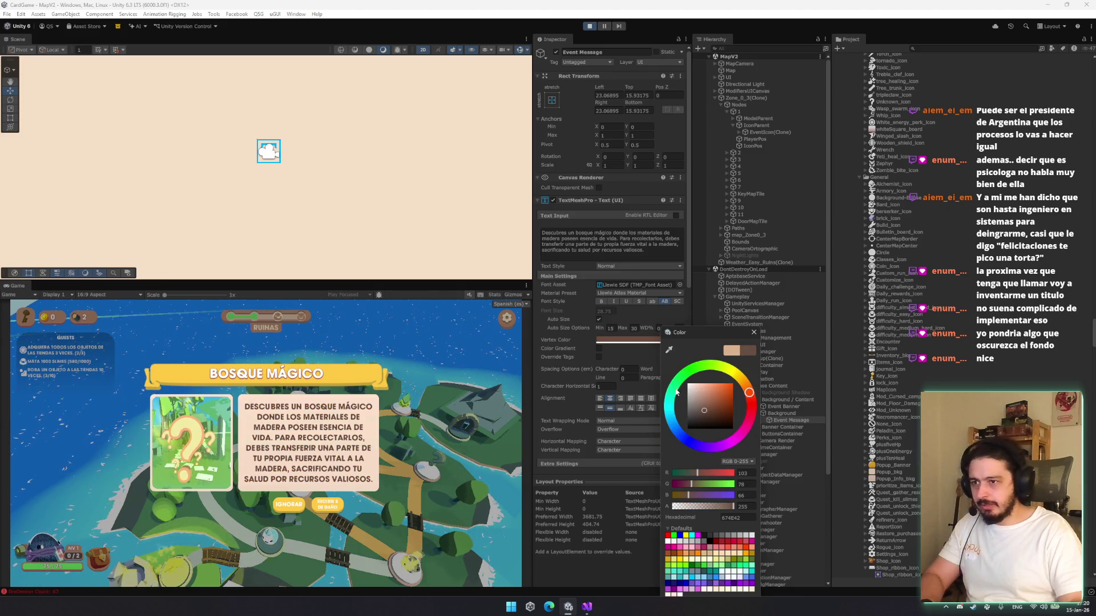
{"action": "left_click", "coordinate": [755, 333]}
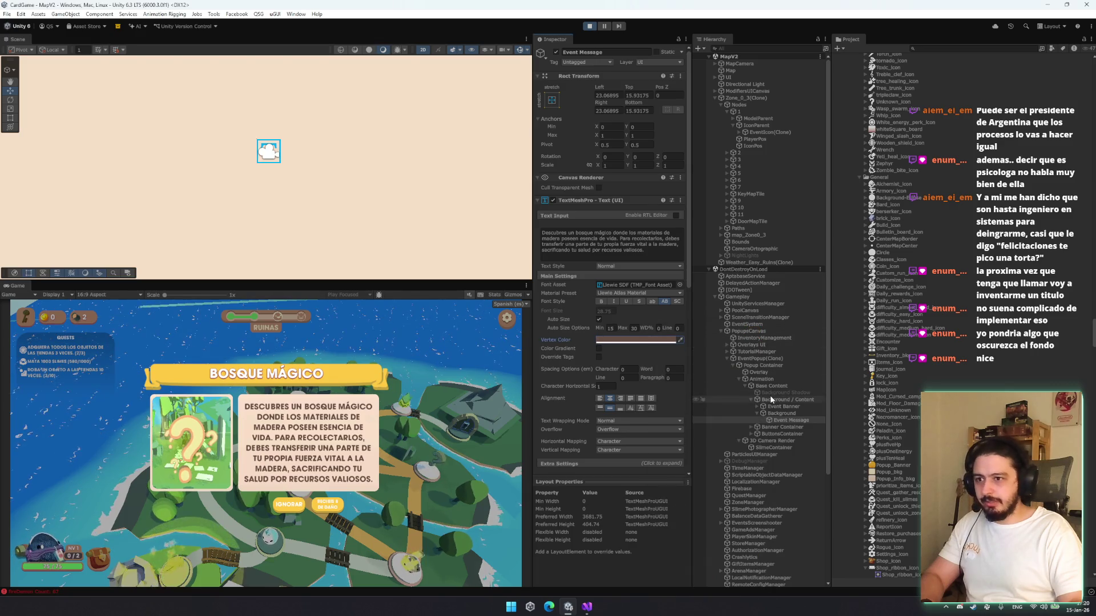
Deactivate the dark Overlay object, then reselect the Event Message text object
{"action": "left_click", "coordinate": [758, 373]}
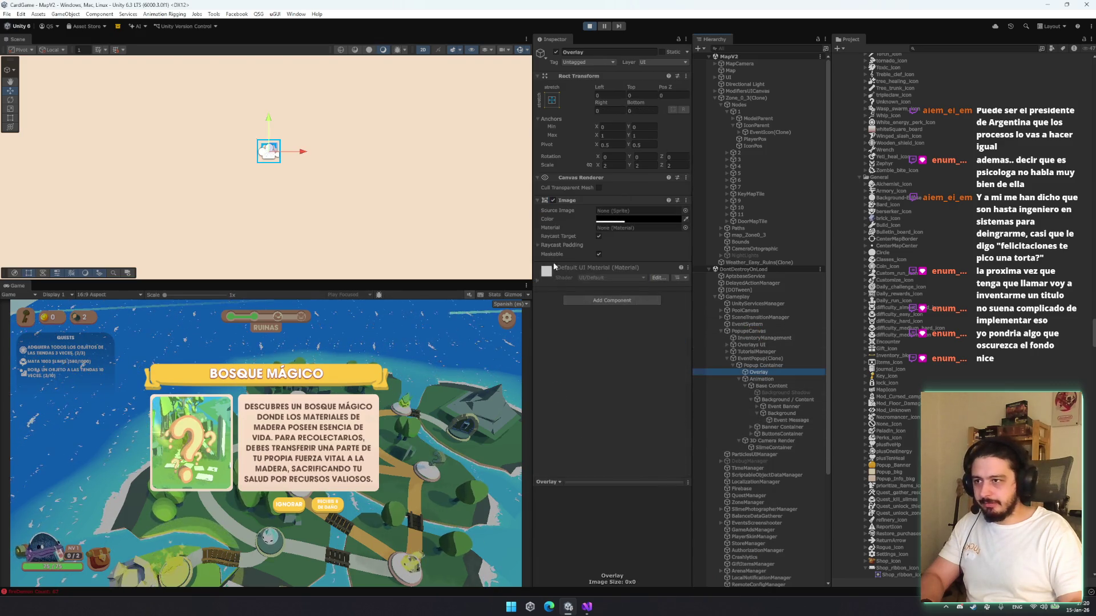
{"action": "left_click", "coordinate": [555, 52]}
{"action": "left_click", "coordinate": [802, 413]}
{"action": "left_click", "coordinate": [801, 420]}
{"action": "left_click", "coordinate": [800, 413]}
{"action": "left_click", "coordinate": [800, 406]}
{"action": "left_click", "coordinate": [799, 427]}
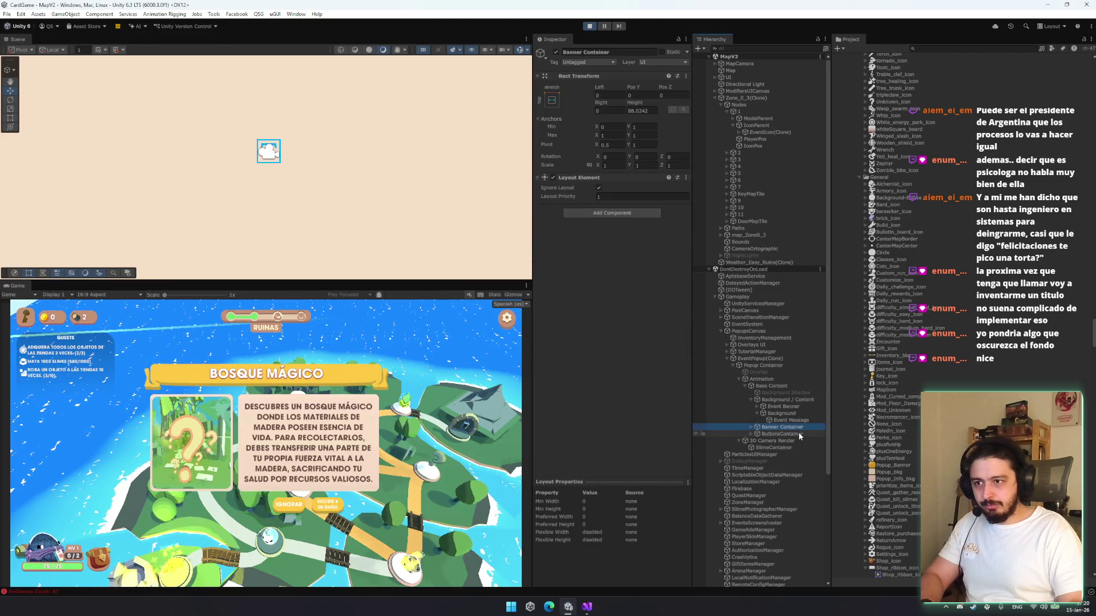
{"action": "left_click", "coordinate": [799, 420]}
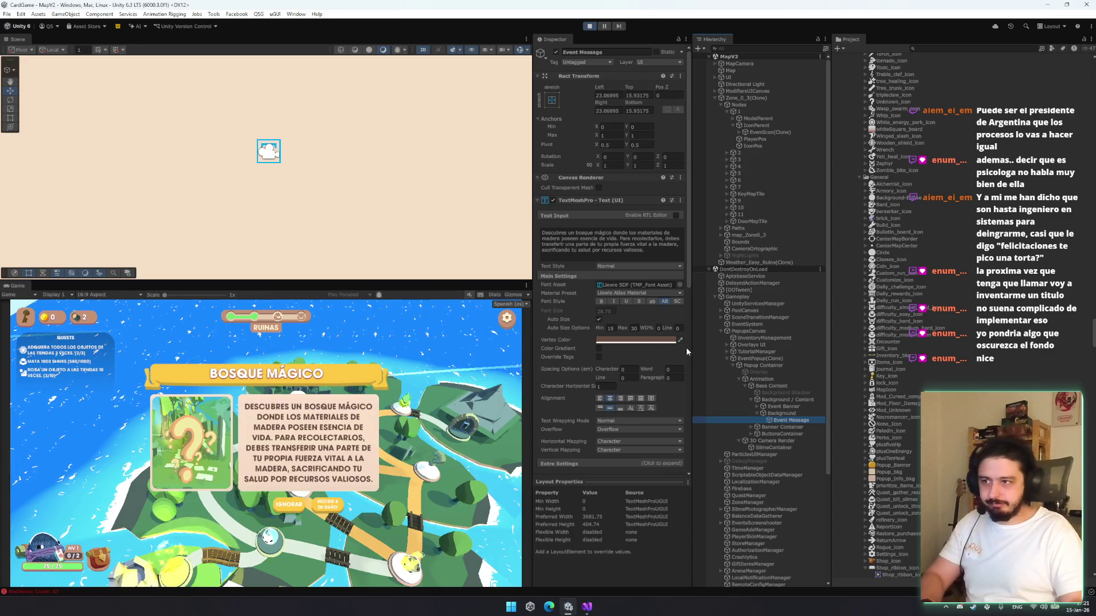
{"action": "scroll", "coordinate": [686, 340], "scroll_direction": "down", "scroll_amount": 2}
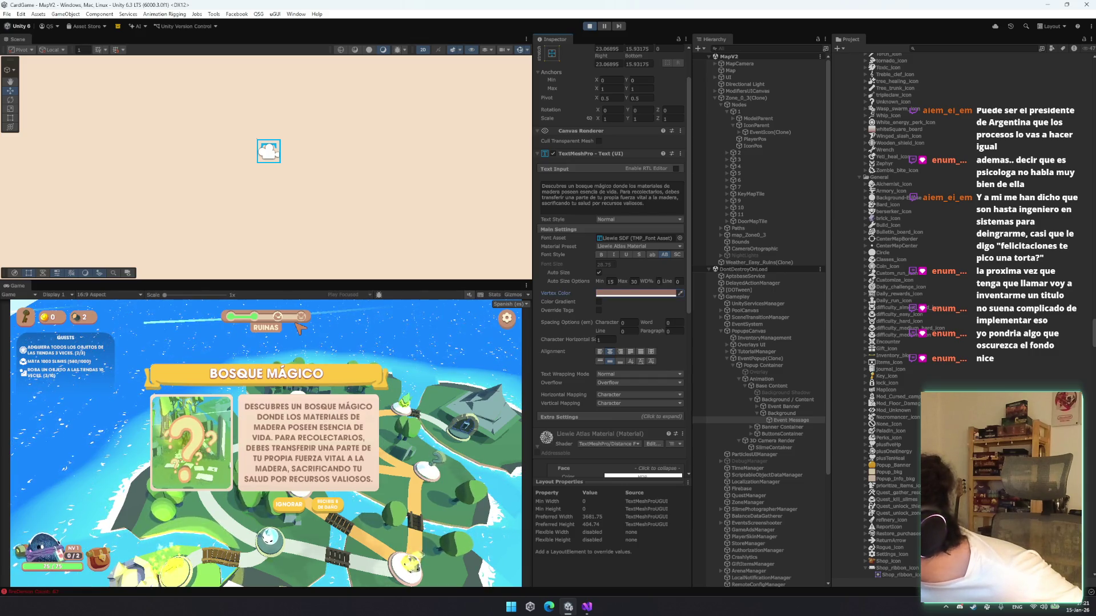
Change the message text colour back to a light tan
{"action": "left_click", "coordinate": [507, 318]}
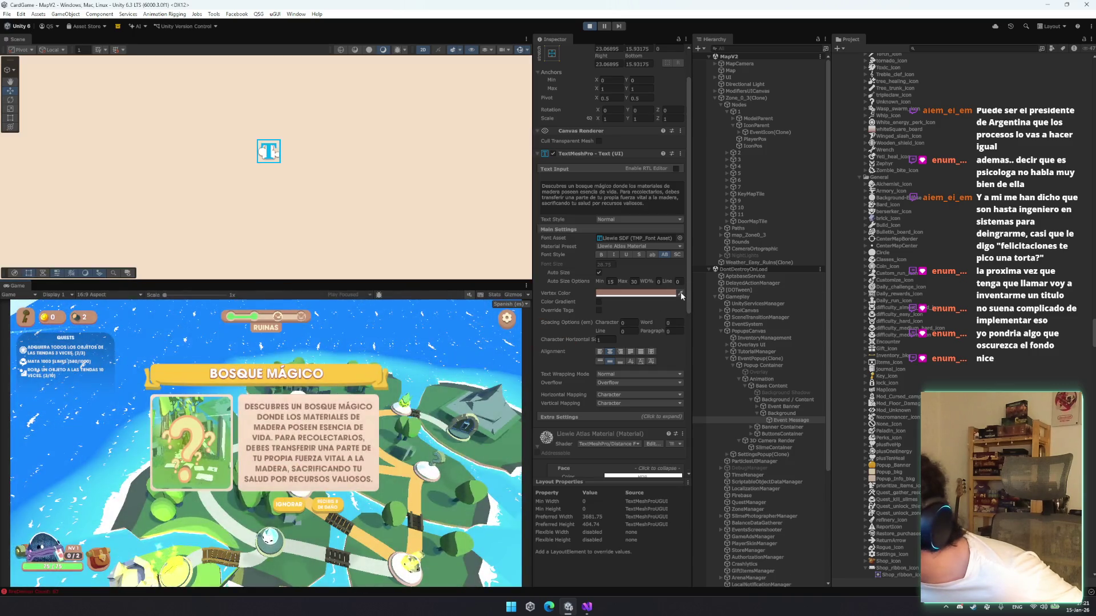
{"action": "left_click", "coordinate": [680, 293]}
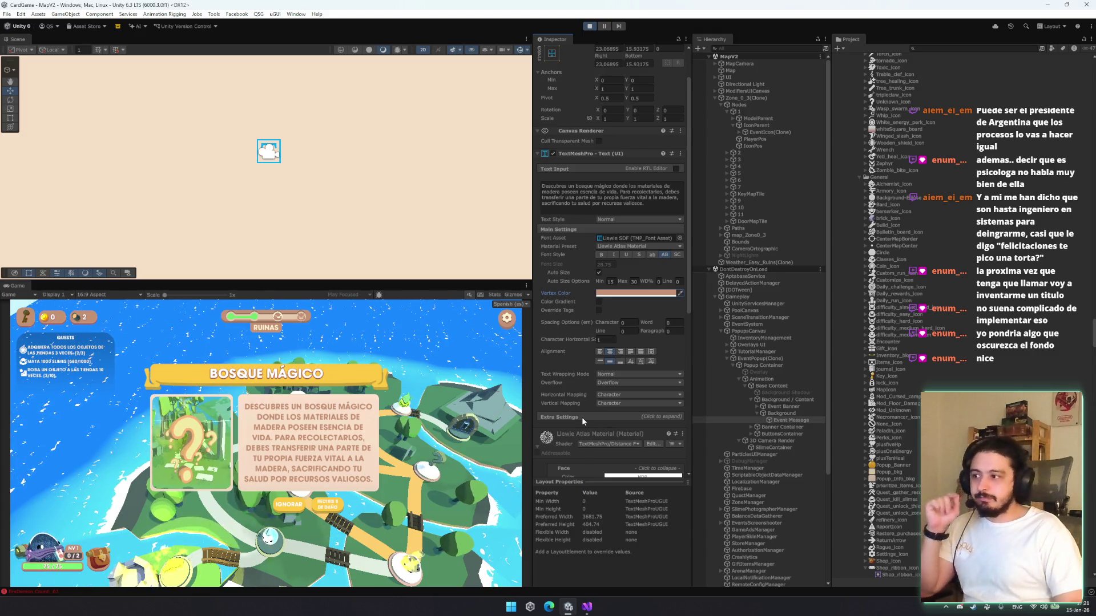
{"action": "left_click", "coordinate": [598, 352]}
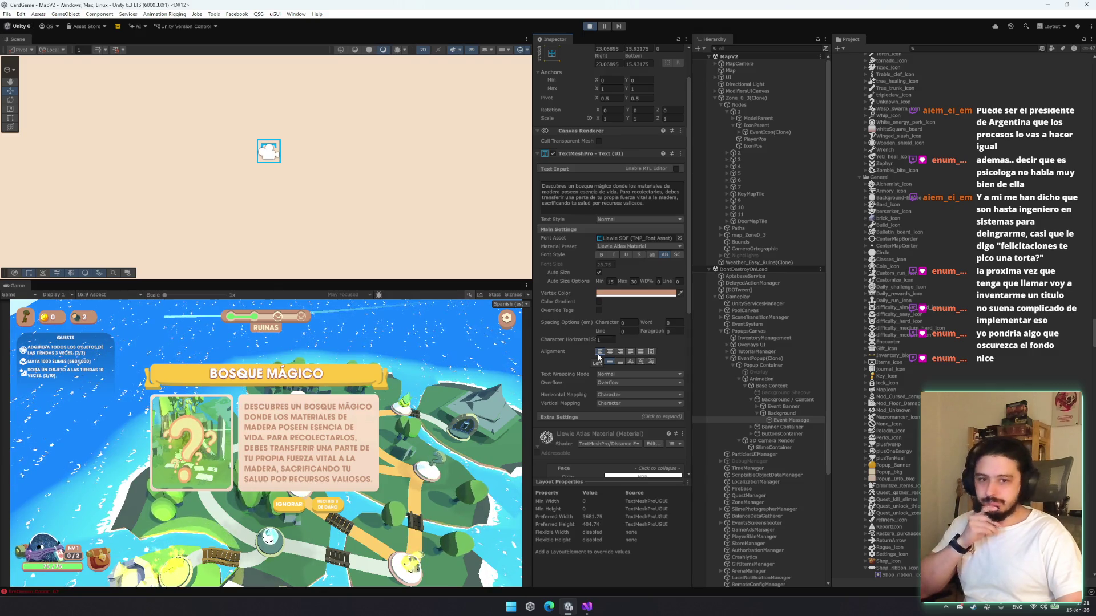
Try Right and Justified alignment with Wrap Mix 1 and 0, then settle on Center alignment
{"action": "left_click", "coordinate": [621, 352]}
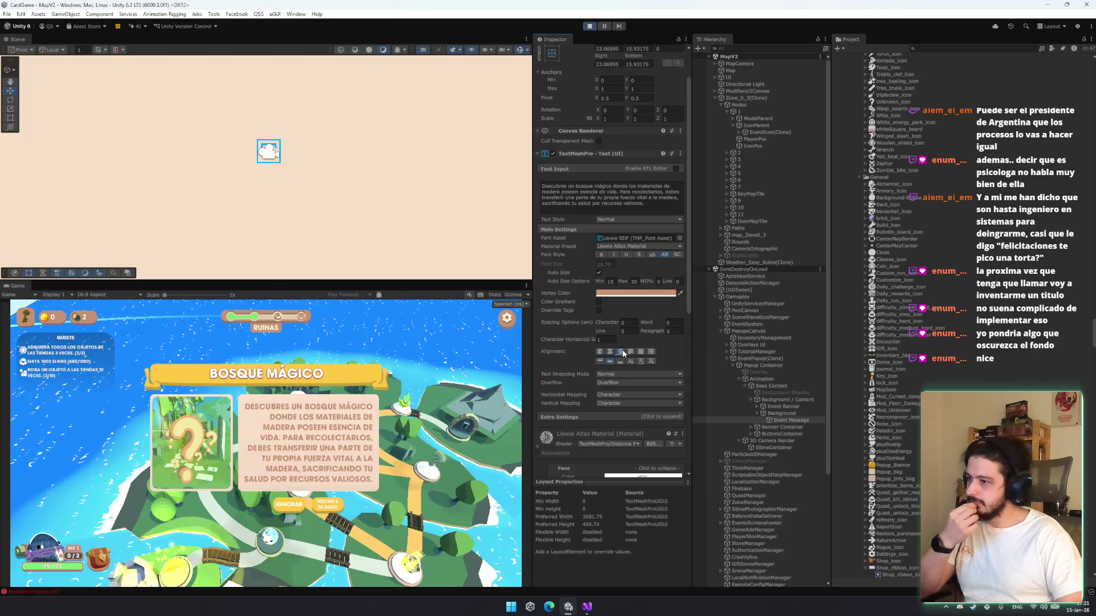
{"action": "left_click", "coordinate": [640, 352]}
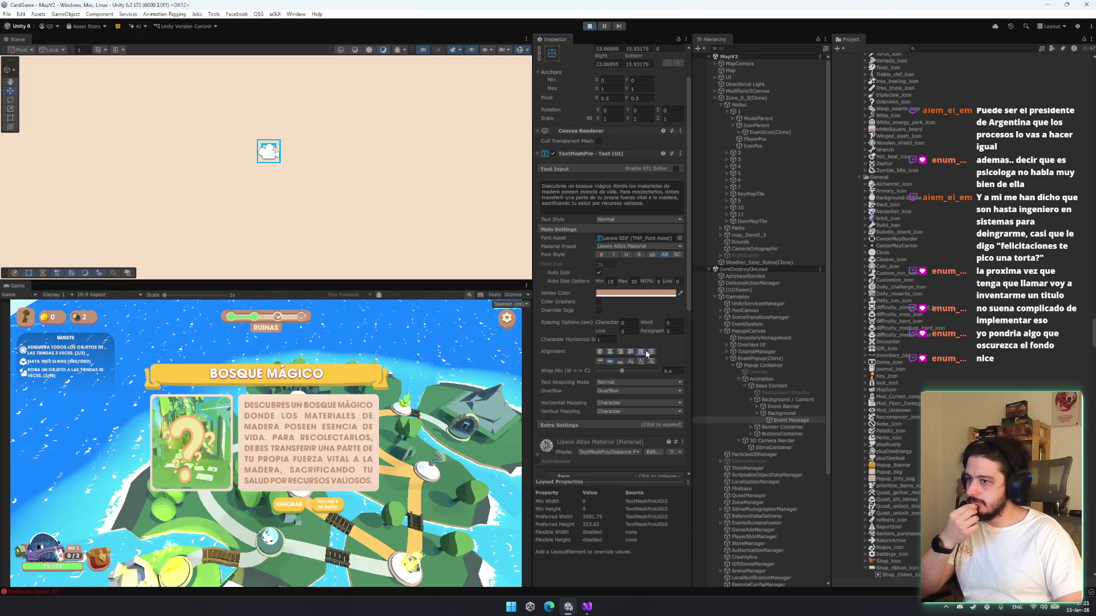
{"action": "left_click_drag", "start_coordinate": [621, 371], "coordinate": [662, 371]}
{"action": "left_click_drag", "start_coordinate": [785, 379], "coordinate": [460, 358]}
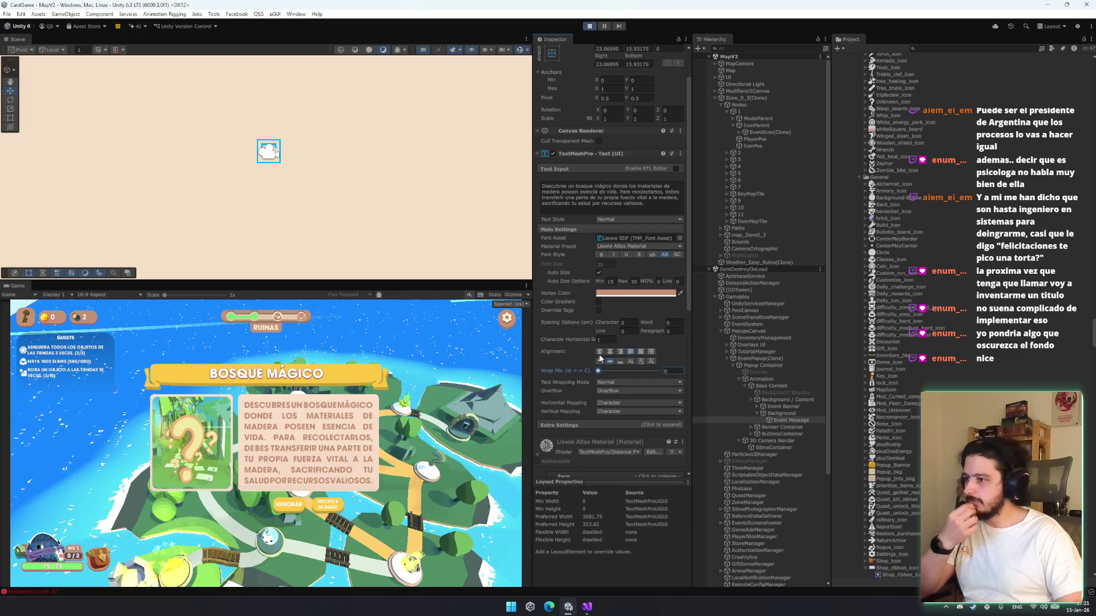
{"action": "left_click", "coordinate": [610, 351]}
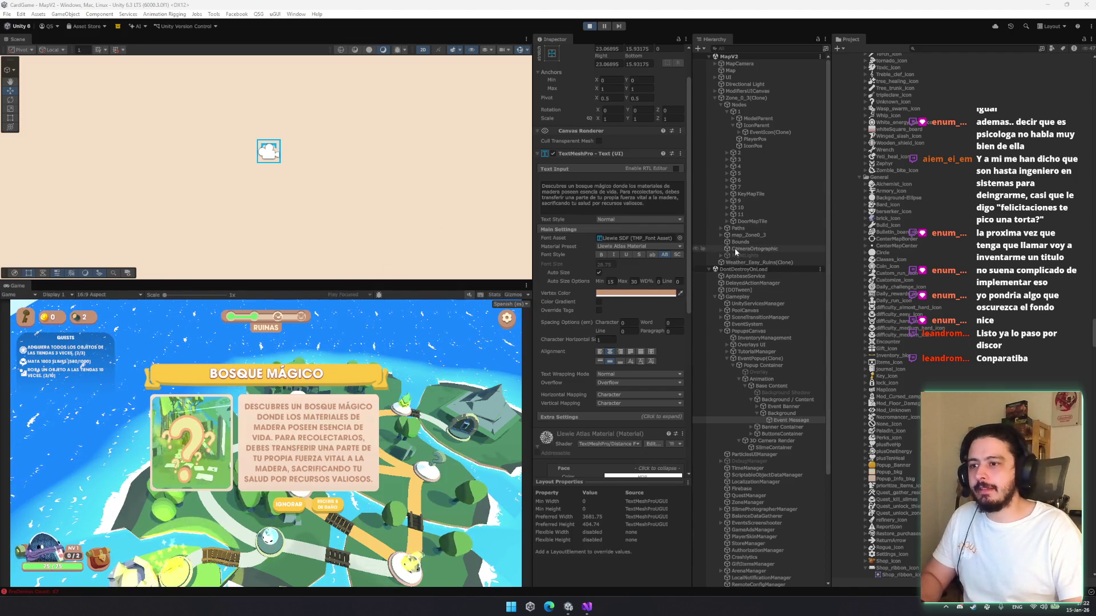
Search the Project for 'eventpopup' and open the EventPopup prefab for editing
{"action": "left_click", "coordinate": [944, 46]}
{"action": "type", "text": "eventpop"}
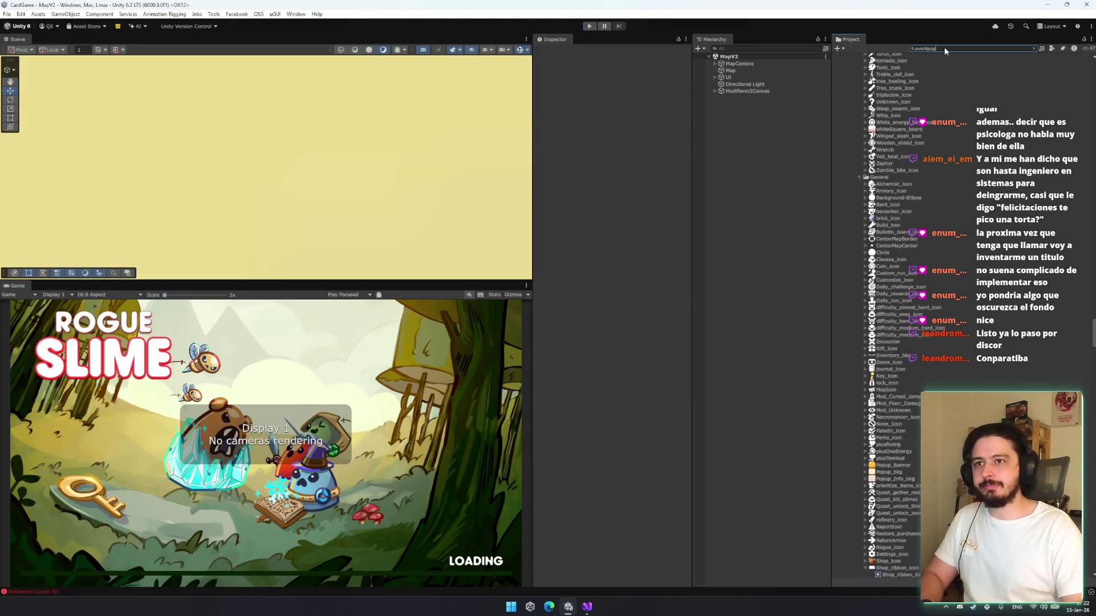
{"action": "type", "text": "ulp"}
{"action": "key", "text": "BackSpace"}
{"action": "key", "text": "BackSpace"}
{"action": "type", "text": "p"}
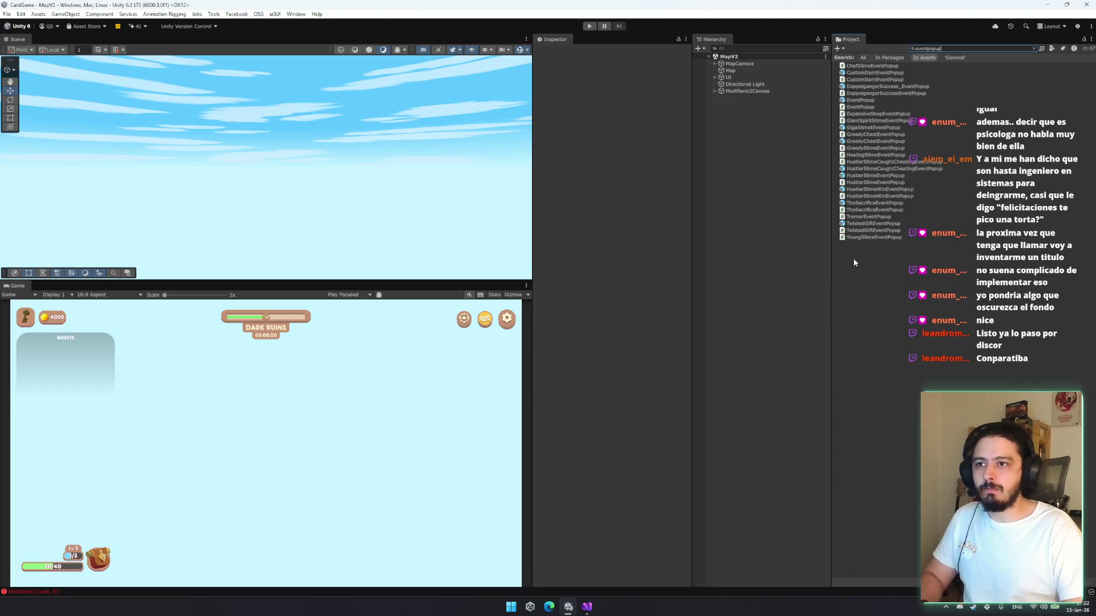
{"action": "double_click", "coordinate": [865, 98]}
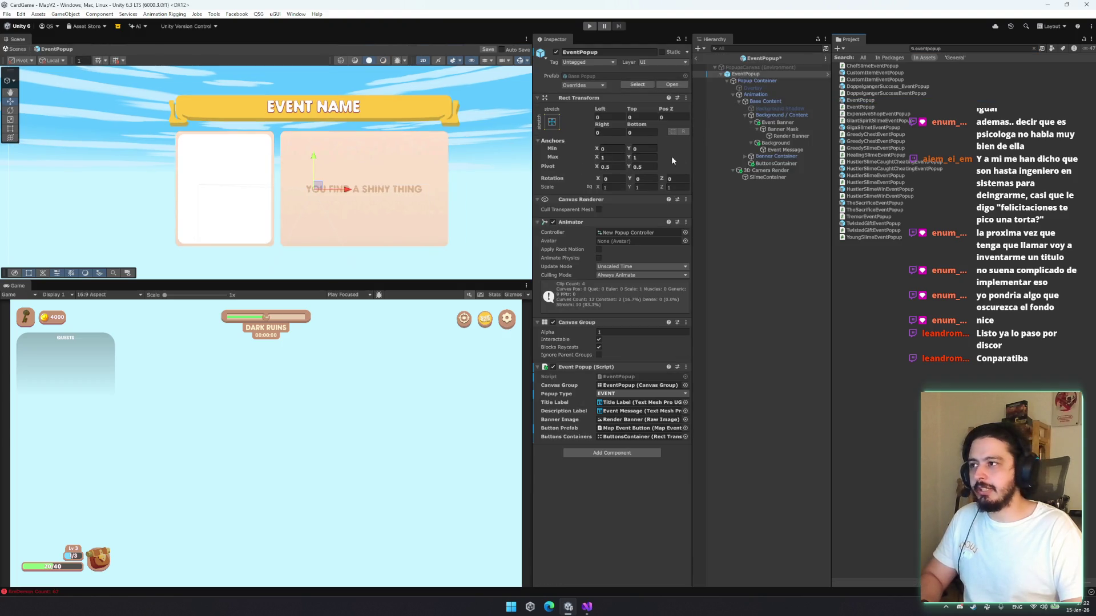
Lower the Event Banner's Pixels Per Unit Multiplier from 3 to 1.7
{"action": "left_click", "coordinate": [777, 123]}
{"action": "key", "text": "Left"}
{"action": "key", "text": "Down"}
{"action": "key", "text": "Up"}
{"action": "key", "text": "Down"}
{"action": "key", "text": "Up"}
{"action": "left_click_drag", "start_coordinate": [577, 280], "coordinate": [565, 280]}
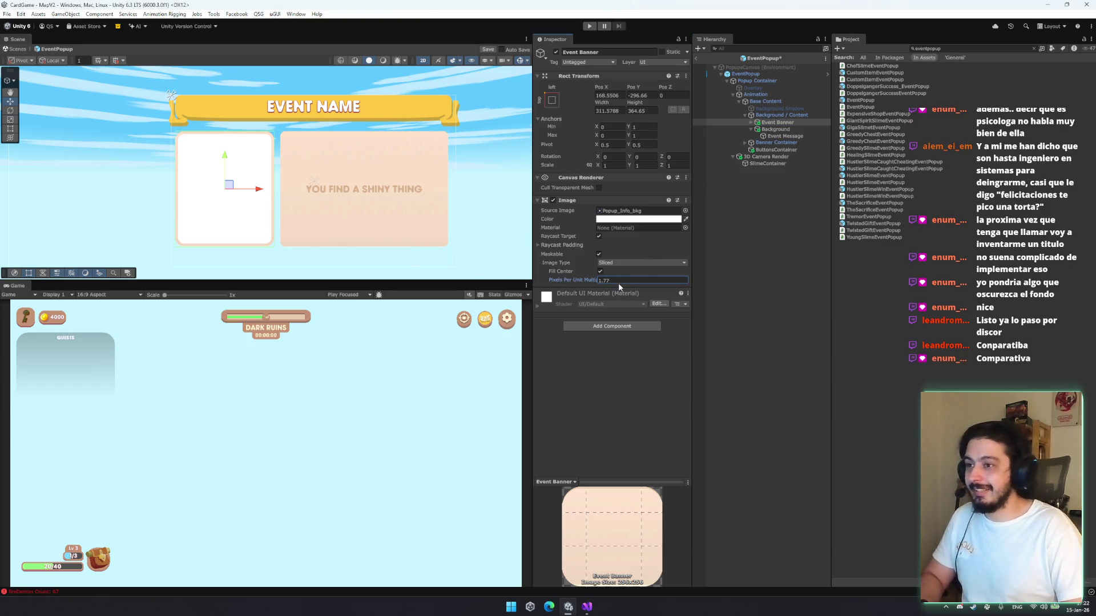
{"action": "type", "text": "1"}
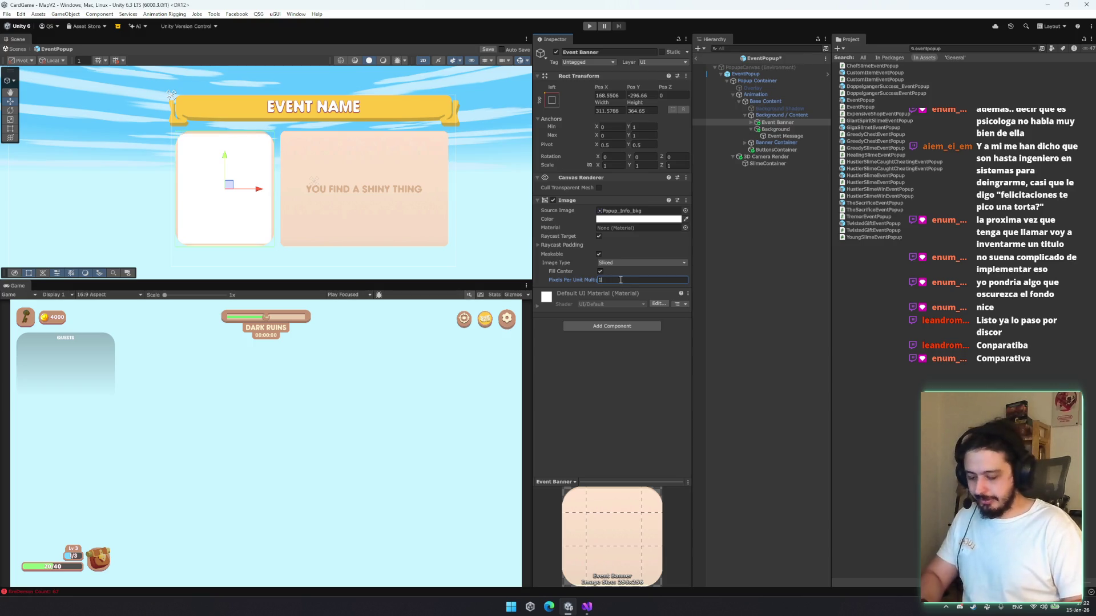